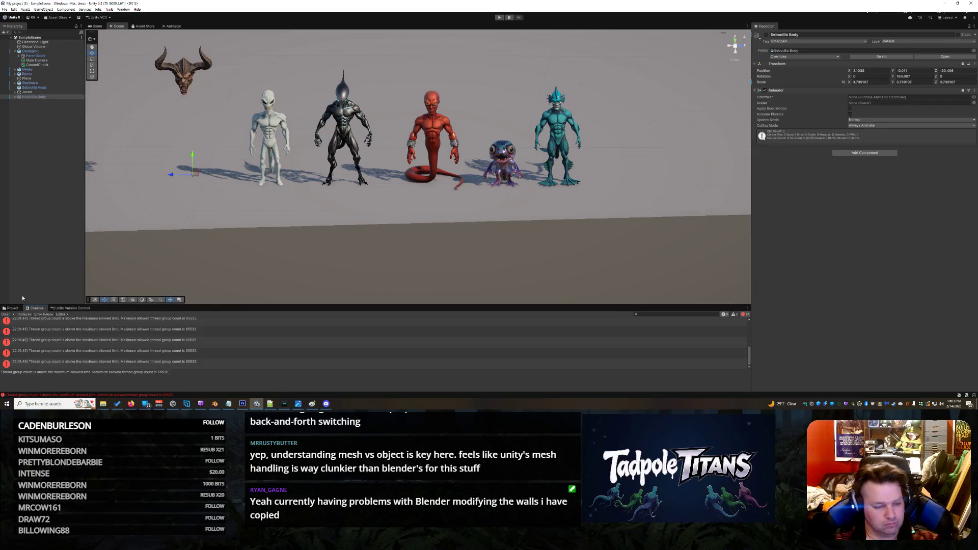
- Export the Jaxari Body asset from the Project panel to glTF
{"action": "left_click", "coordinate": [13, 308]}
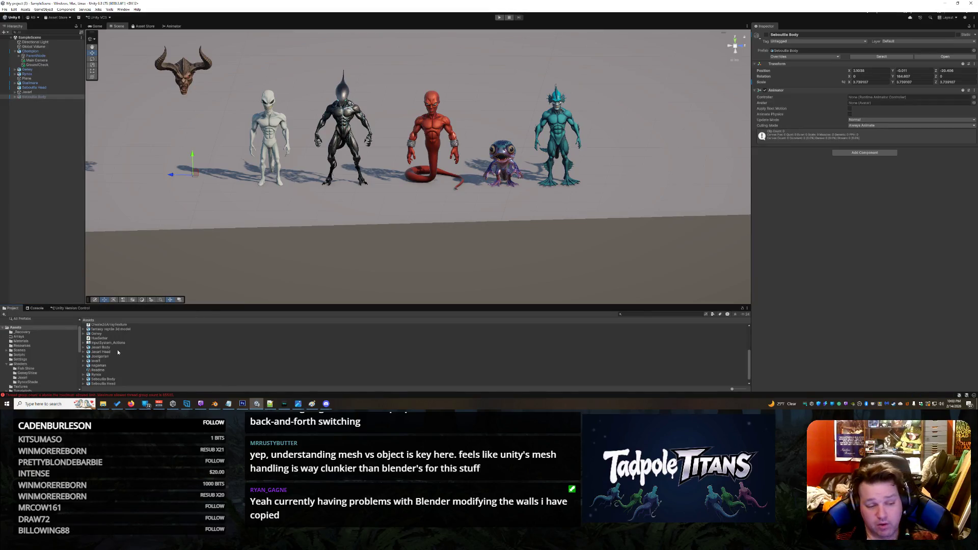
{"action": "right_click", "coordinate": [117, 348]}
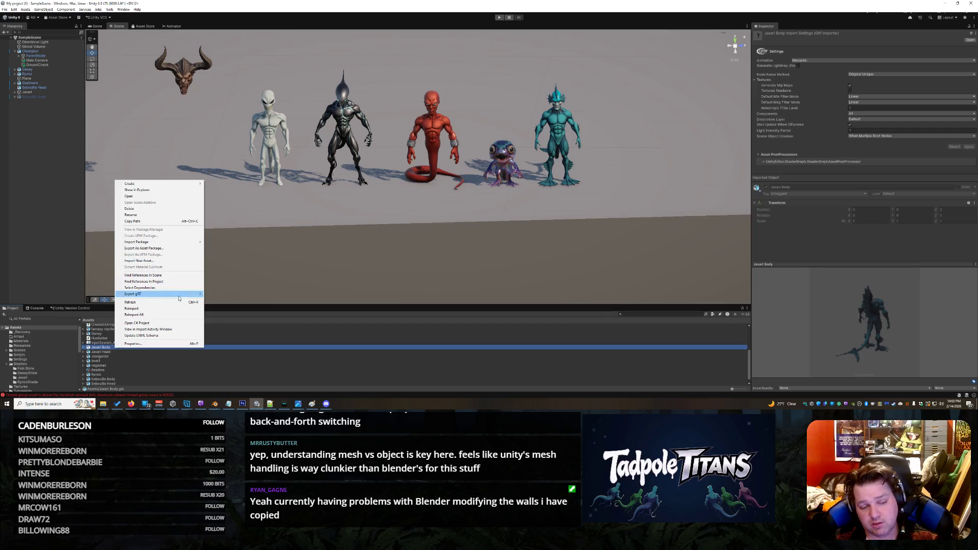
{"action": "left_click", "coordinate": [173, 304]}
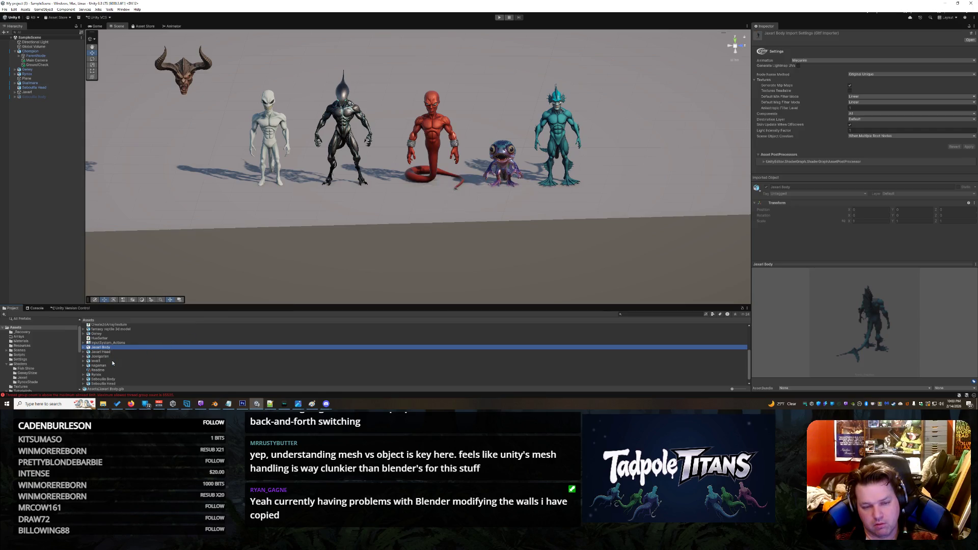
- Refresh the project assets from the Seboullia Body asset's context menu
{"action": "left_click", "coordinate": [104, 378]}
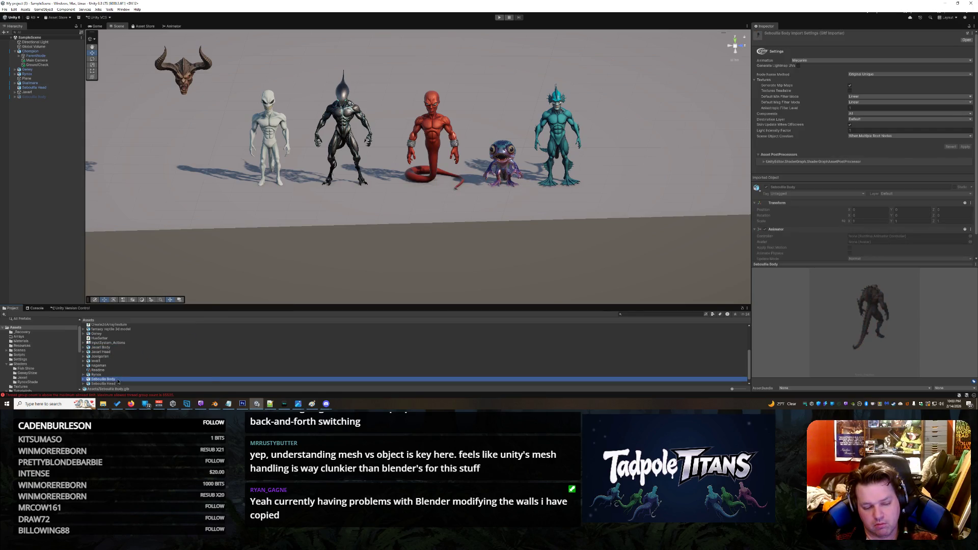
{"action": "right_click", "coordinate": [118, 381]}
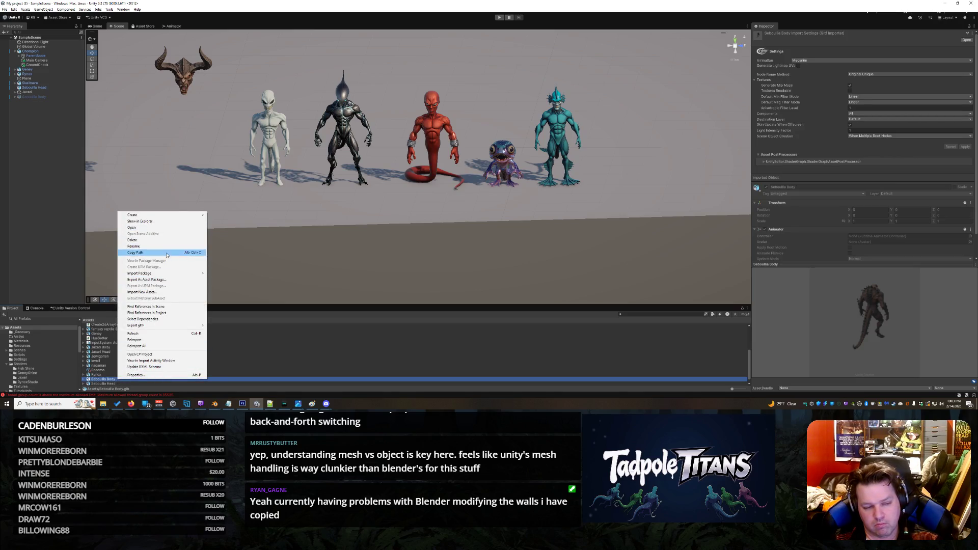
{"action": "left_click", "coordinate": [155, 333]}
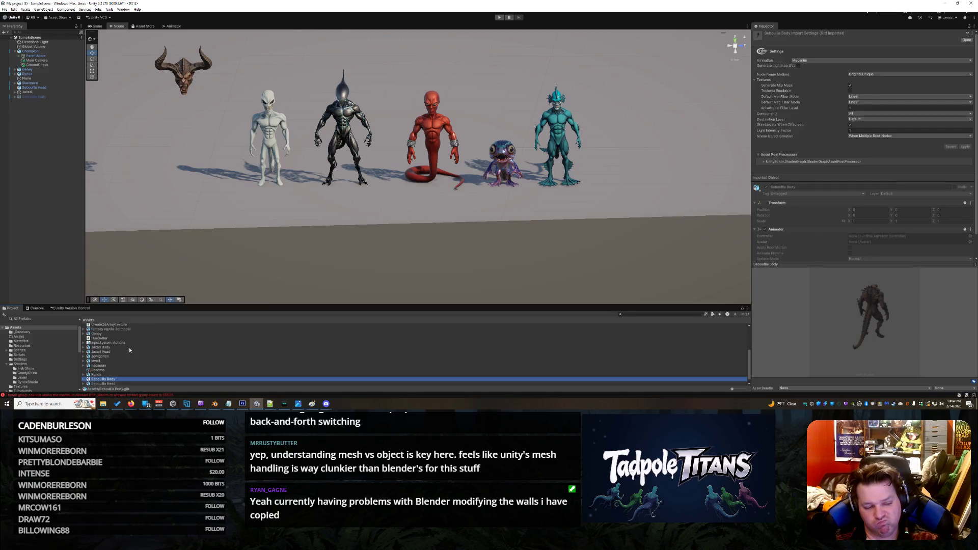
- Review the thread group count errors in the Console, then clear them
{"action": "left_click", "coordinate": [36, 308]}
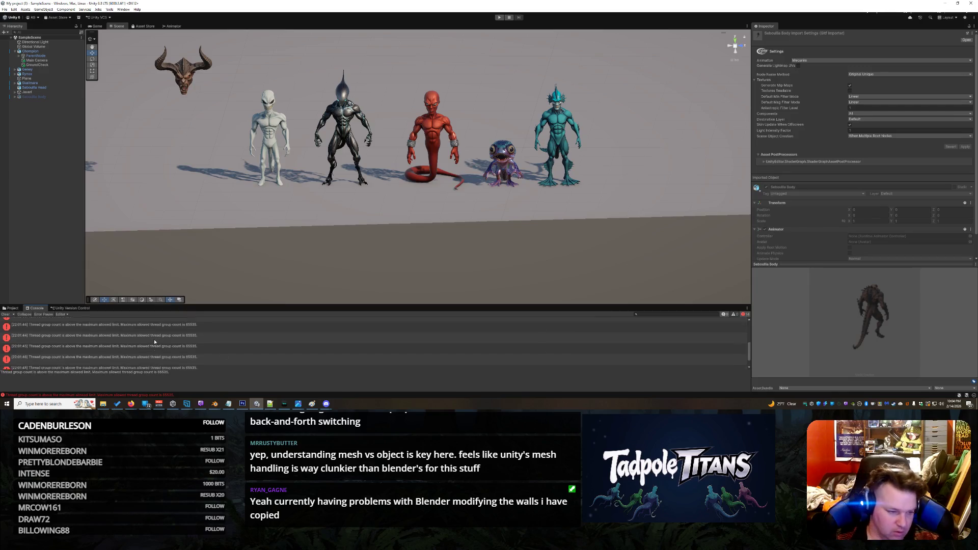
{"action": "scroll", "coordinate": [153, 344], "scroll_direction": "up", "scroll_amount": 3}
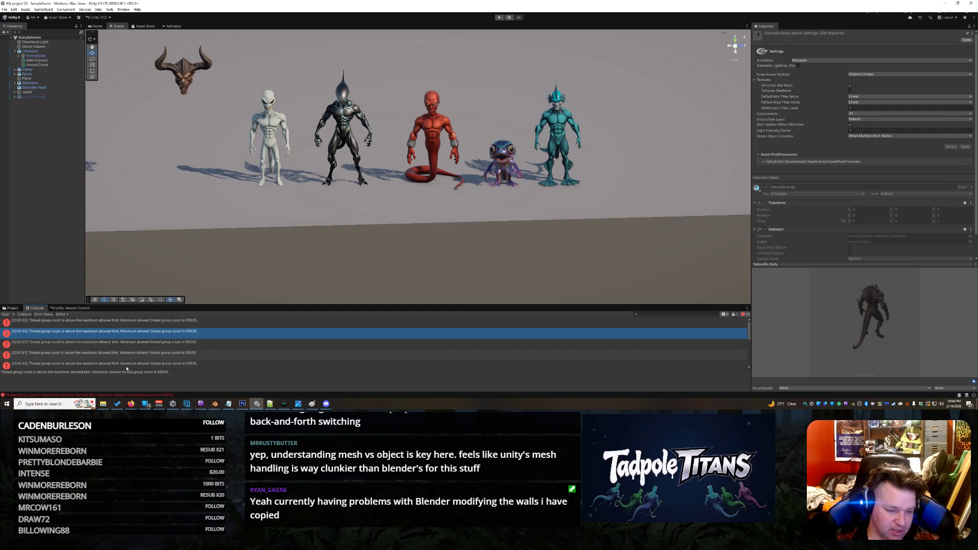
{"action": "scroll", "coordinate": [124, 359], "scroll_direction": "down", "scroll_amount": 5}
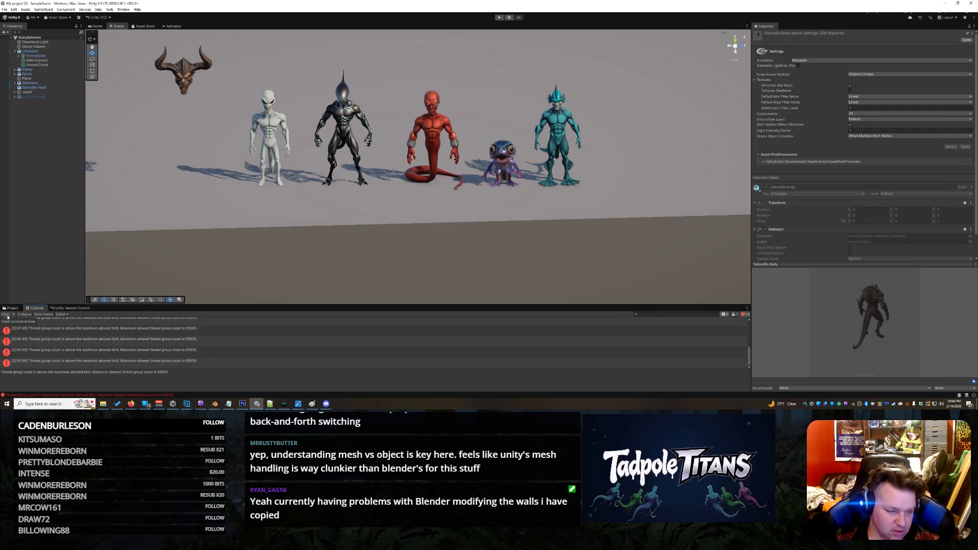
{"action": "left_click", "coordinate": [6, 315]}
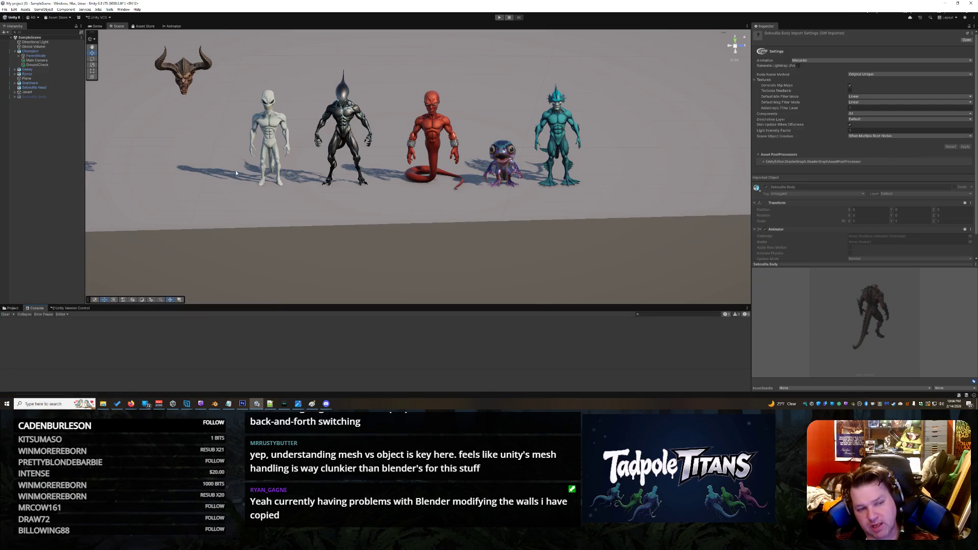
- Orbit the Scene view to reframe the creature lineup and select Seboullia Body in the Hierarchy
{"action": "mouse_move", "coordinate": [177, 176]}
{"action": "left_mouse_down"}
{"action": "mouse_move", "coordinate": [143, 175]}
{"action": "mouse_move", "coordinate": [178, 174]}
{"action": "left_mouse_up"}
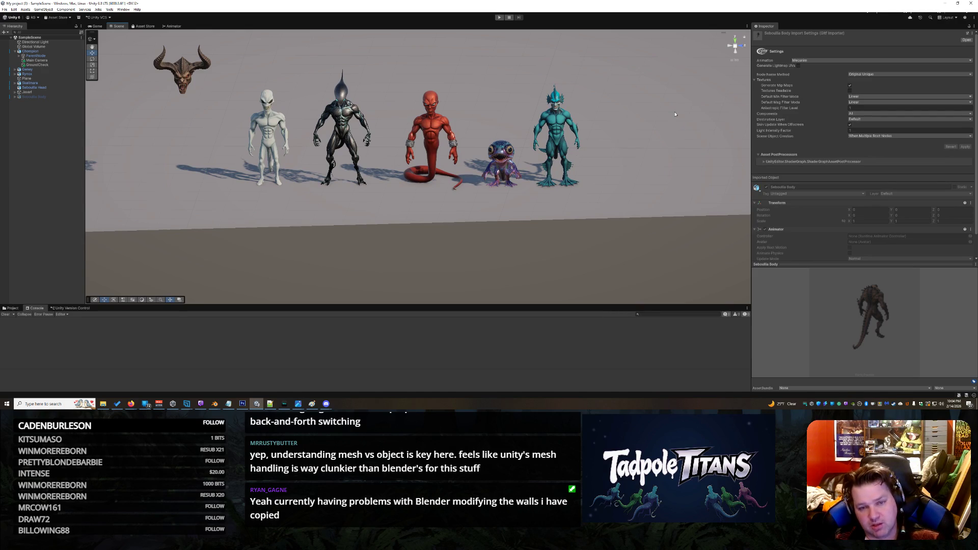
{"action": "mouse_move", "coordinate": [679, 92]}
{"action": "left_mouse_down"}
{"action": "mouse_move", "coordinate": [591, 96]}
{"action": "mouse_move", "coordinate": [697, 93]}
{"action": "left_mouse_up"}
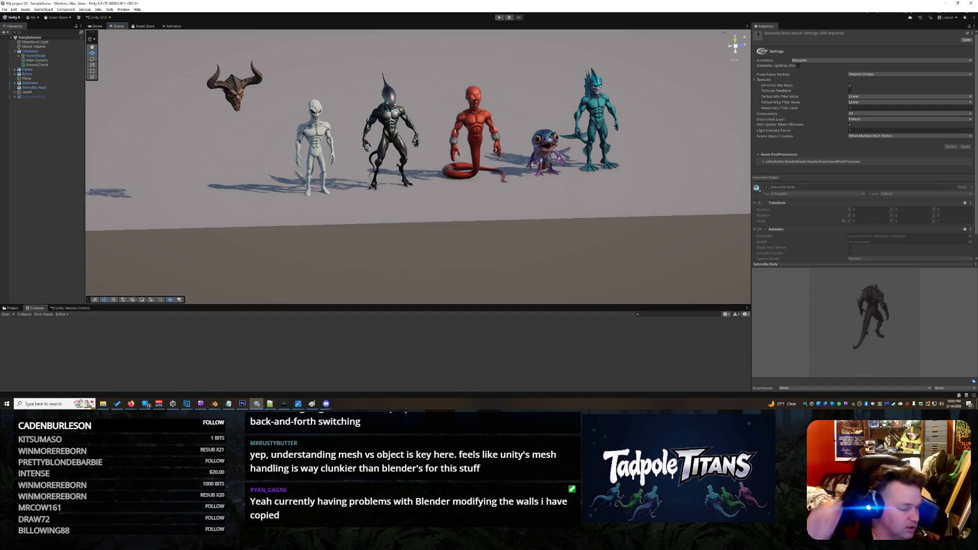
{"action": "left_click", "coordinate": [42, 97]}
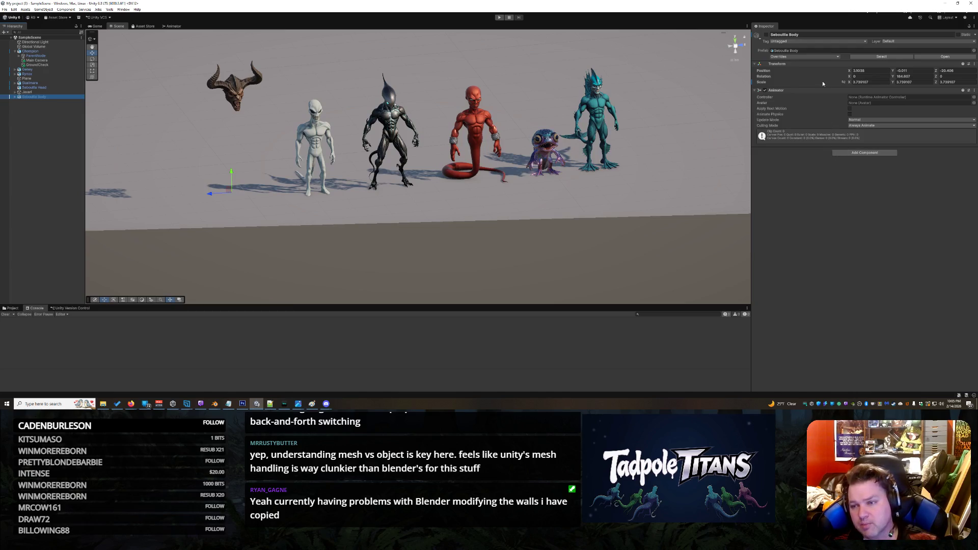
- Disable tripo_node's Skinned Mesh Renderer under Seboullia Body > Armature and make Seboullia Body active
{"action": "left_click", "coordinate": [15, 97]}
{"action": "left_click", "coordinate": [21, 101]}
{"action": "left_click", "coordinate": [20, 102]}
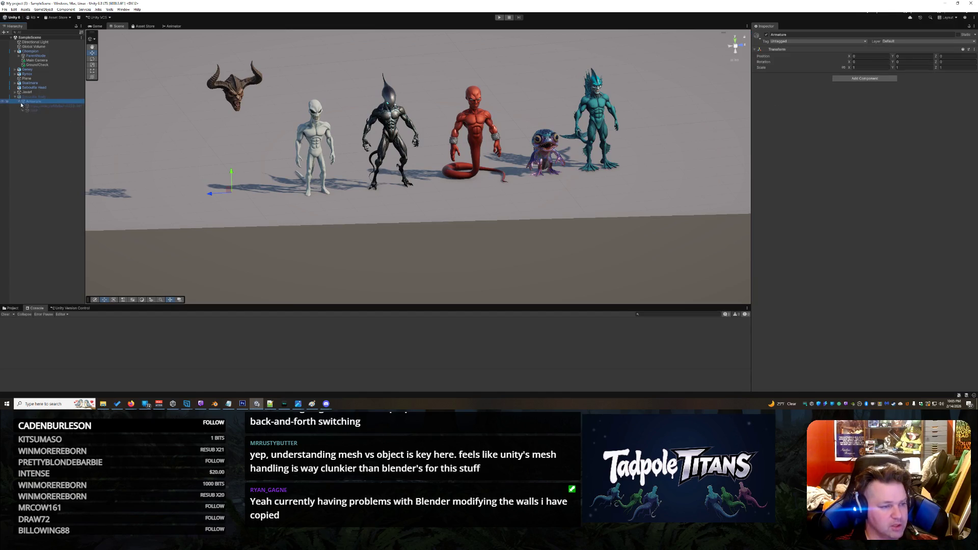
{"action": "left_click", "coordinate": [34, 105]}
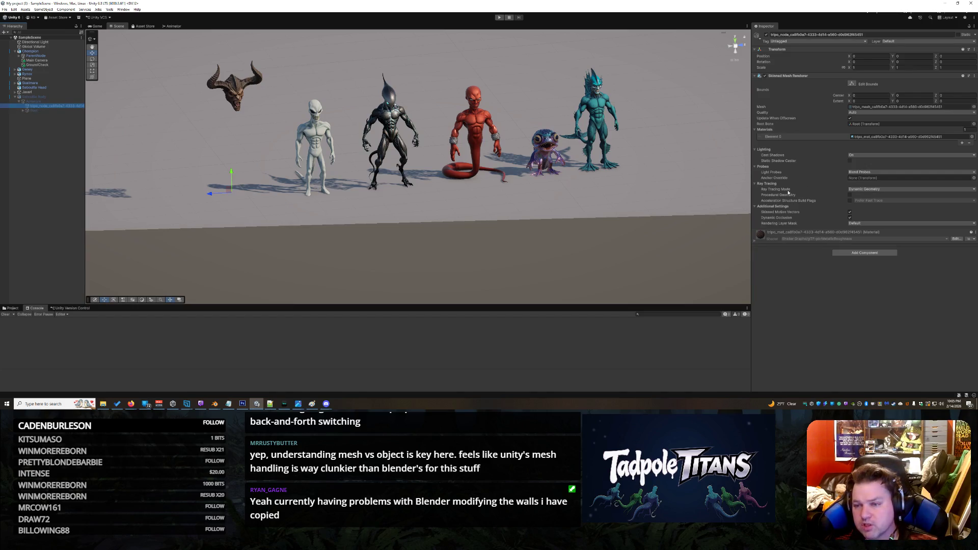
{"action": "left_click", "coordinate": [764, 76]}
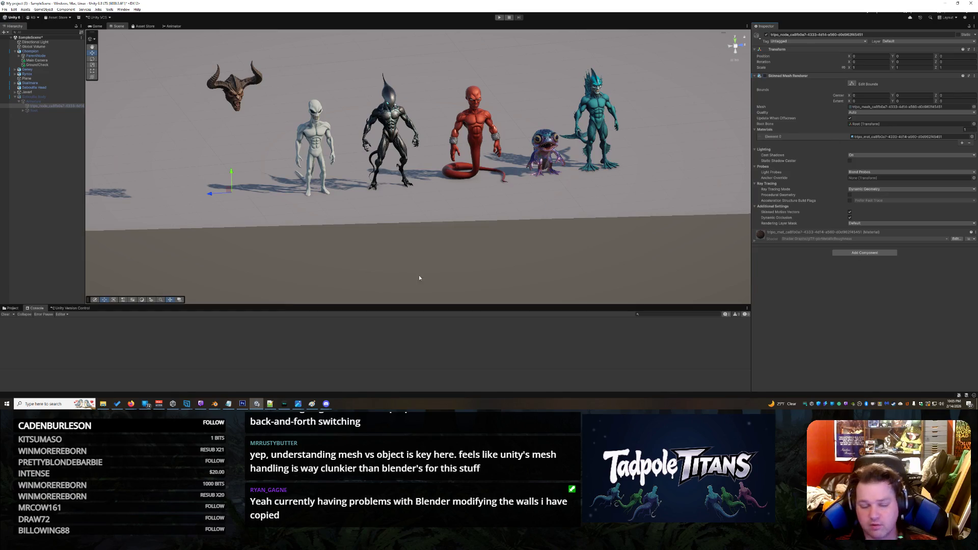
{"action": "left_click", "coordinate": [40, 97]}
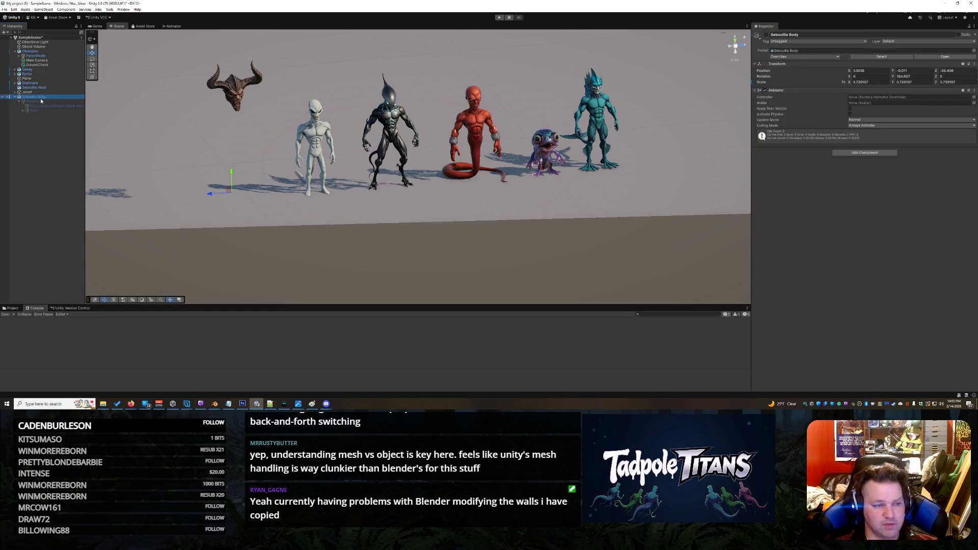
{"action": "left_click", "coordinate": [767, 34]}
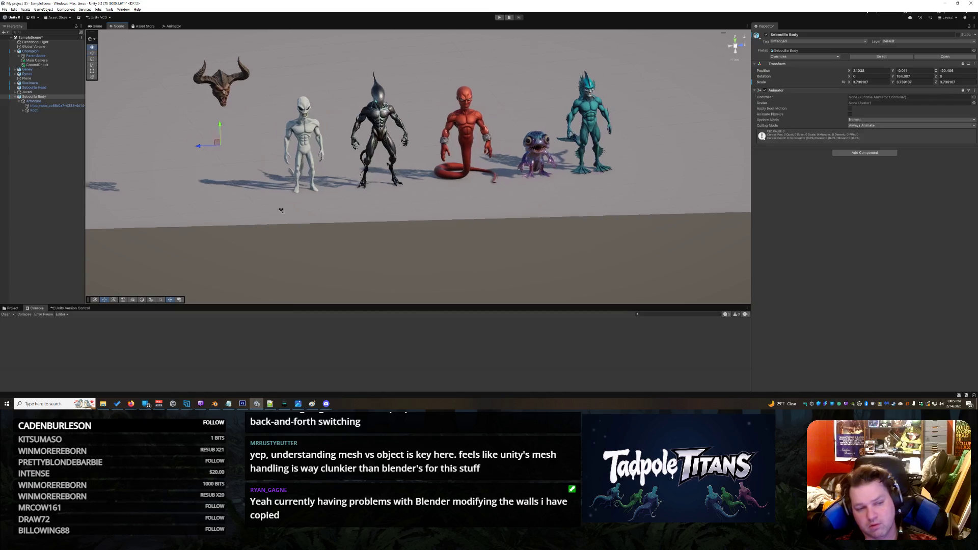
- Expand the tripo_node mesh's material to view its surface settings
{"action": "left_click", "coordinate": [51, 106]}
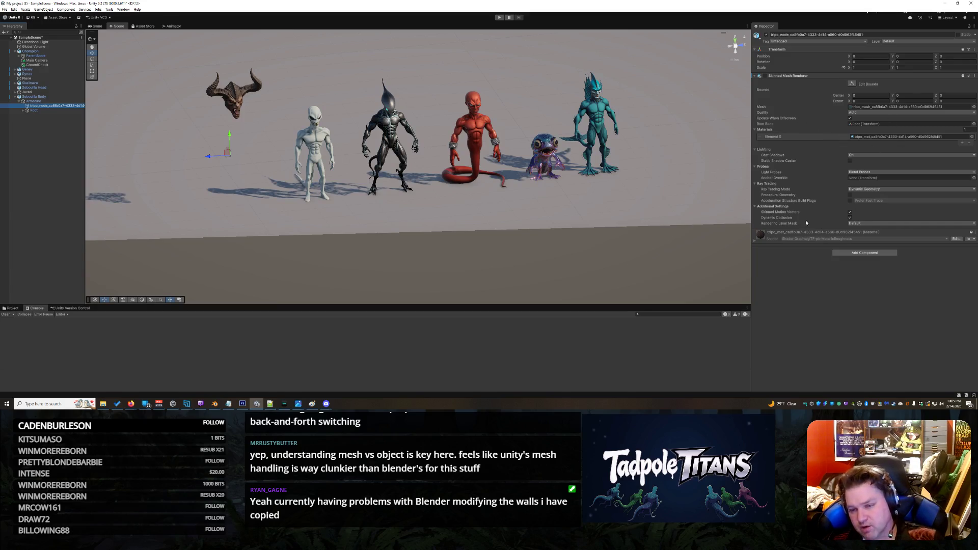
{"action": "left_click", "coordinate": [756, 242]}
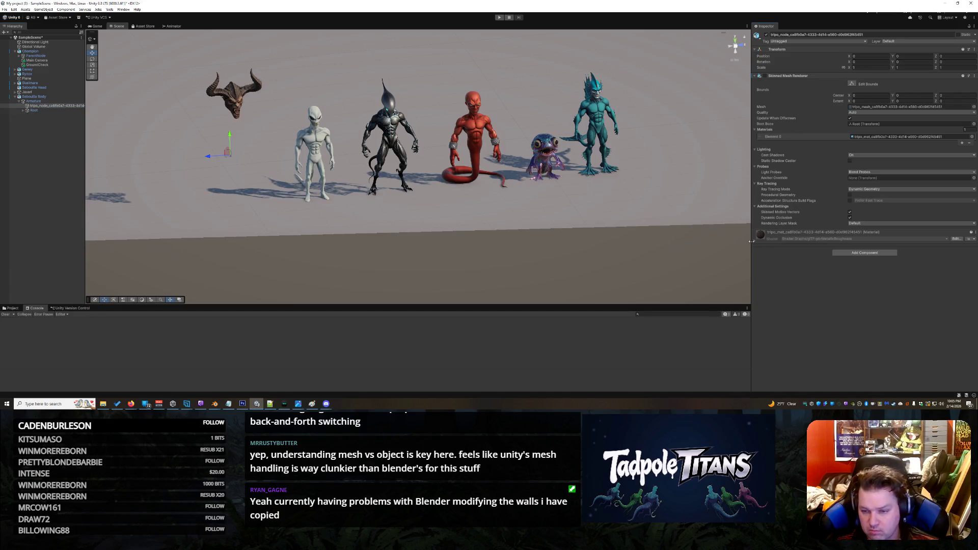
{"action": "left_click", "coordinate": [756, 242]}
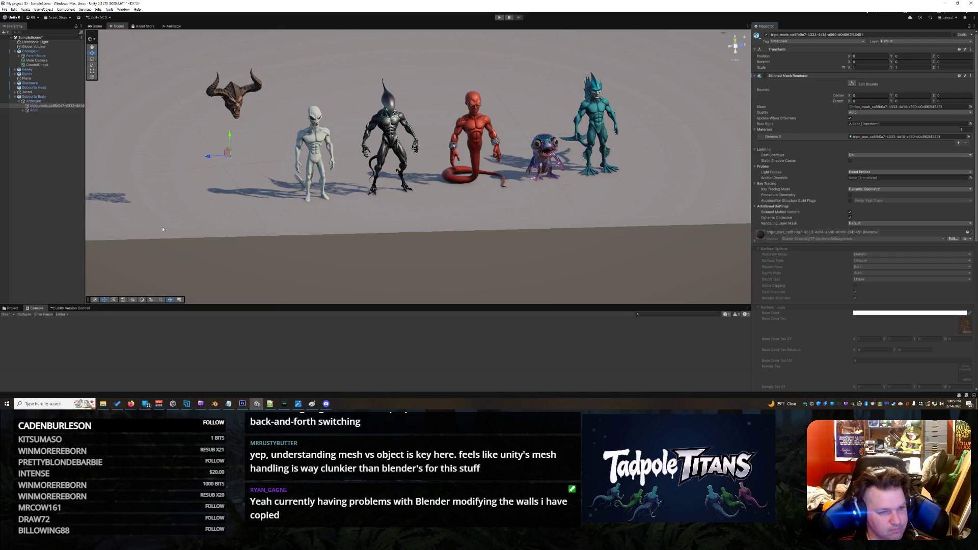
{"action": "scroll", "coordinate": [163, 229], "scroll_direction": "down", "scroll_amount": 2}
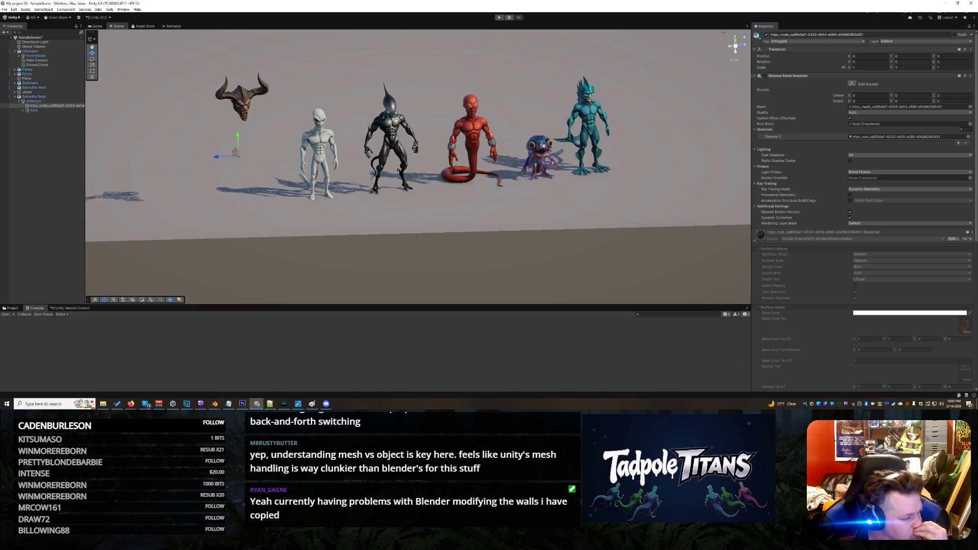
- Expand Root, Hip and Pelvis to check the bone hierarchy, then collapse it
{"action": "left_click", "coordinate": [23, 110]}
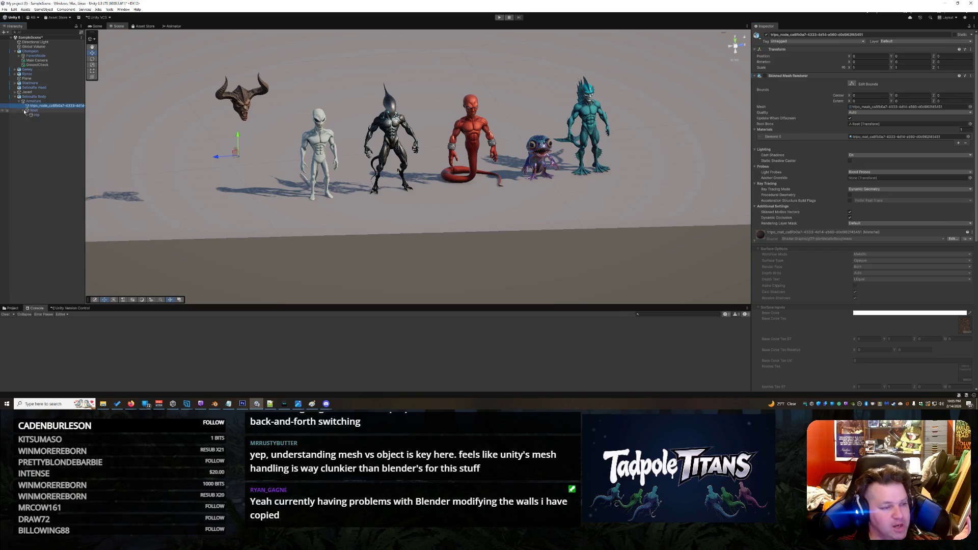
{"action": "left_click", "coordinate": [29, 115]}
{"action": "left_click", "coordinate": [31, 119]}
{"action": "left_click", "coordinate": [31, 120]}
{"action": "left_click", "coordinate": [25, 110]}
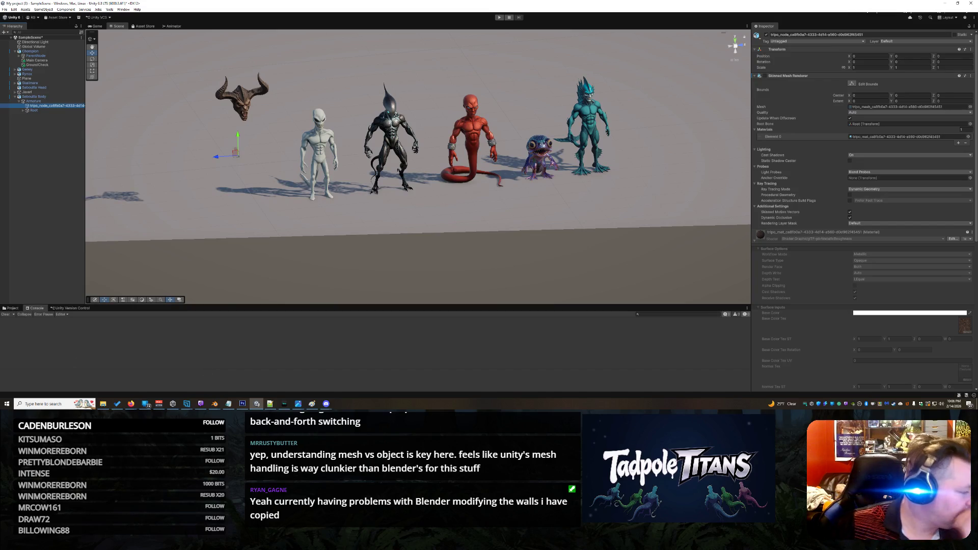
- In Blender, box-select the creature's armature and mesh and inspect the Armature's Root bone in the Outliner
{"action": "mouse_move", "coordinate": [216, 405]}
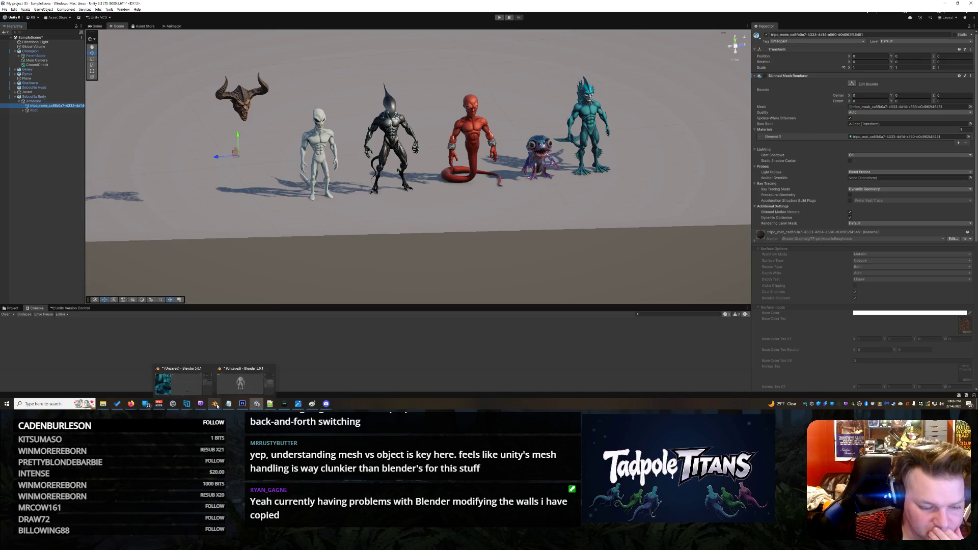
{"action": "left_click", "coordinate": [239, 384]}
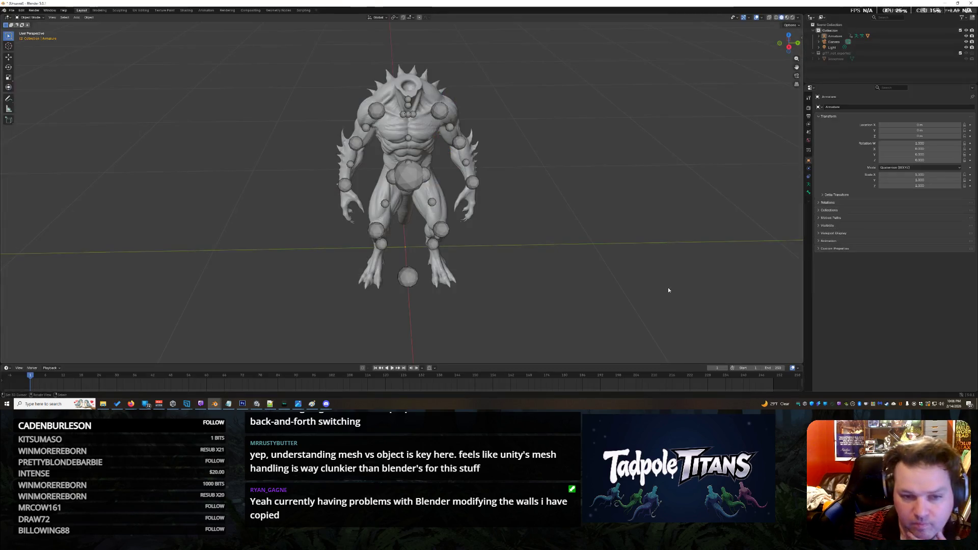
{"action": "left_click_drag", "start_coordinate": [548, 85], "coordinate": [293, 326]}
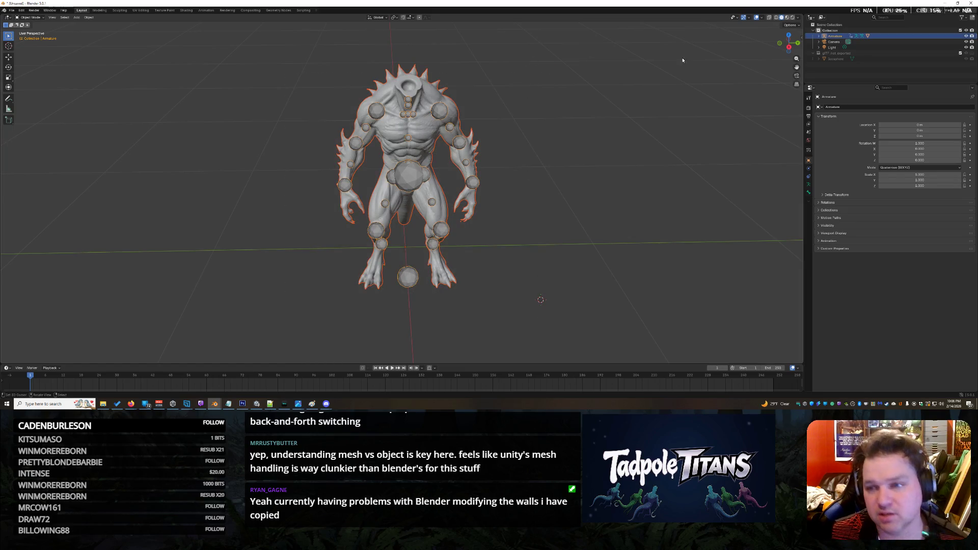
{"action": "left_click", "coordinate": [818, 36]}
{"action": "left_click", "coordinate": [824, 54]}
{"action": "left_click", "coordinate": [824, 53]}
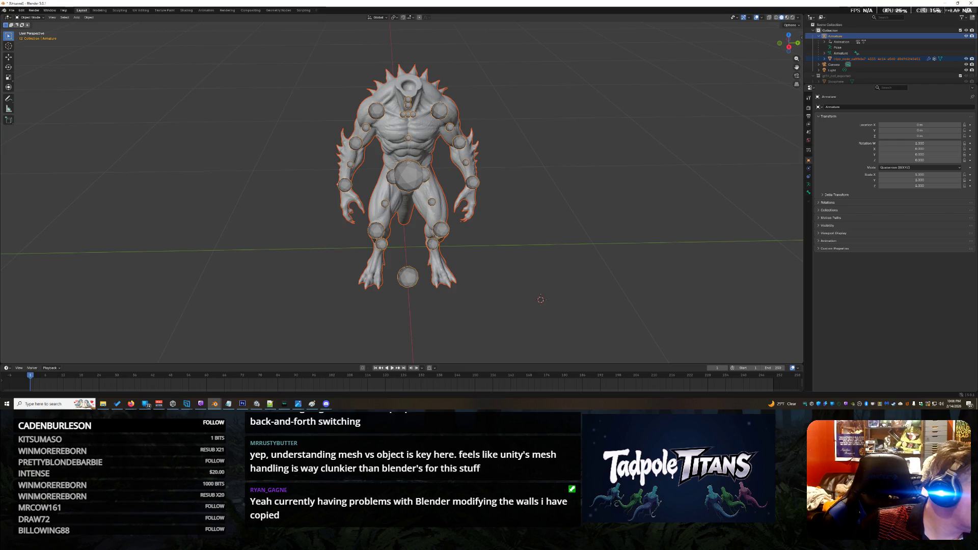
- Open Blender's File menu, then switch back to the Unity editor
{"action": "left_click", "coordinate": [11, 11]}
{"action": "key", "text": "alt+Tab"}
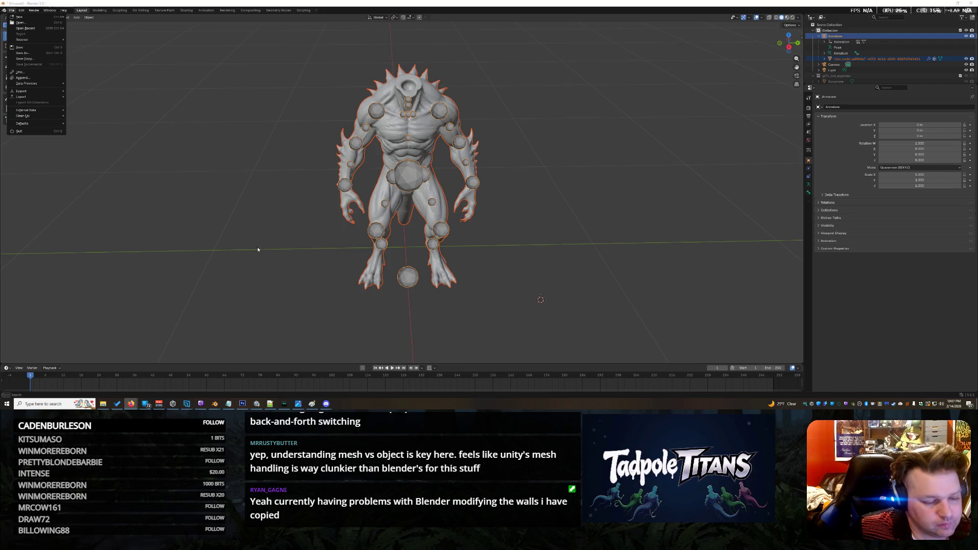
{"action": "left_click", "coordinate": [254, 404]}
{"action": "scroll", "coordinate": [228, 144], "scroll_direction": "up", "scroll_amount": 2}
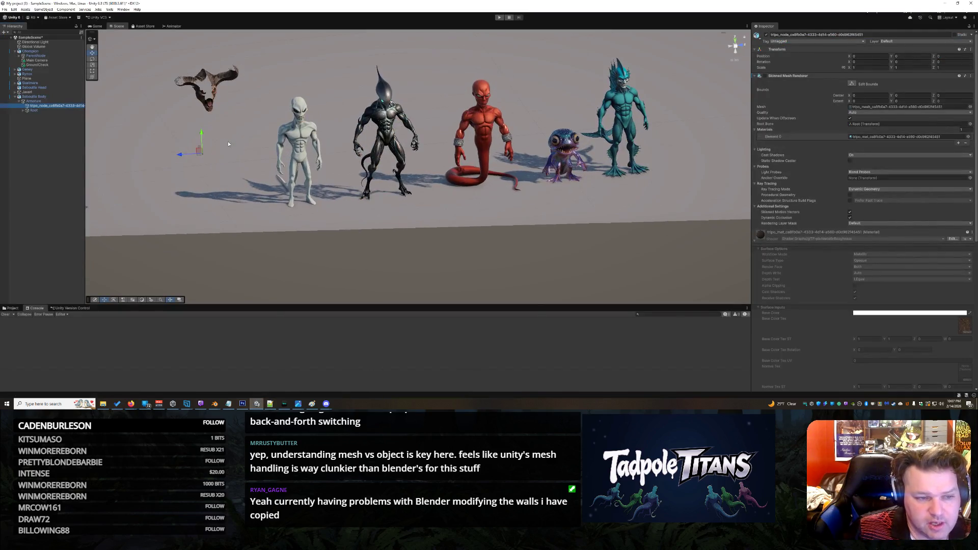
- Toggle the horned creature's body mesh on and off, then bring up the Select Mesh picker
{"action": "scroll", "coordinate": [226, 152], "scroll_direction": "down", "scroll_amount": 2}
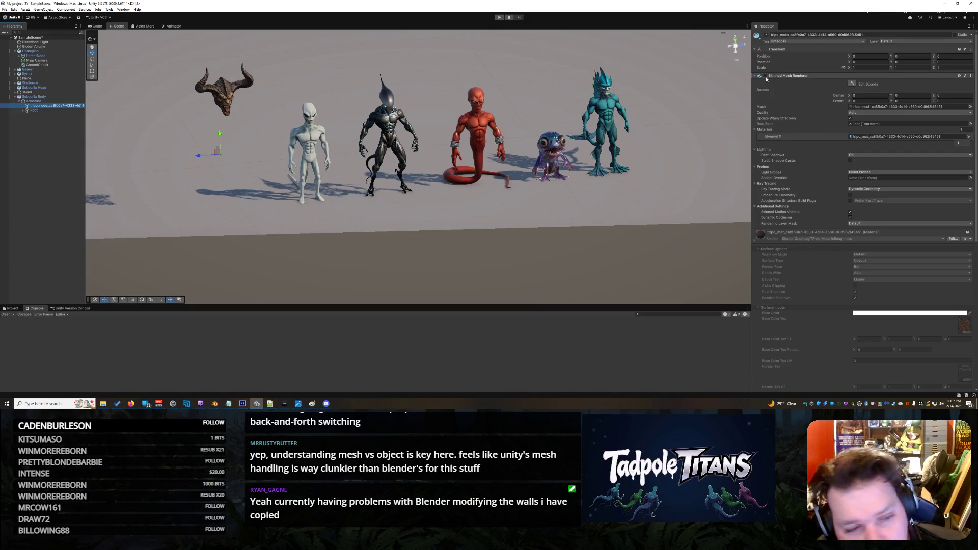
{"action": "left_click", "coordinate": [765, 76]}
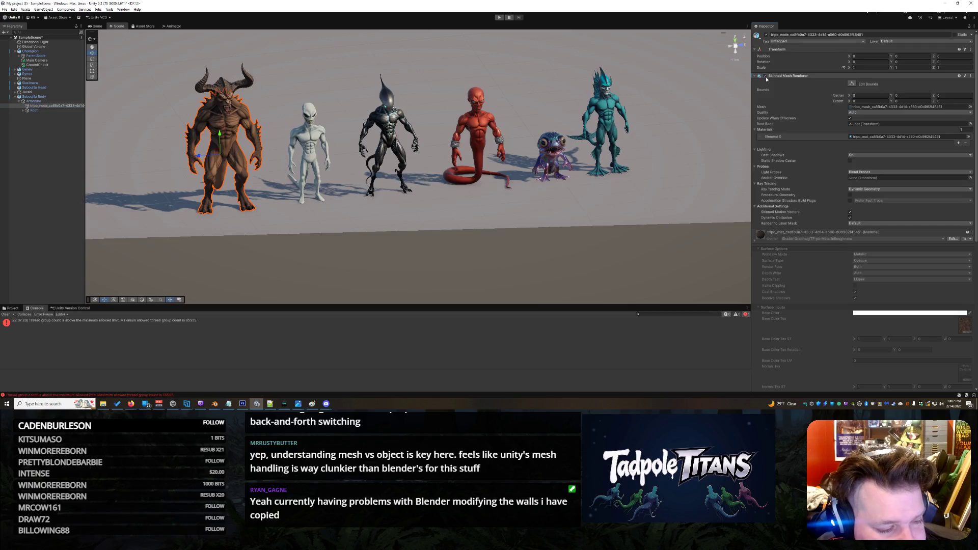
{"action": "left_click", "coordinate": [765, 76]}
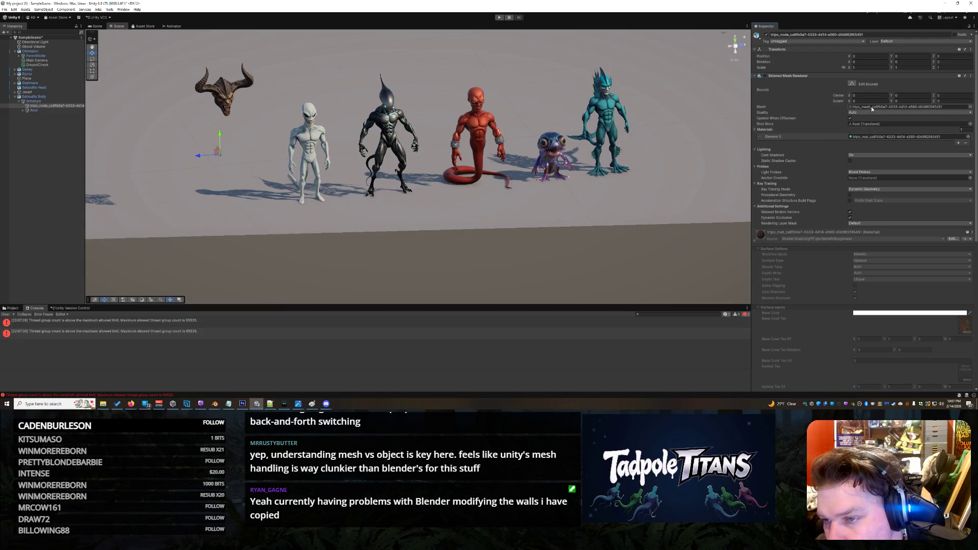
{"action": "left_click", "coordinate": [970, 107]}
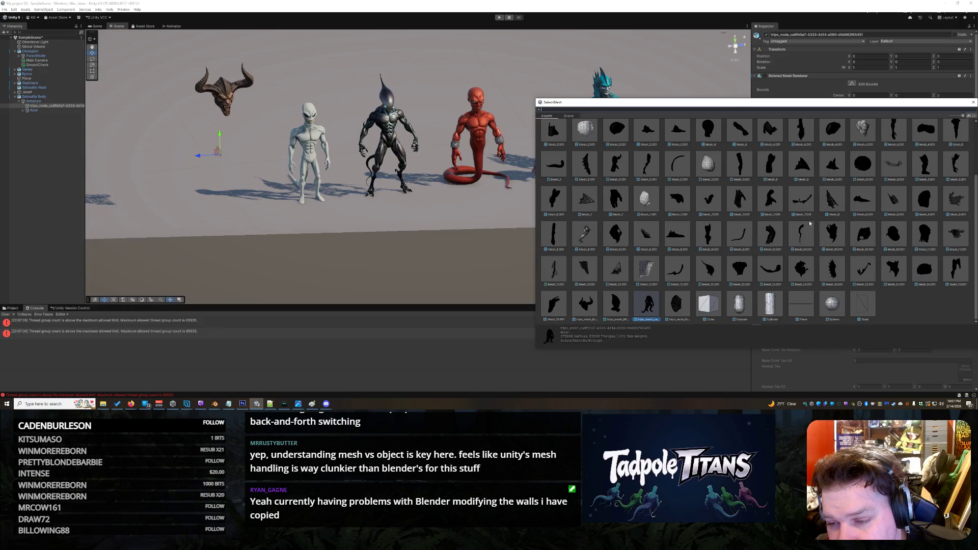
- Assign Mesh_0.001 and tripo_part_12_material to the horned creature's enabled Skinned Mesh Renderer
{"action": "scroll", "coordinate": [809, 219], "scroll_direction": "up", "scroll_amount": 3}
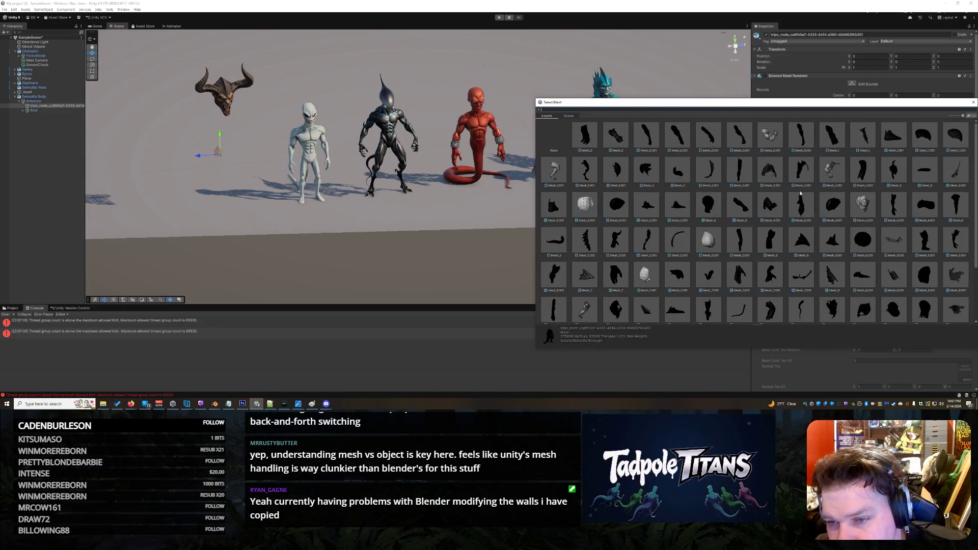
{"action": "double_click", "coordinate": [770, 135]}
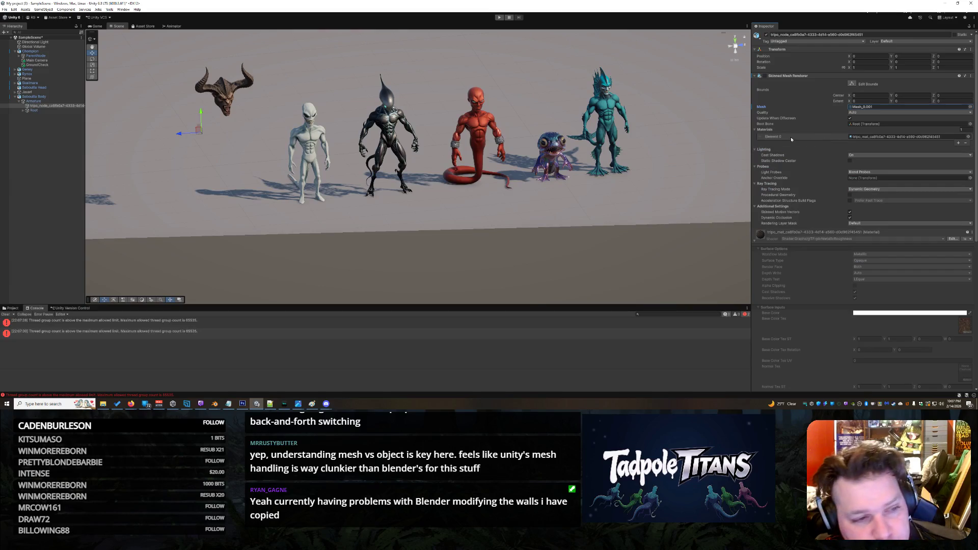
{"action": "left_click", "coordinate": [764, 76]}
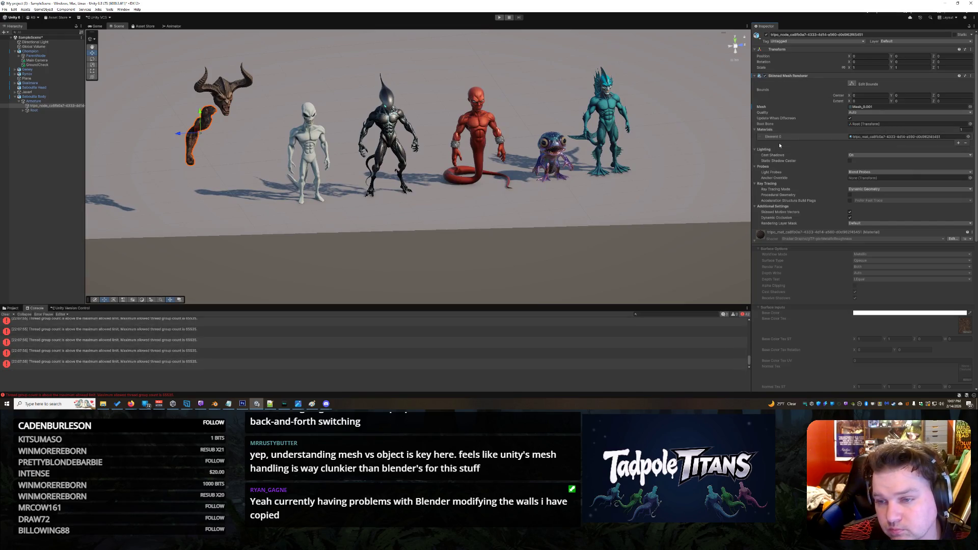
{"action": "left_click", "coordinate": [968, 136]}
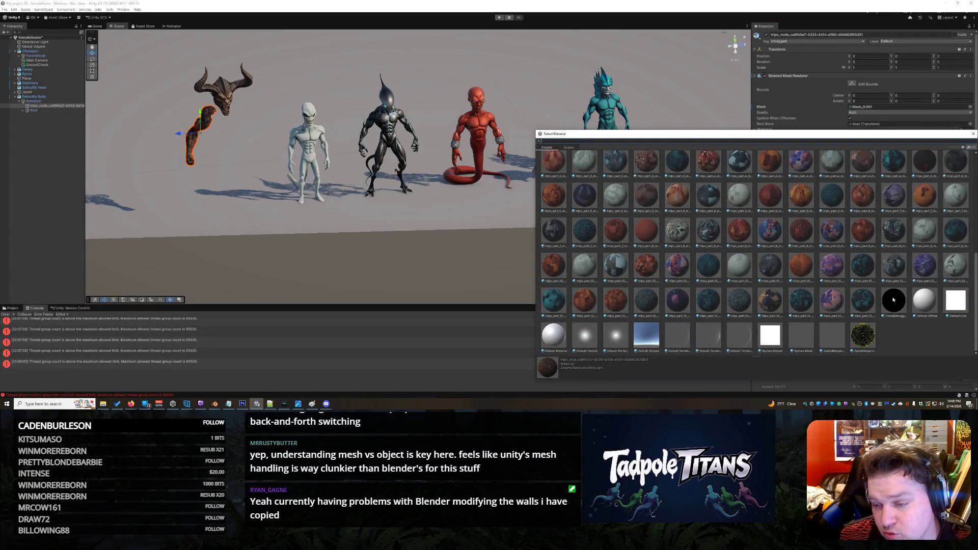
{"action": "double_click", "coordinate": [930, 266]}
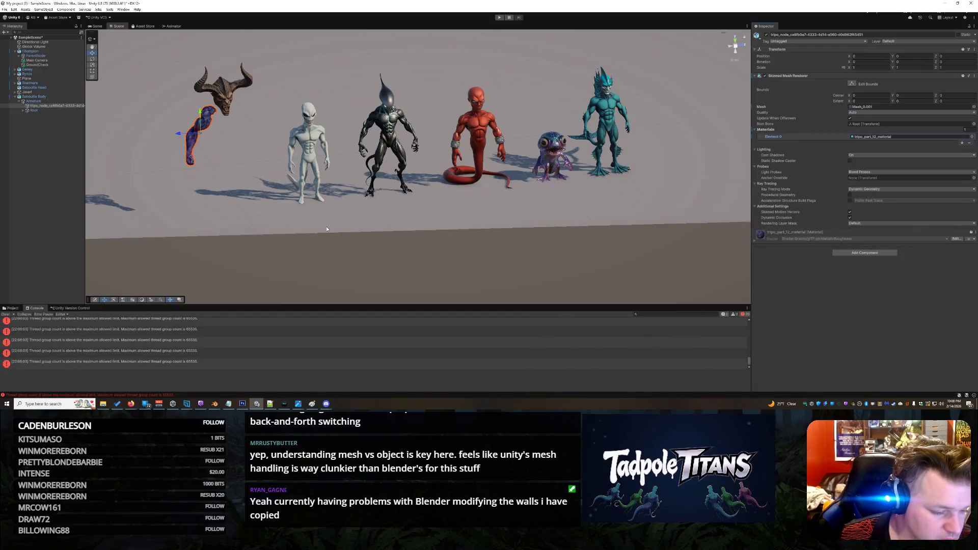
{"action": "left_click", "coordinate": [223, 211]}
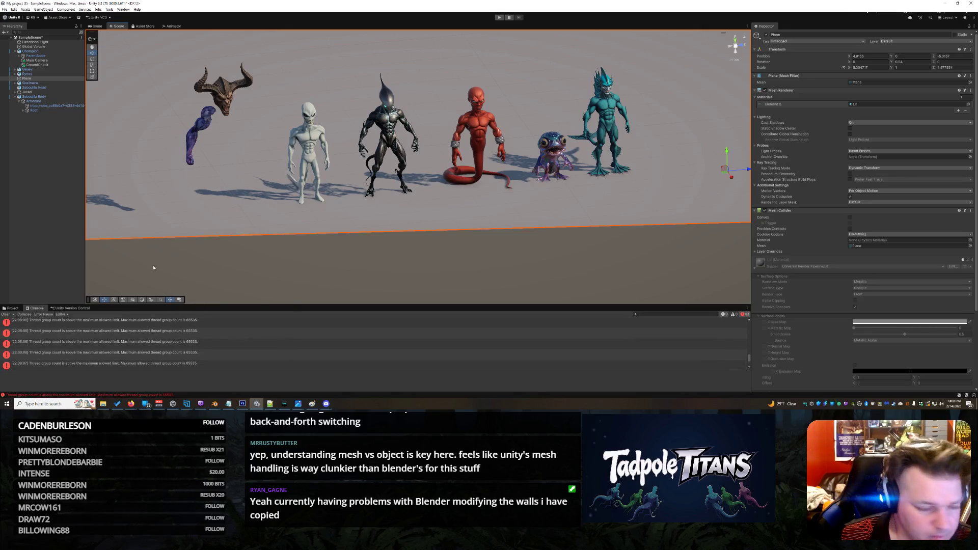
- Toggle the floor plane's rendering, then hide the purple creature's tripo_node mesh
{"action": "left_click", "coordinate": [764, 90]}
{"action": "left_click", "coordinate": [765, 90]}
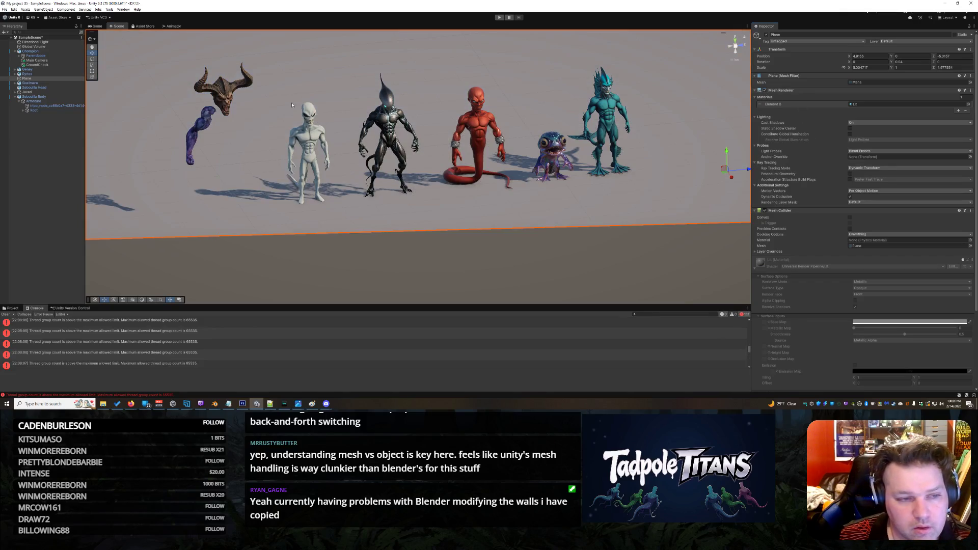
{"action": "left_click", "coordinate": [200, 134]}
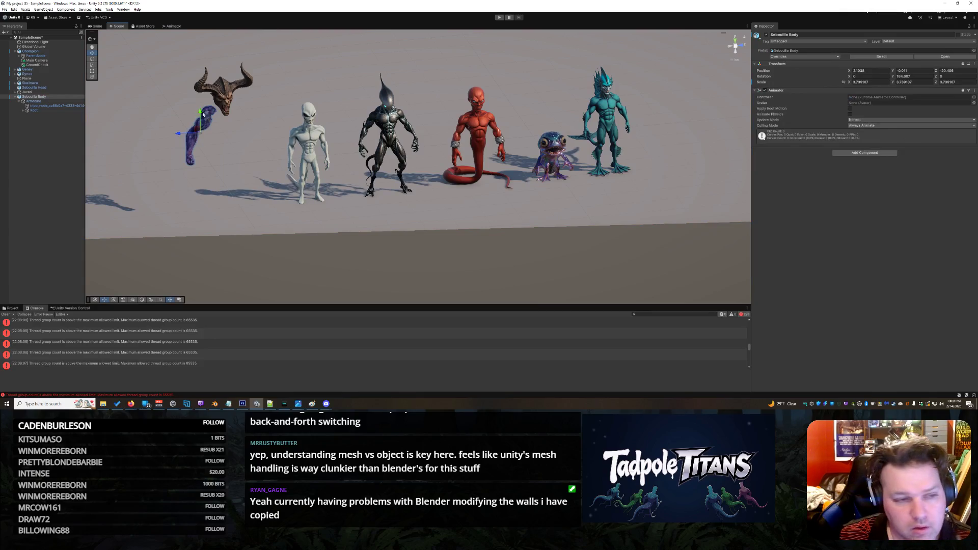
{"action": "left_click", "coordinate": [66, 106]}
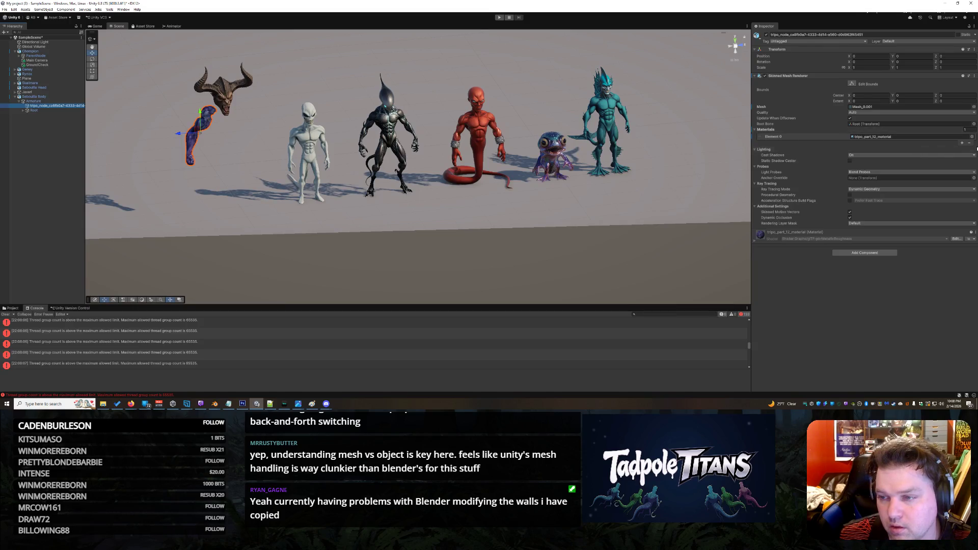
{"action": "left_click", "coordinate": [765, 76]}
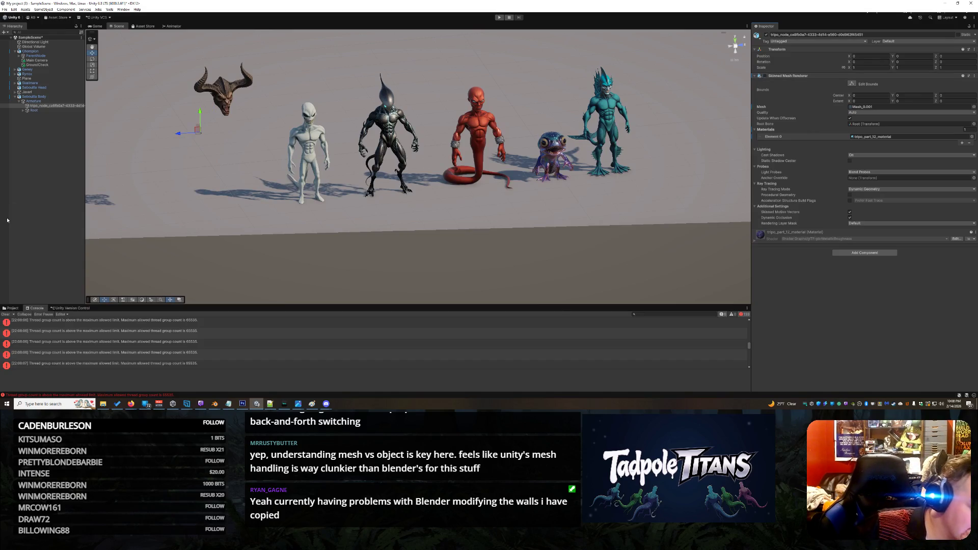
- Delete the Root bone chain from the creature's Armature and recheck the mesh object
{"action": "left_click", "coordinate": [27, 110]}
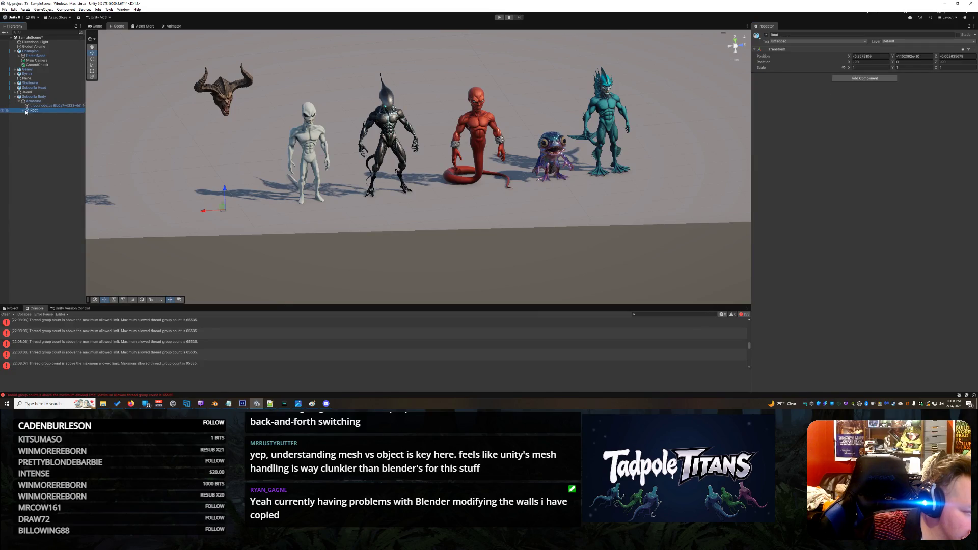
{"action": "left_click", "coordinate": [23, 111]}
{"action": "left_click", "coordinate": [26, 115]}
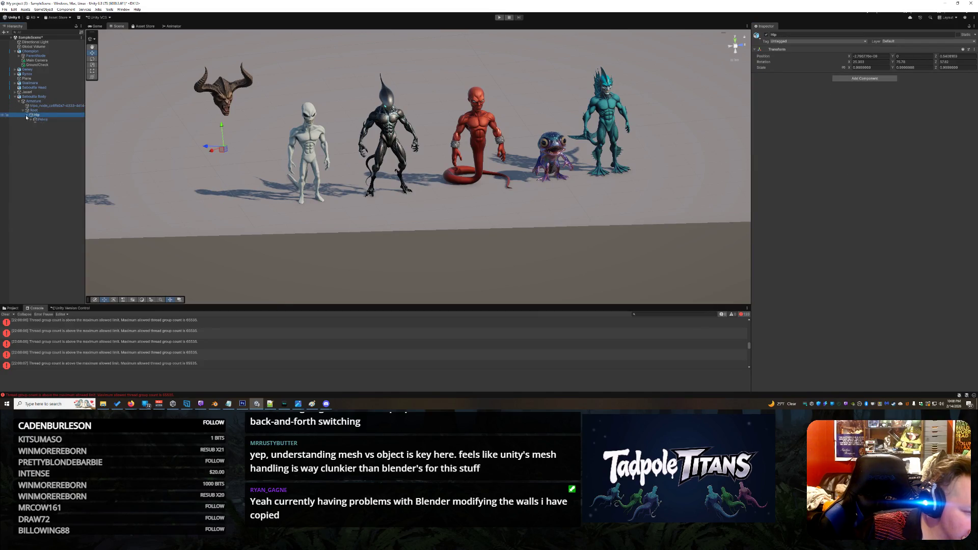
{"action": "right_click", "coordinate": [33, 110]}
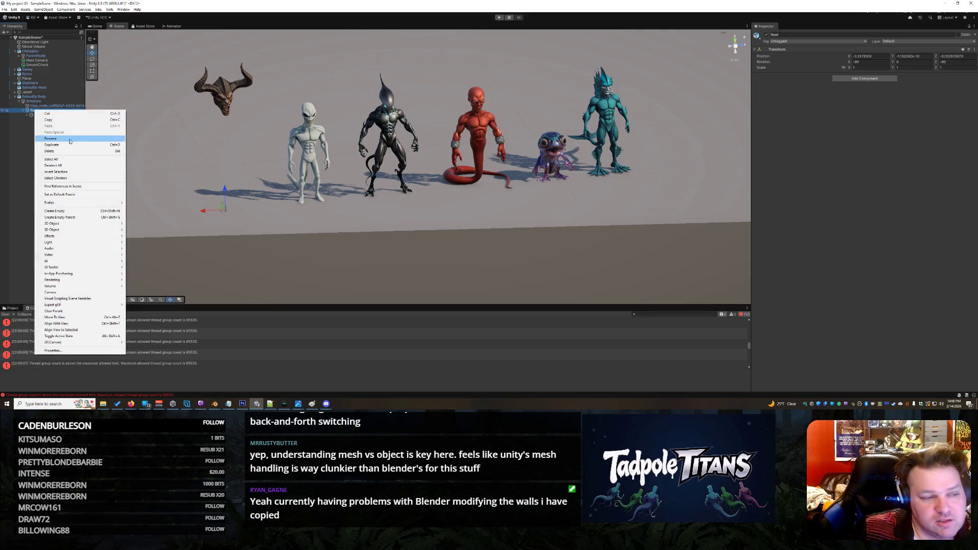
{"action": "left_click", "coordinate": [77, 151]}
{"action": "left_click", "coordinate": [44, 105]}
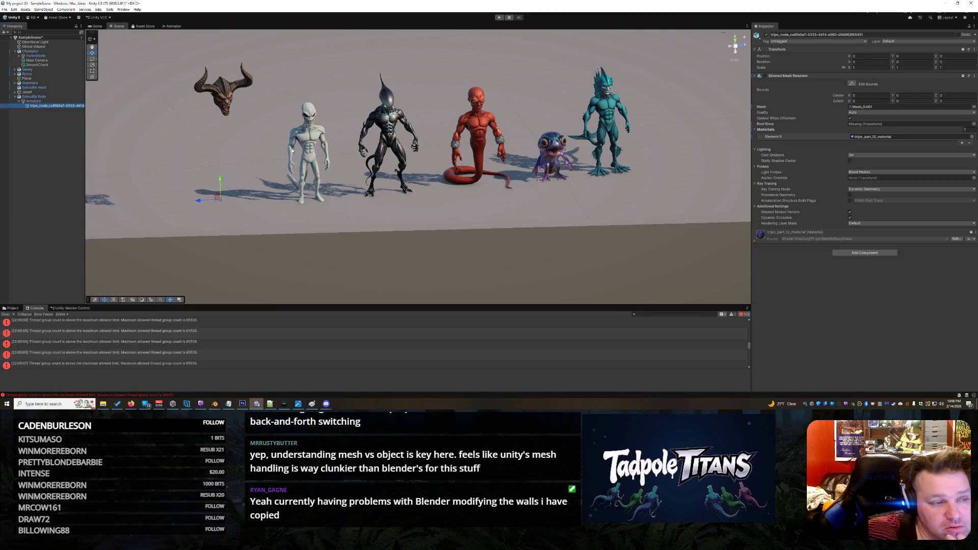
{"action": "left_click", "coordinate": [763, 76]}
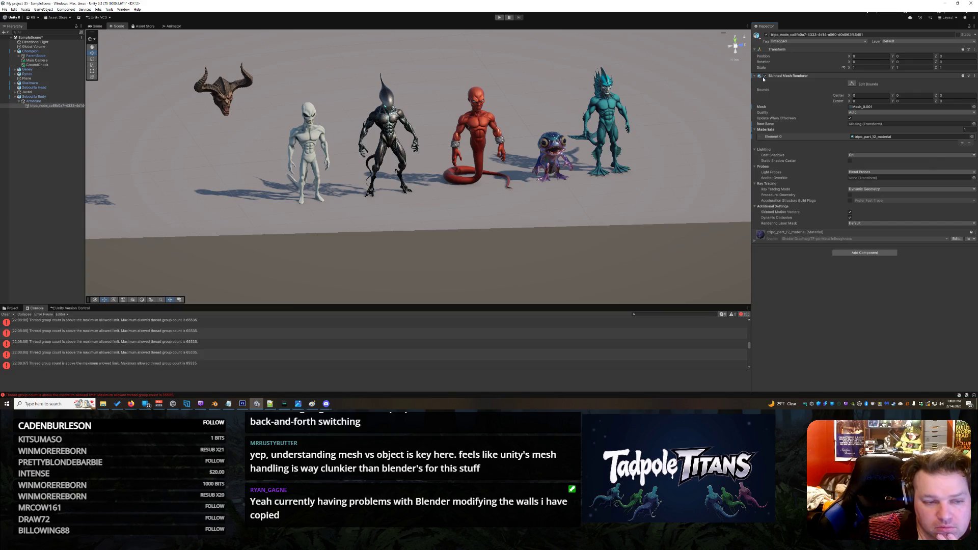
{"action": "left_click", "coordinate": [970, 137]}
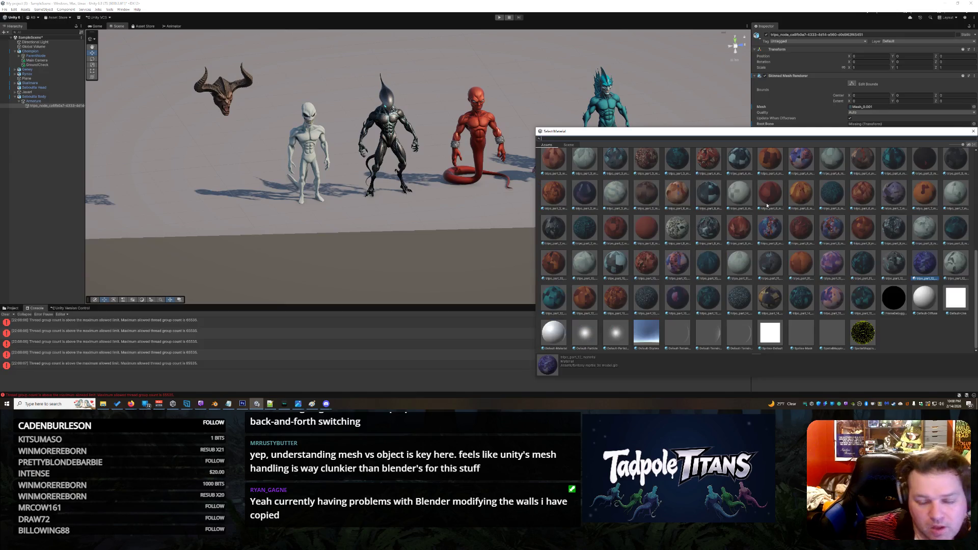
{"action": "scroll", "coordinate": [826, 243], "scroll_direction": "up", "scroll_amount": 1}
{"action": "scroll", "coordinate": [826, 244], "scroll_direction": "up", "scroll_amount": 10}
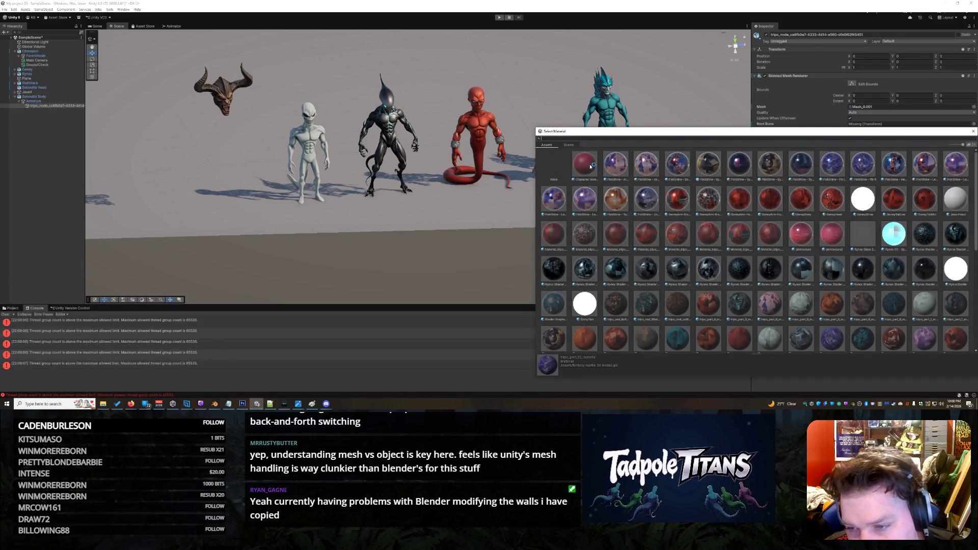
{"action": "scroll", "coordinate": [826, 250], "scroll_direction": "down", "scroll_amount": 3}
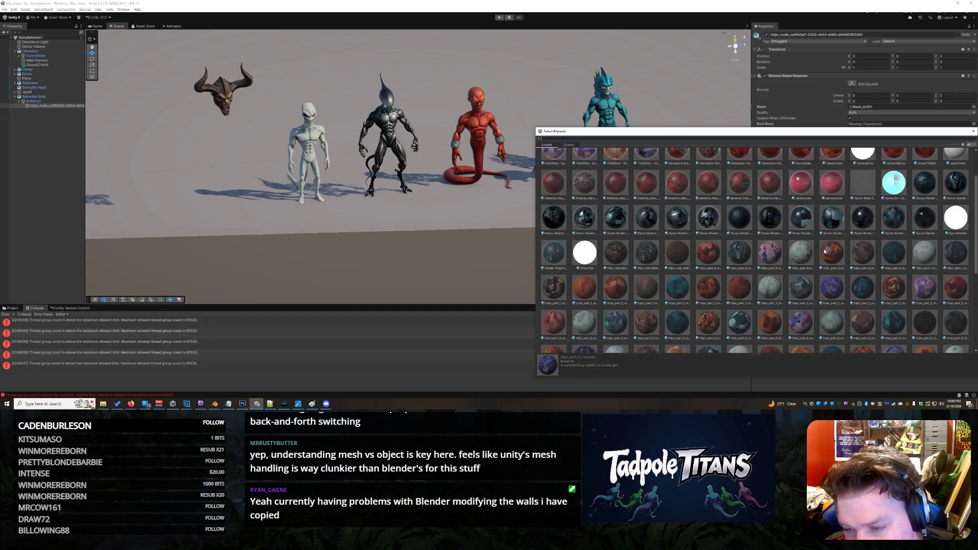
{"action": "scroll", "coordinate": [816, 240], "scroll_direction": "down", "scroll_amount": 10}
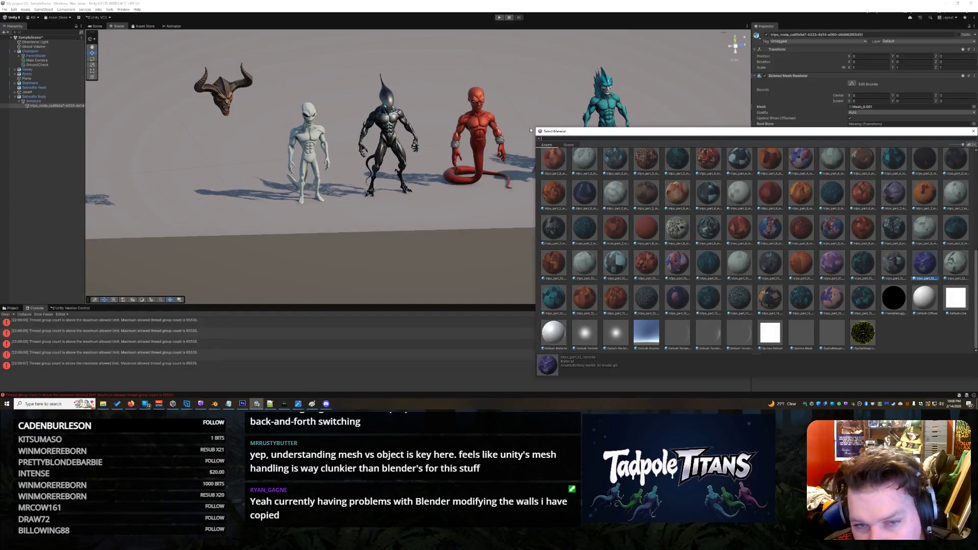
{"action": "left_click_drag", "start_coordinate": [530, 127], "coordinate": [372, 73]}
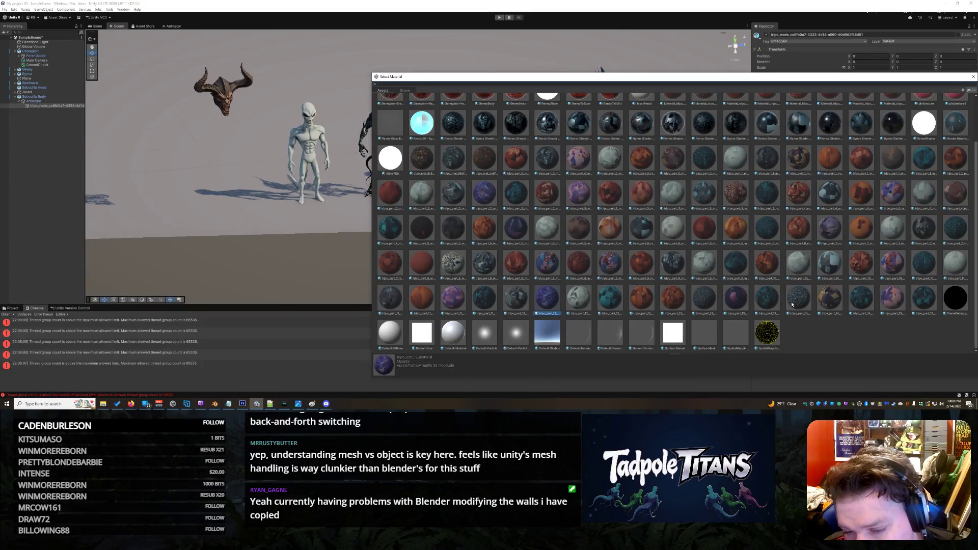
{"action": "scroll", "coordinate": [783, 288], "scroll_direction": "up", "scroll_amount": 1}
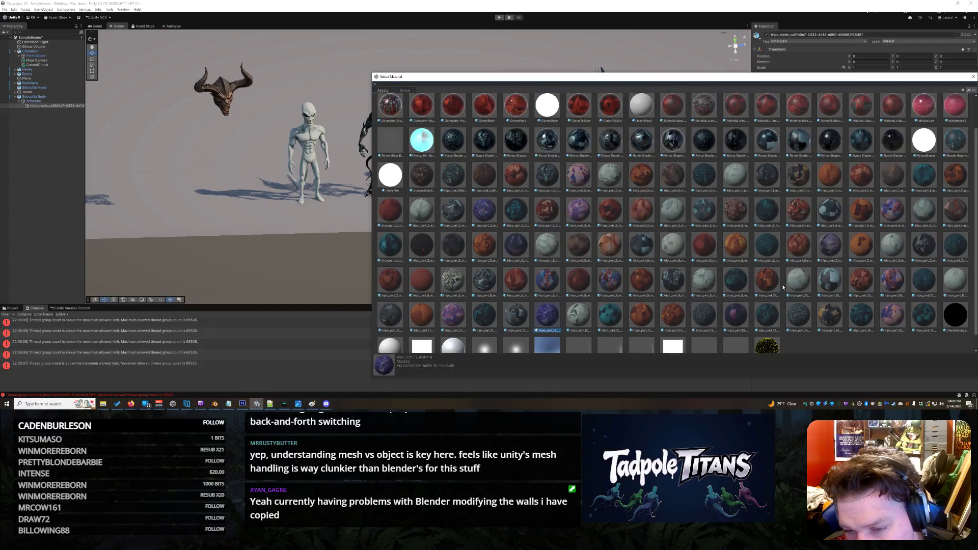
{"action": "scroll", "coordinate": [783, 287], "scroll_direction": "up", "scroll_amount": 2}
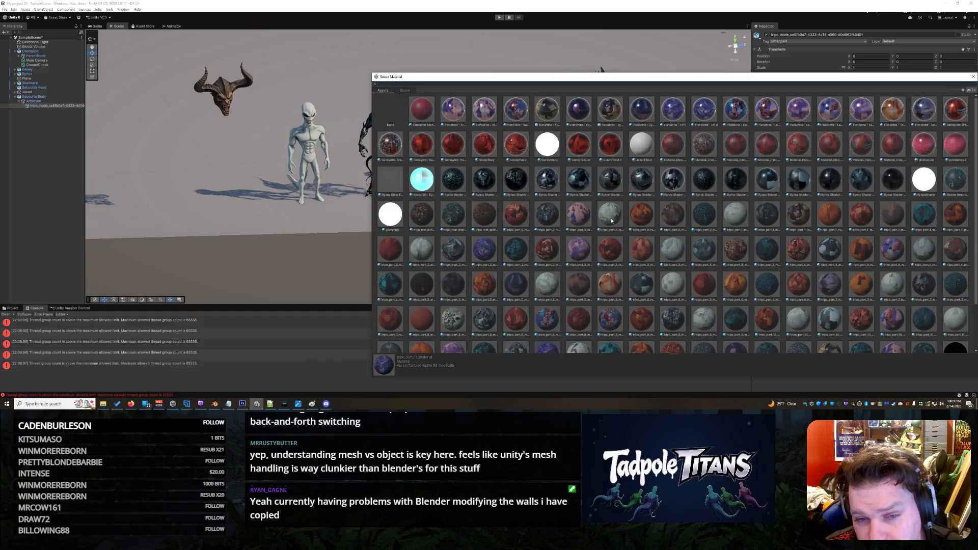
{"action": "scroll", "coordinate": [670, 222], "scroll_direction": "down", "scroll_amount": 3}
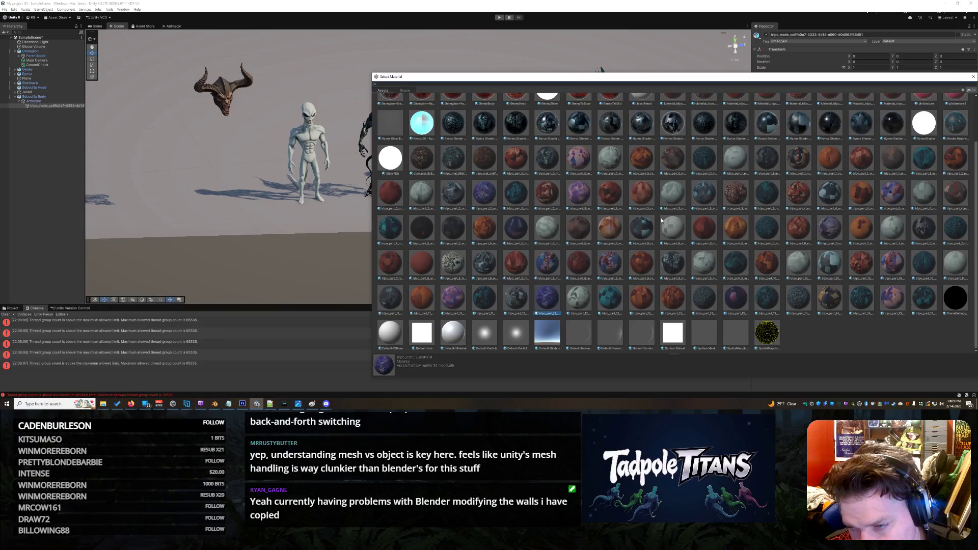
{"action": "scroll", "coordinate": [661, 220], "scroll_direction": "up", "scroll_amount": 3}
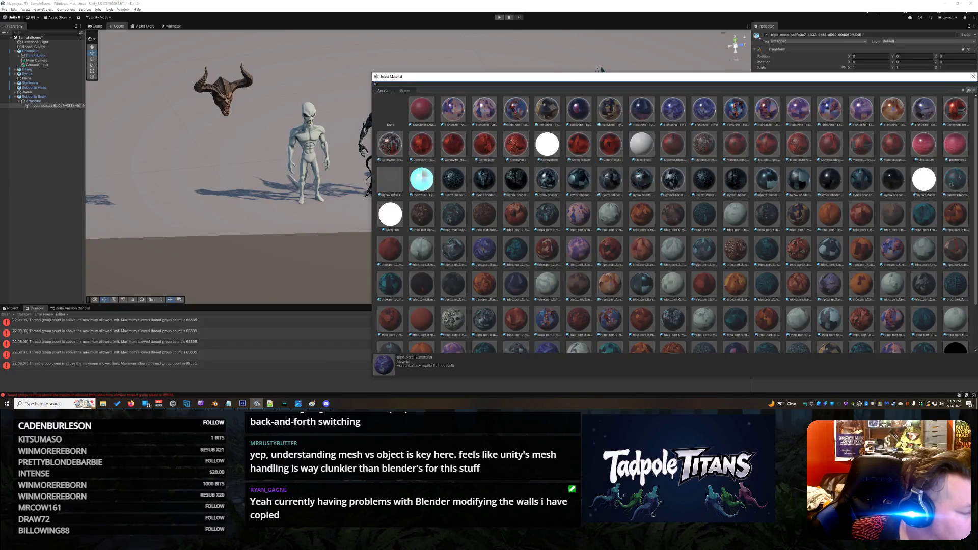
{"action": "key", "text": "Return"}
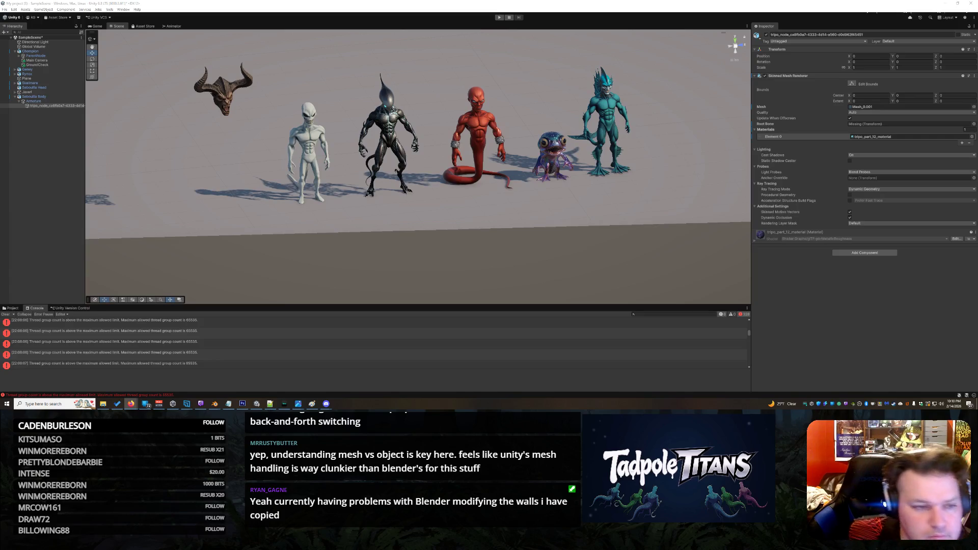
- Delete Seboullia Body from the Hierarchy via its context menu
{"action": "right_click", "coordinate": [39, 97]}
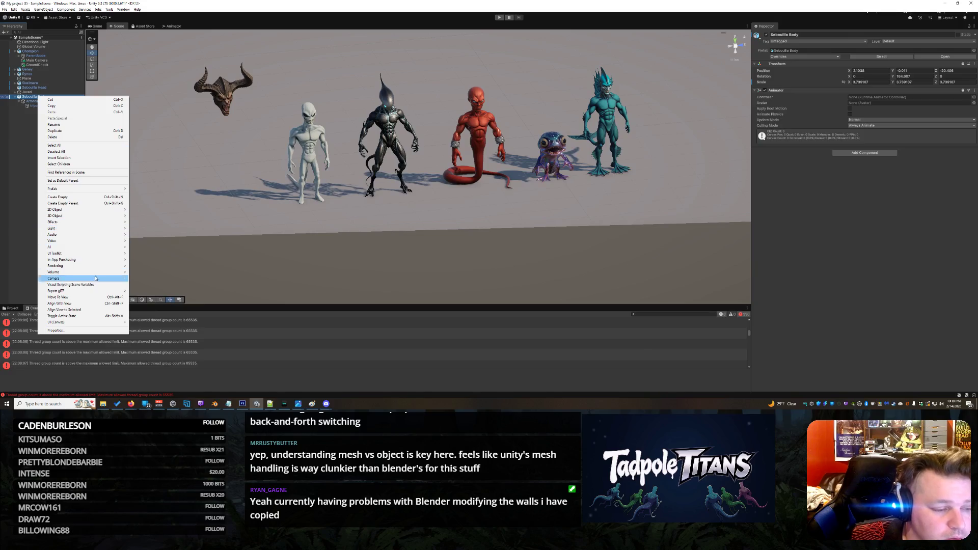
{"action": "left_click", "coordinate": [54, 137]}
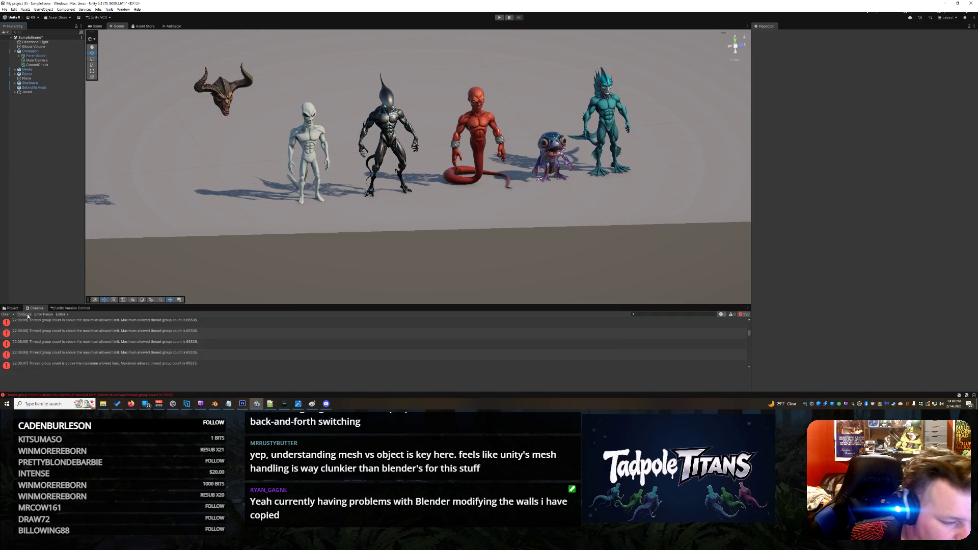
- In the Project panel, inspect the fantasy reptile and Seboullia Body models, tripo_mat and tripo_mesh
{"action": "left_click", "coordinate": [10, 308]}
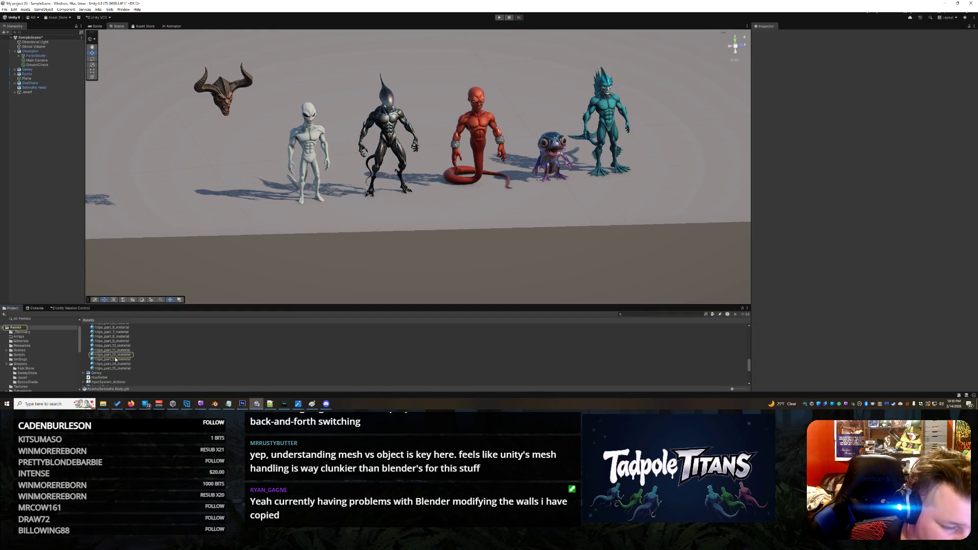
{"action": "scroll", "coordinate": [117, 352], "scroll_direction": "up", "scroll_amount": 10}
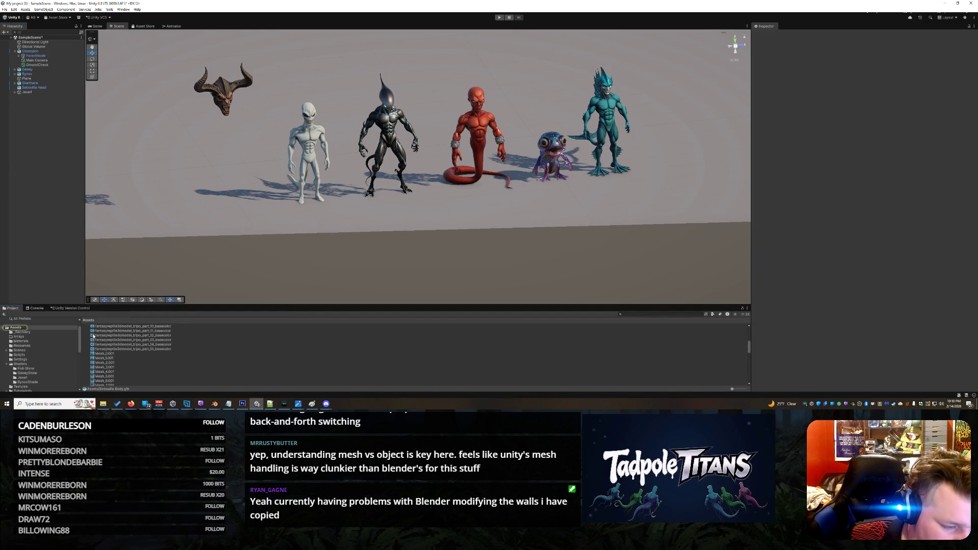
{"action": "left_click", "coordinate": [84, 346]}
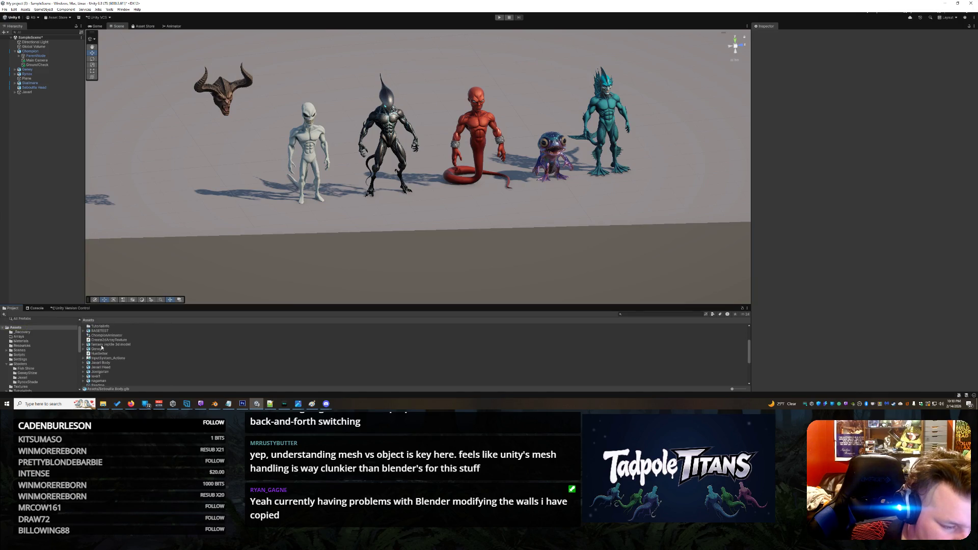
{"action": "left_click", "coordinate": [101, 345]}
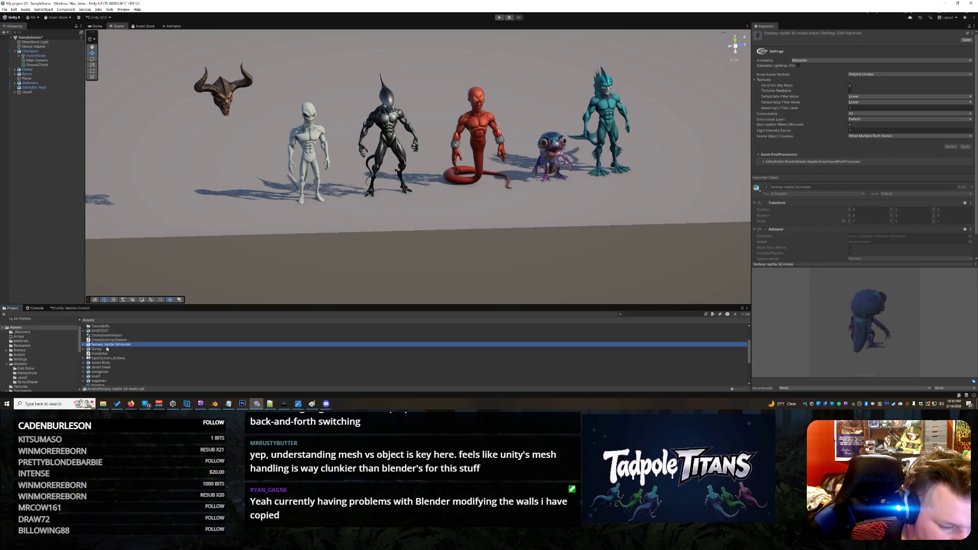
{"action": "scroll", "coordinate": [106, 348], "scroll_direction": "down", "scroll_amount": 4}
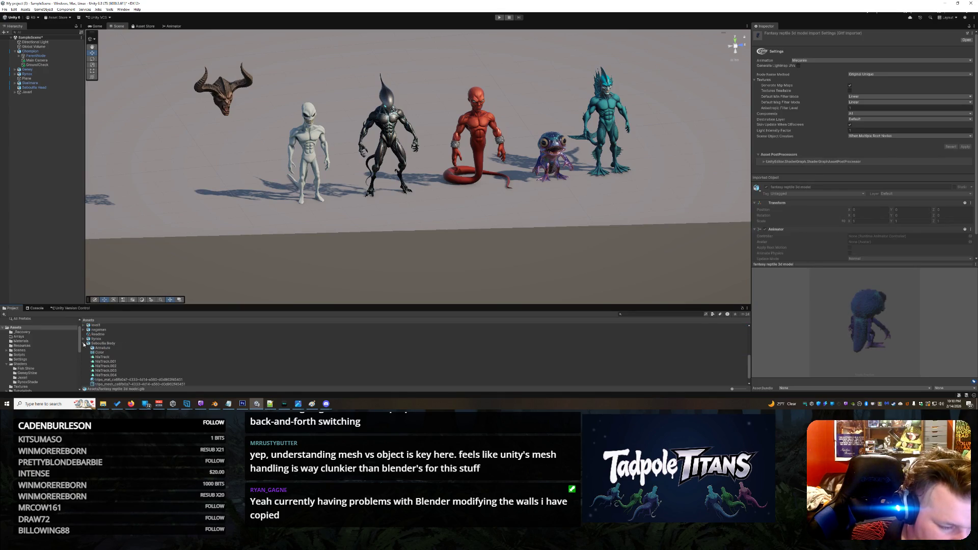
{"action": "left_click", "coordinate": [111, 346]}
{"action": "scroll", "coordinate": [111, 348], "scroll_direction": "down", "scroll_amount": 1}
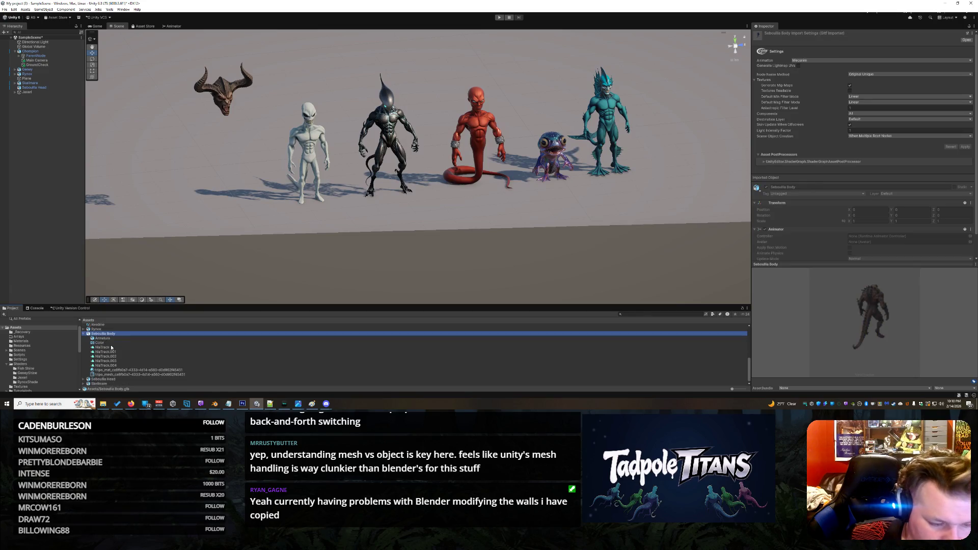
{"action": "left_click", "coordinate": [132, 371]}
{"action": "left_click", "coordinate": [131, 375]}
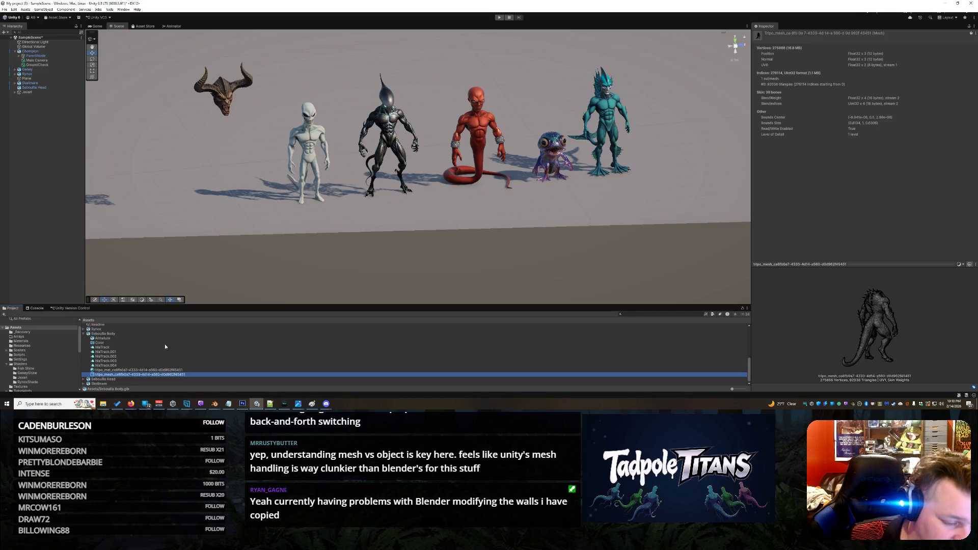
{"action": "scroll", "coordinate": [133, 346], "scroll_direction": "up", "scroll_amount": 3}
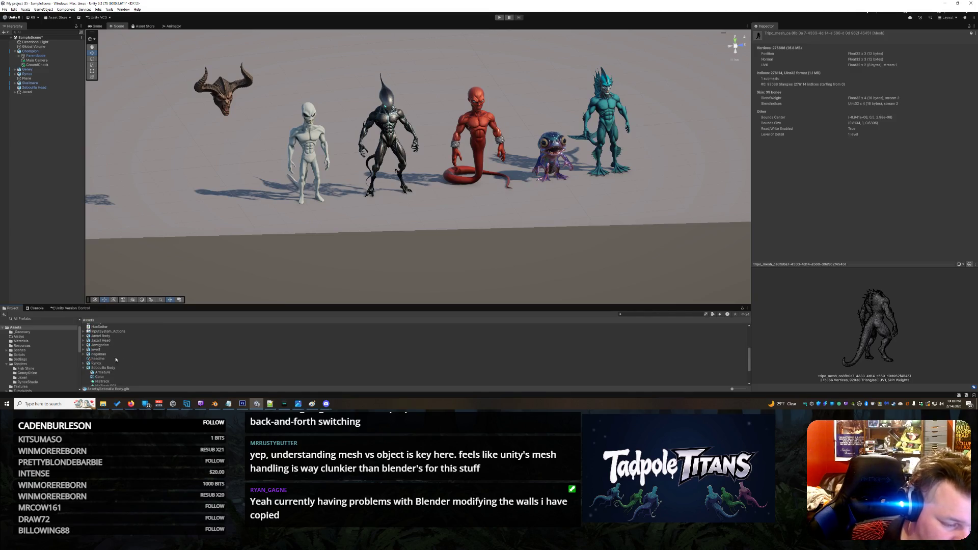
{"action": "scroll", "coordinate": [110, 359], "scroll_direction": "down", "scroll_amount": 3}
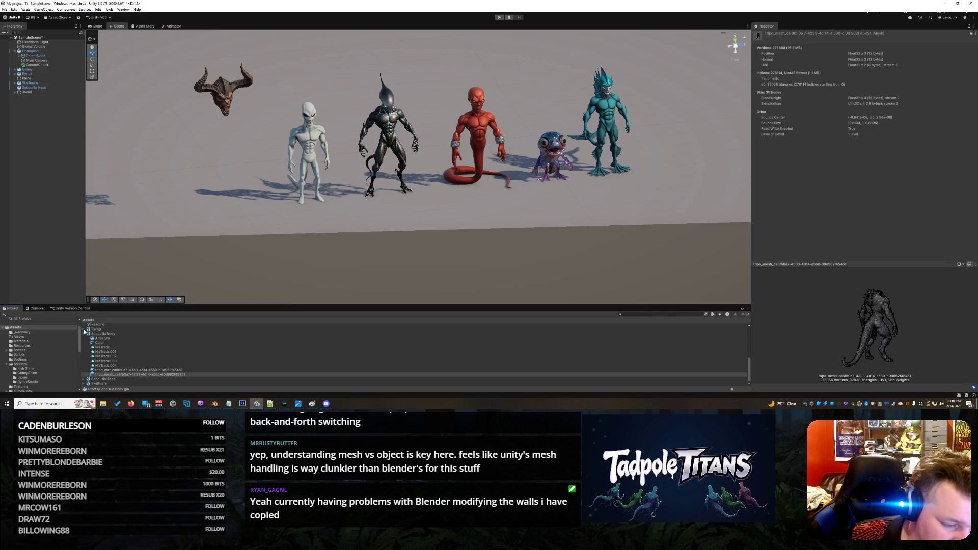
- Inspect the Rynox model and its Mesh_0.001, then Seboullia Body's tripo_mesh and model asset
{"action": "left_click", "coordinate": [84, 330]}
{"action": "scroll", "coordinate": [112, 346], "scroll_direction": "down", "scroll_amount": 3}
{"action": "scroll", "coordinate": [124, 355], "scroll_direction": "up", "scroll_amount": 2}
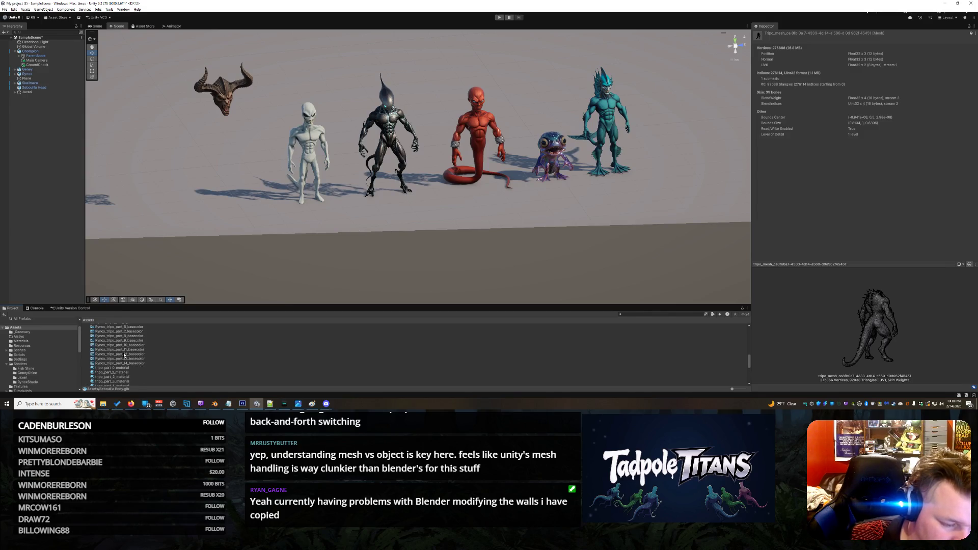
{"action": "scroll", "coordinate": [118, 342], "scroll_direction": "up", "scroll_amount": 3}
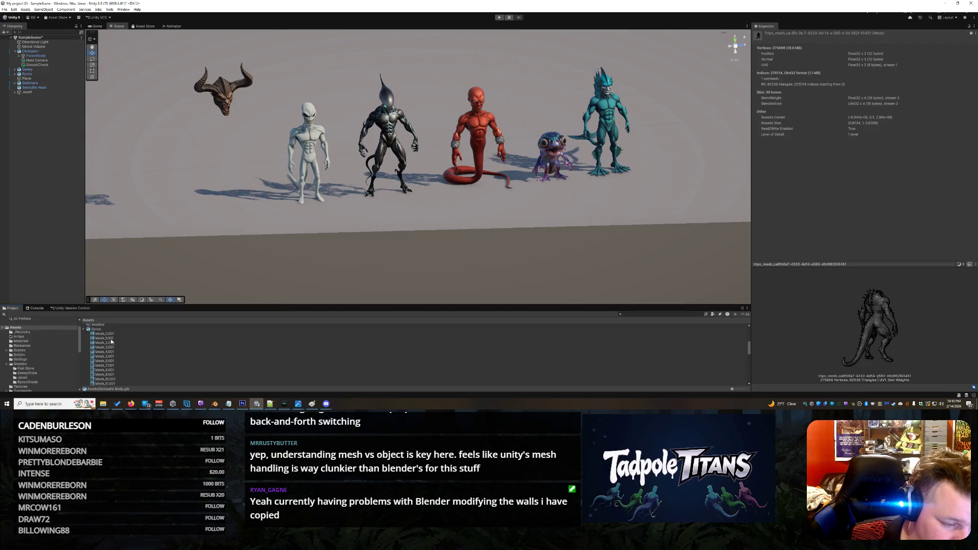
{"action": "left_click", "coordinate": [107, 334]}
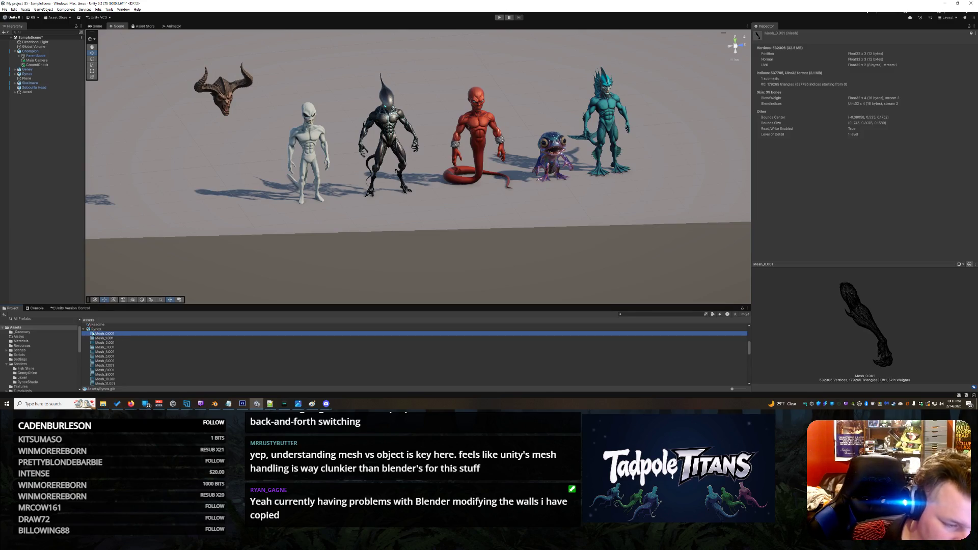
{"action": "left_click", "coordinate": [94, 329]}
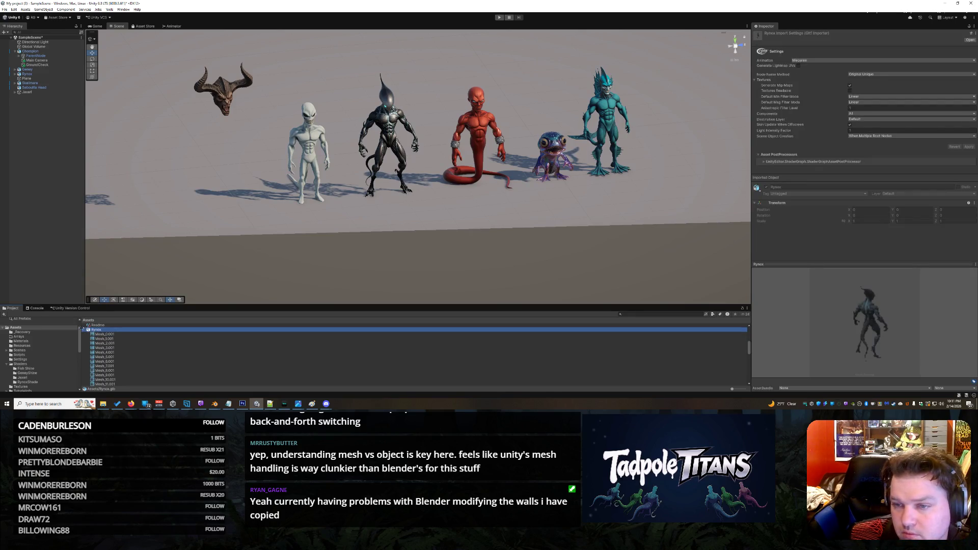
{"action": "left_click", "coordinate": [99, 334]}
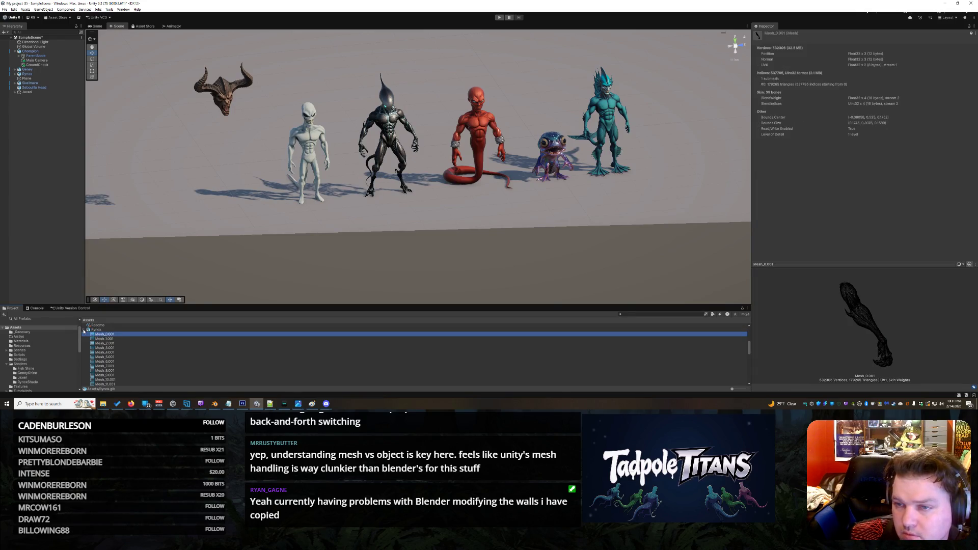
{"action": "left_click", "coordinate": [85, 330]}
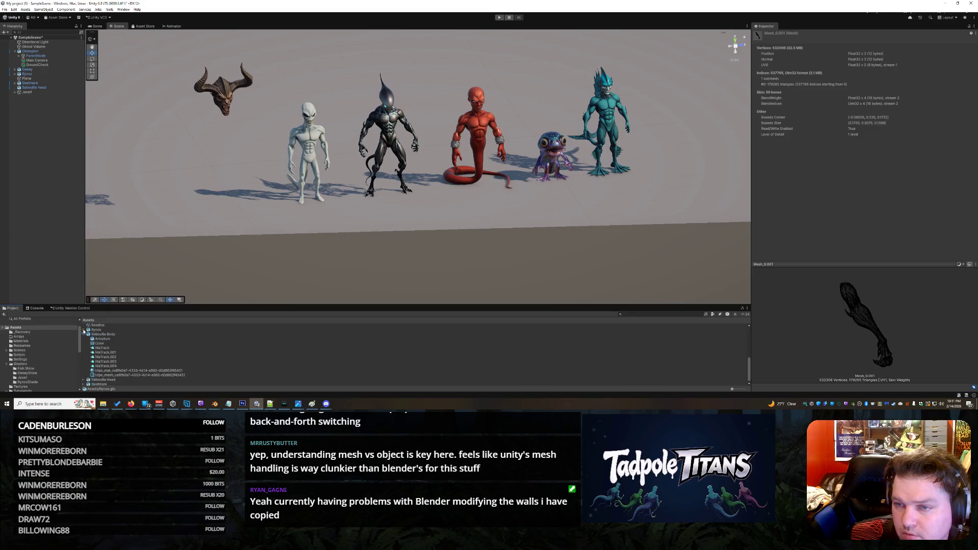
{"action": "left_click", "coordinate": [115, 375]}
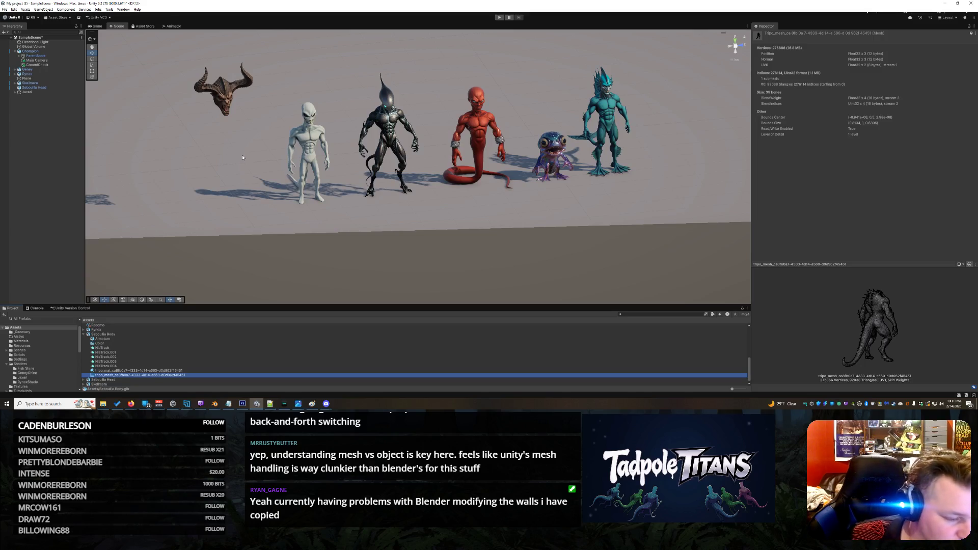
{"action": "left_click", "coordinate": [104, 334]}
- Place the Seboullia Body model at the lineup's left end and expand it to its Armature
{"action": "mouse_move", "coordinate": [183, 243]}
{"action": "left_mouse_down"}
{"action": "mouse_move", "coordinate": [193, 163]}
{"action": "mouse_move", "coordinate": [209, 199]}
{"action": "left_mouse_up"}
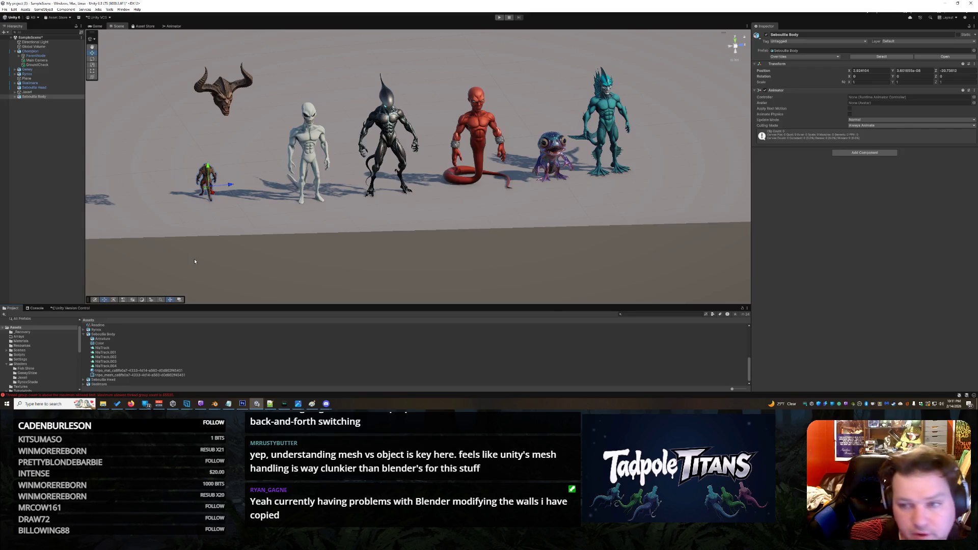
{"action": "key", "text": "ctrl+z"}
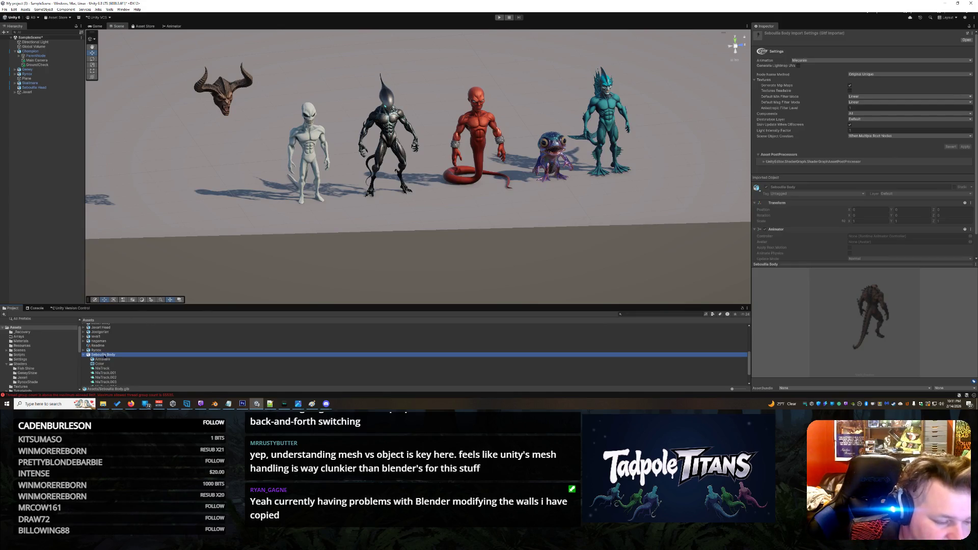
{"action": "left_click_drag", "start_coordinate": [184, 185], "coordinate": [196, 186]}
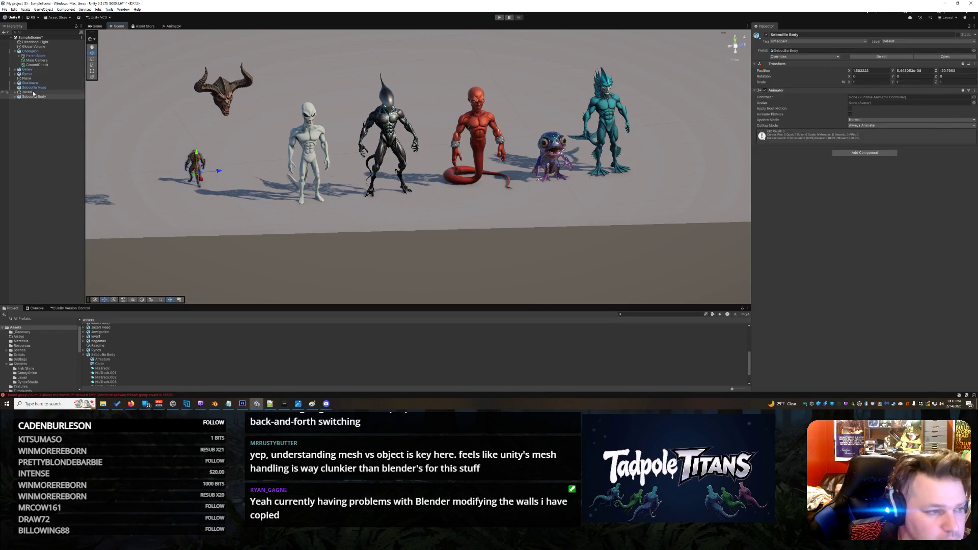
{"action": "left_click", "coordinate": [14, 97]}
{"action": "left_click", "coordinate": [26, 101]}
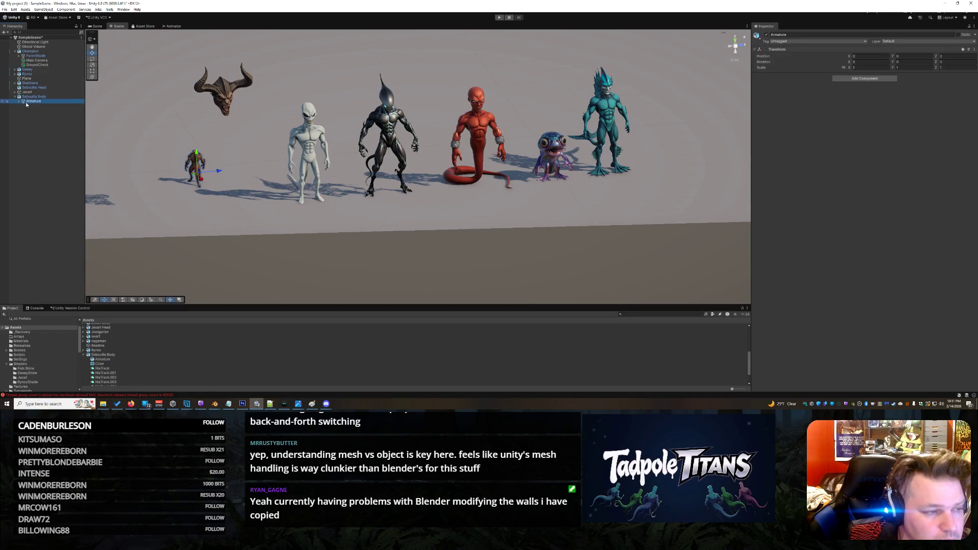
{"action": "left_click", "coordinate": [19, 102]}
{"action": "left_click", "coordinate": [51, 105]}
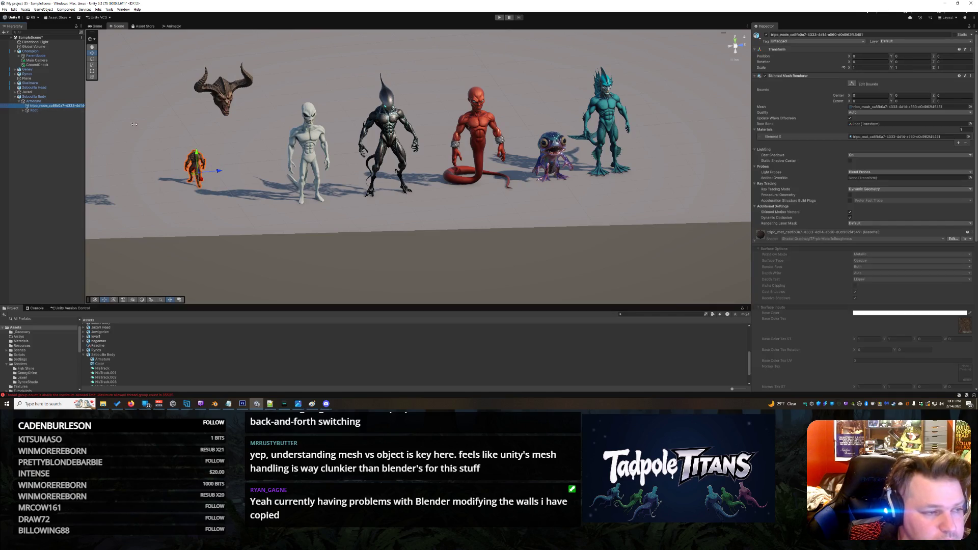
{"action": "left_click", "coordinate": [764, 76]}
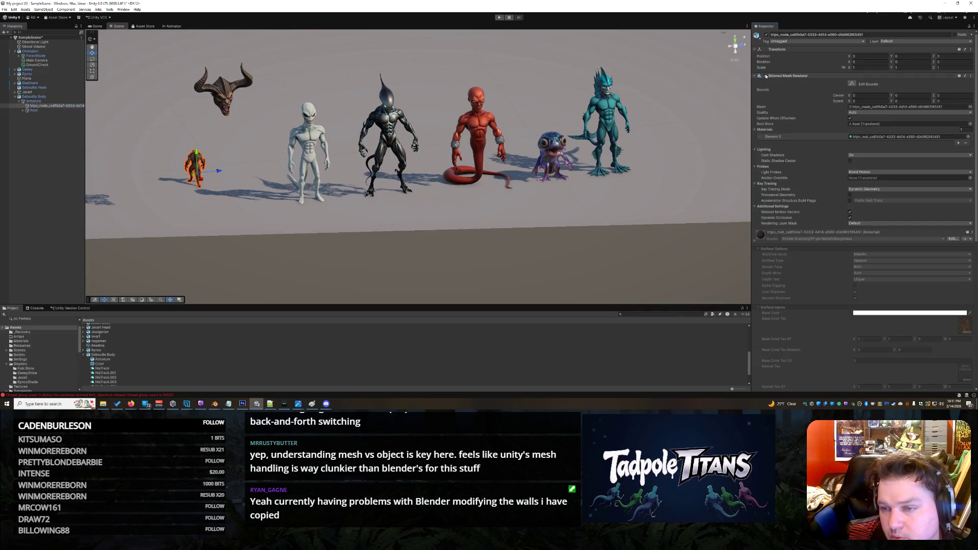
{"action": "left_click", "coordinate": [755, 76]}
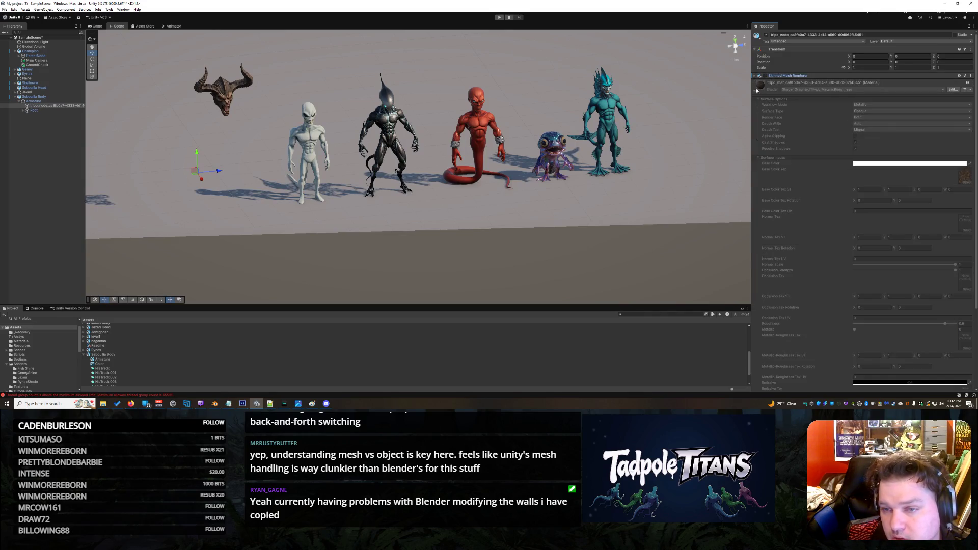
{"action": "left_click", "coordinate": [837, 103]}
{"action": "type", "text": "vol"}
{"action": "type", "text": "mesh"}
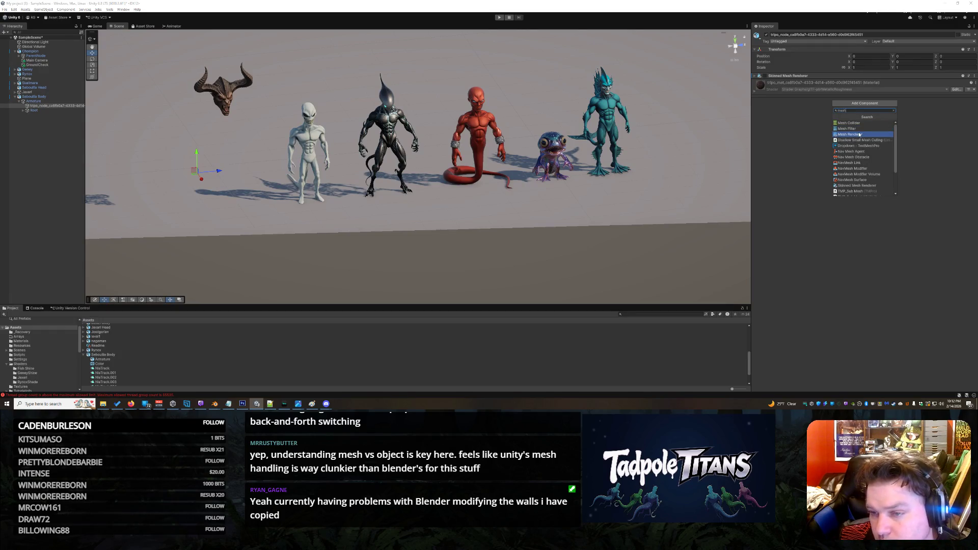
{"action": "left_click", "coordinate": [864, 134]}
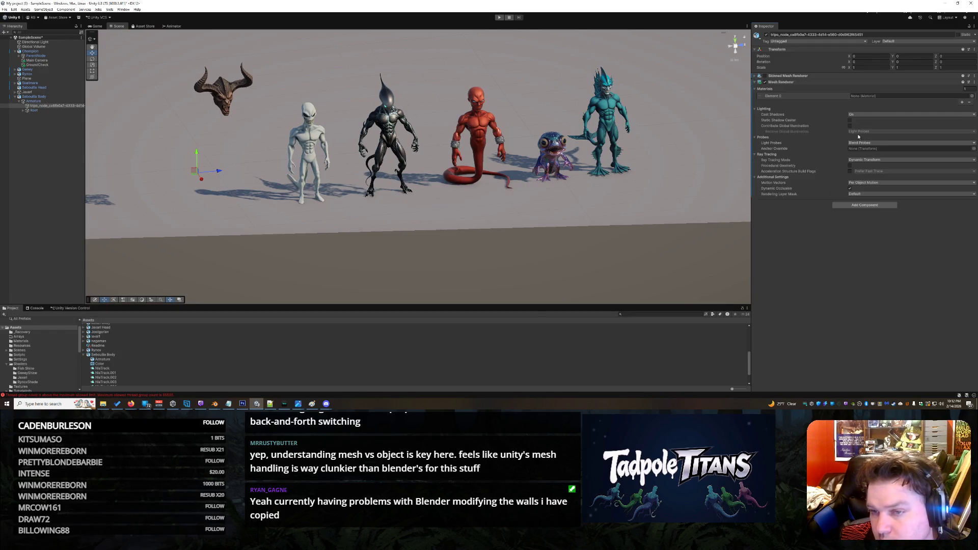
{"action": "left_click", "coordinate": [971, 96]}
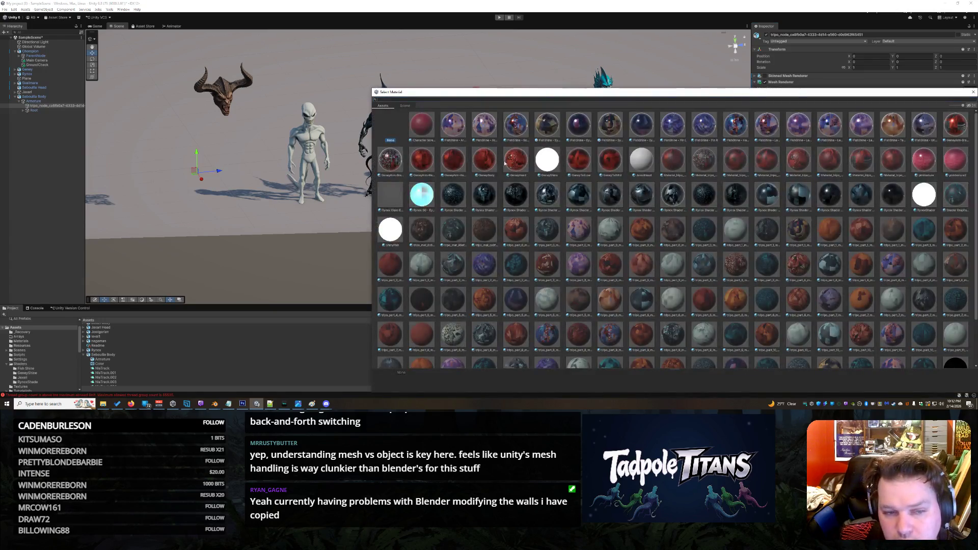
{"action": "left_click_drag", "start_coordinate": [478, 90], "coordinate": [194, 69]}
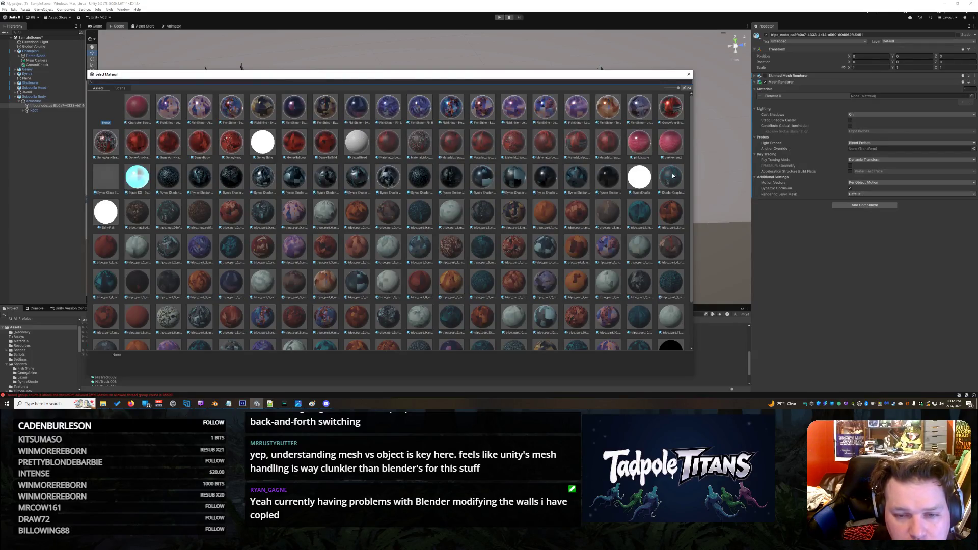
{"action": "scroll", "coordinate": [461, 203], "scroll_direction": "down", "scroll_amount": 3}
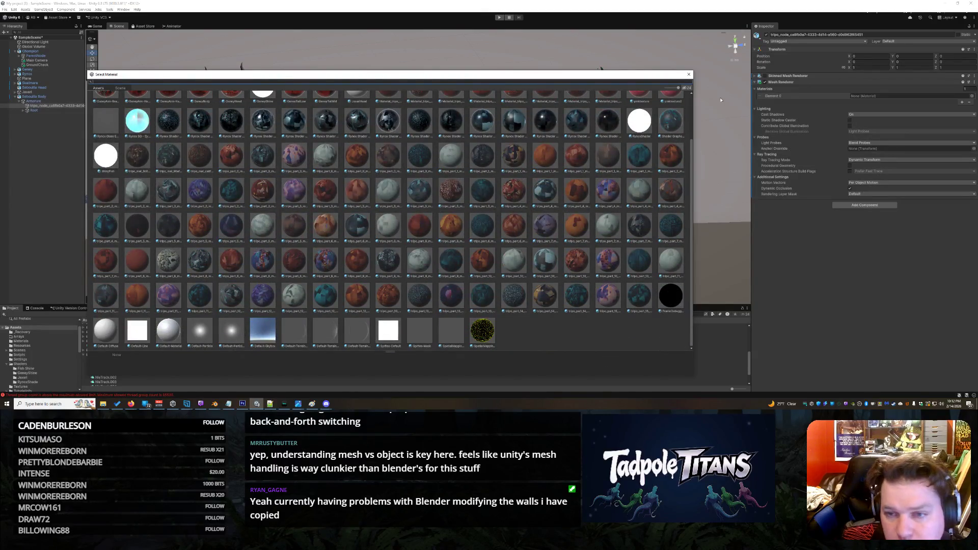
{"action": "left_click", "coordinate": [688, 75]}
{"action": "left_click", "coordinate": [755, 75]}
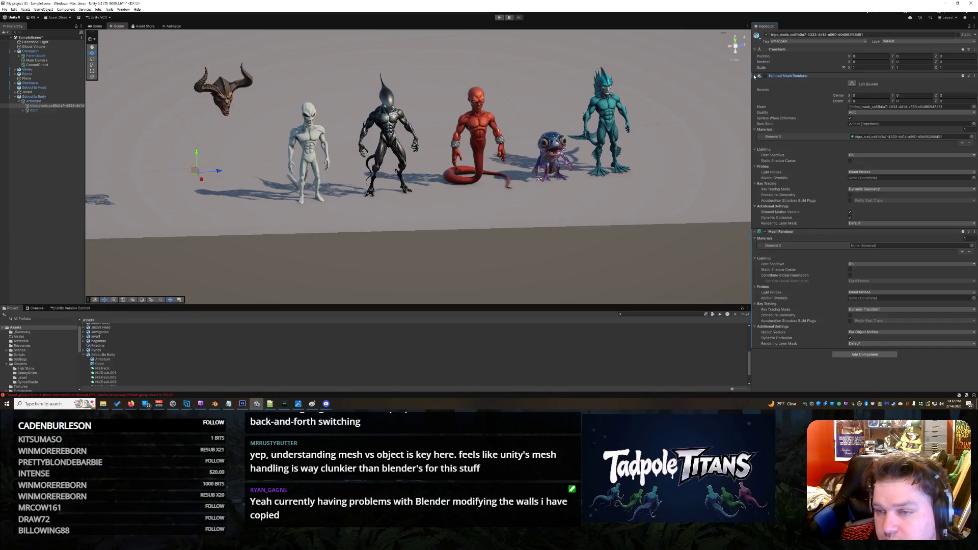
{"action": "left_click", "coordinate": [754, 75]}
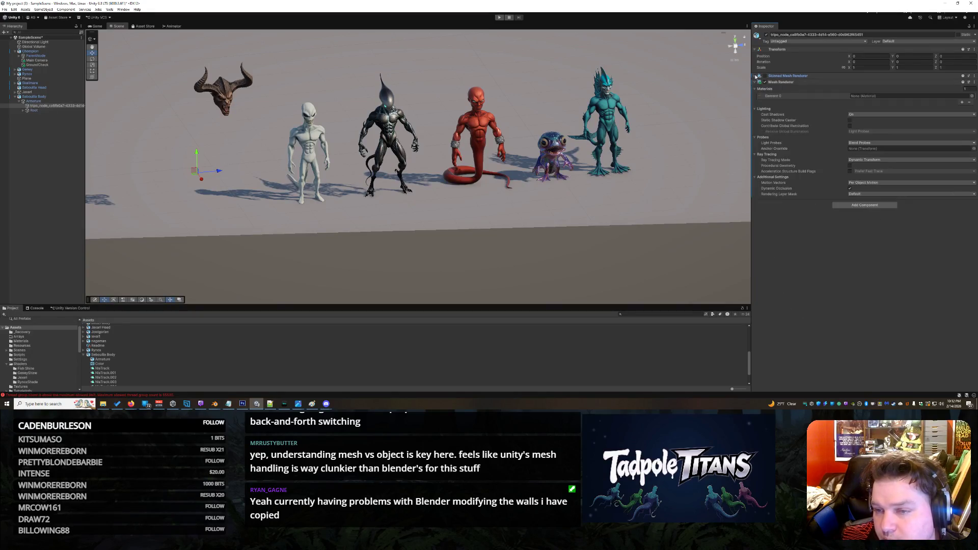
{"action": "left_click", "coordinate": [970, 97]}
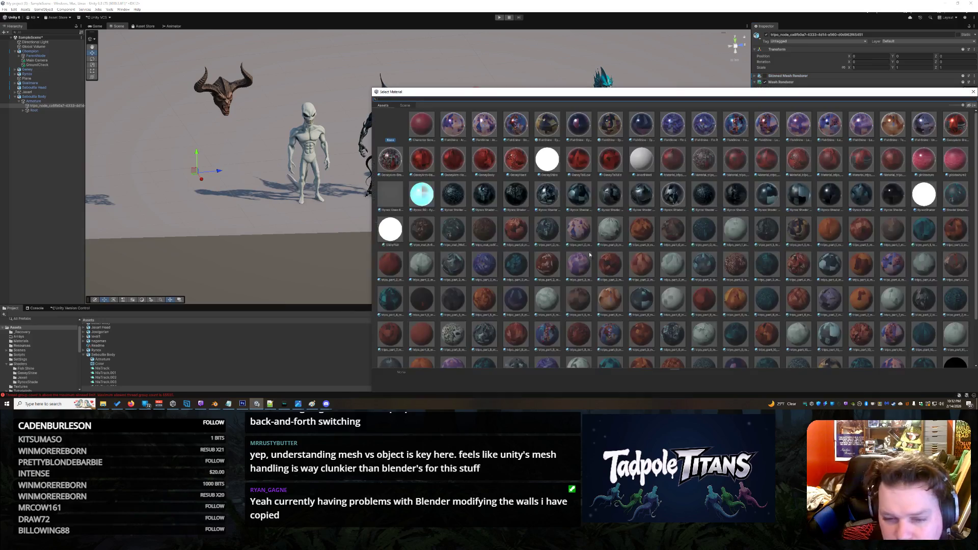
{"action": "scroll", "coordinate": [660, 286], "scroll_direction": "down", "scroll_amount": 3}
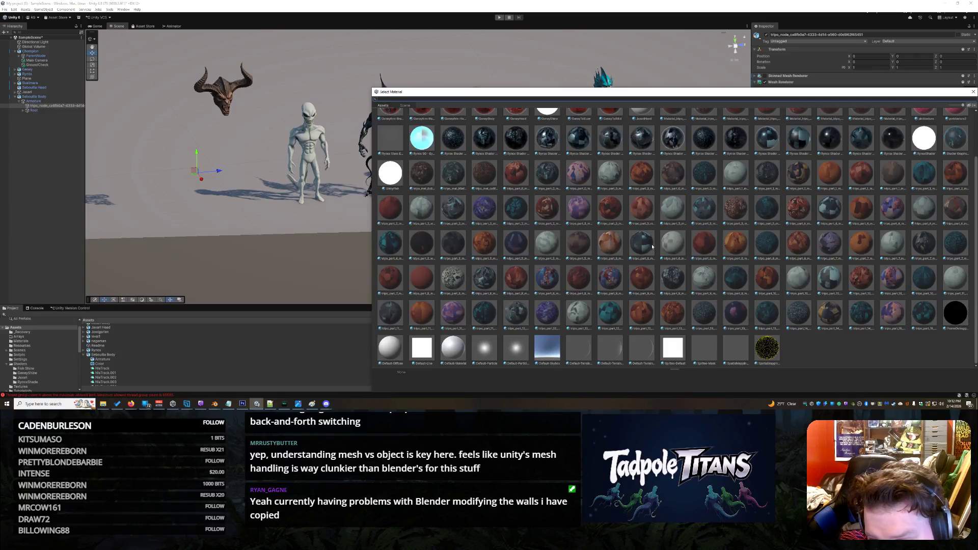
{"action": "left_click_drag", "start_coordinate": [712, 97], "coordinate": [496, 87]}
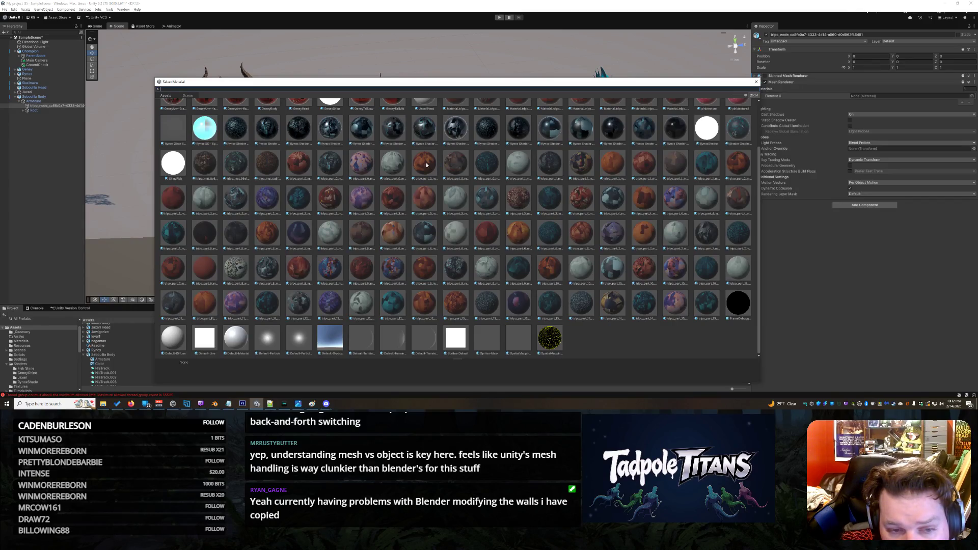
{"action": "left_click", "coordinate": [756, 82]}
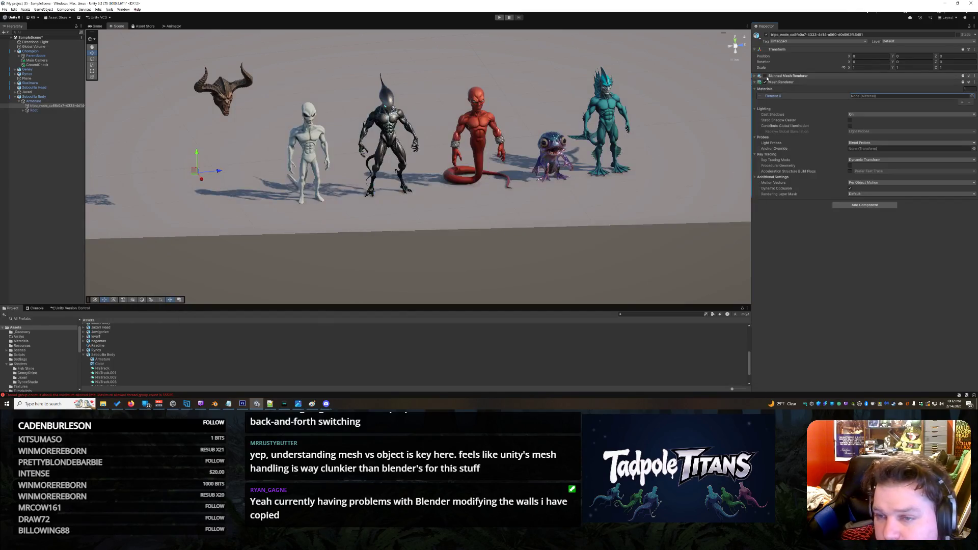
- Copy the tripo material from the Skinned Mesh Renderer's Element 0 slot
{"action": "left_click", "coordinate": [754, 76]}
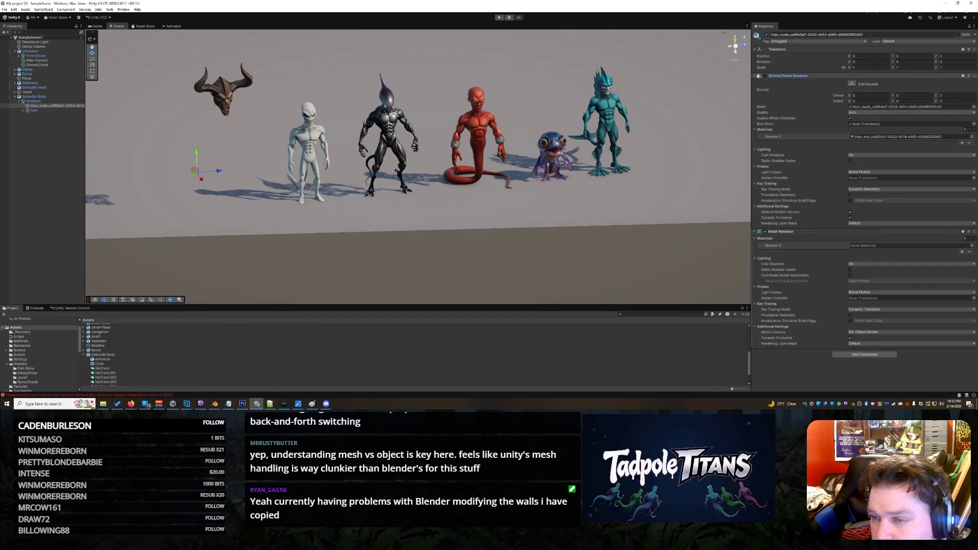
{"action": "left_click", "coordinate": [949, 106]}
{"action": "left_click", "coordinate": [947, 108]}
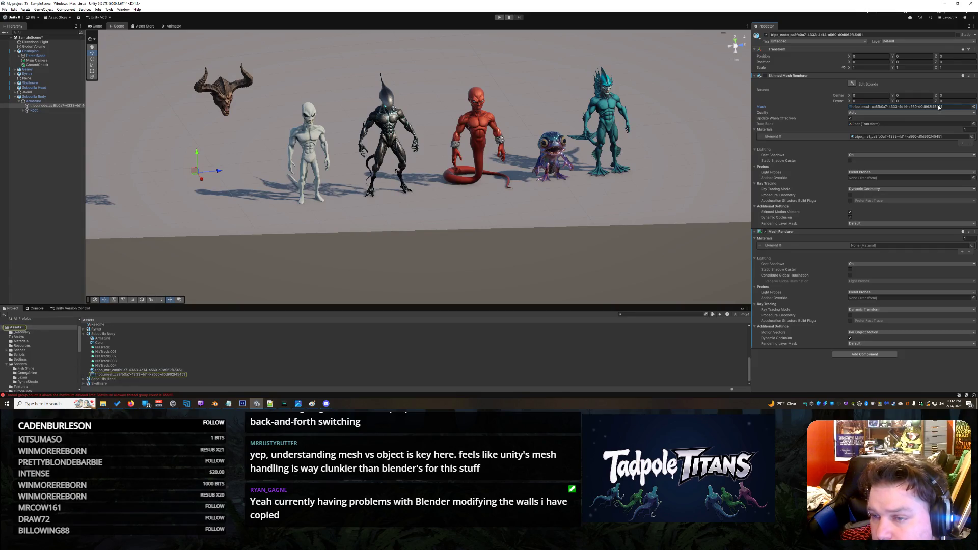
{"action": "left_click", "coordinate": [906, 137]}
{"action": "right_click", "coordinate": [904, 138]}
{"action": "left_click", "coordinate": [886, 152]}
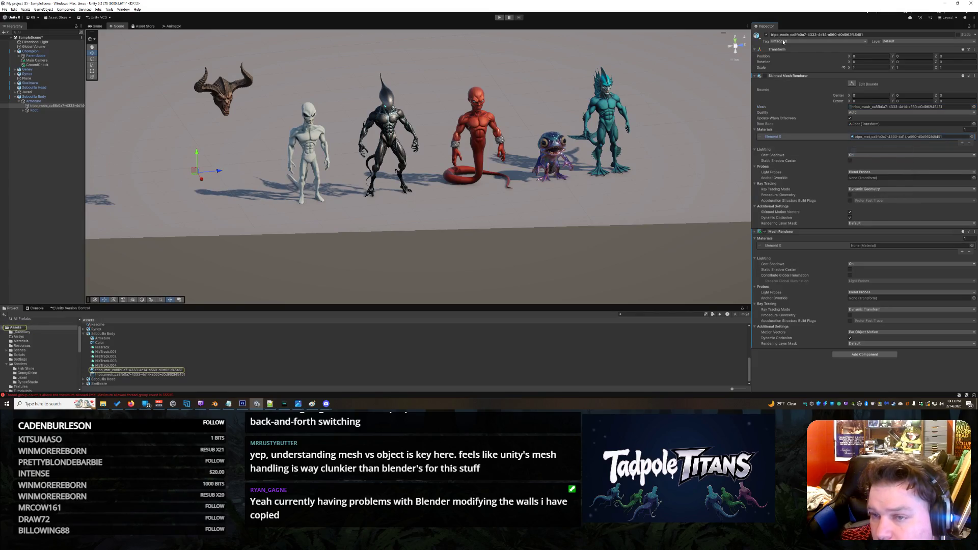
- Paste the copied tripo material into the Mesh Renderer's empty Element 0 slot
{"action": "left_click", "coordinate": [755, 77]}
{"action": "left_click", "coordinate": [765, 82]}
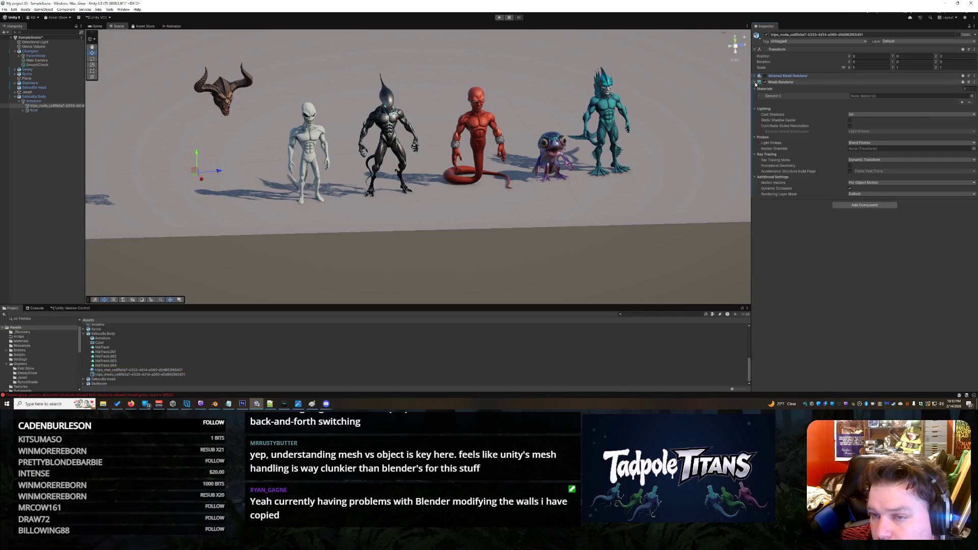
{"action": "left_click", "coordinate": [755, 84]}
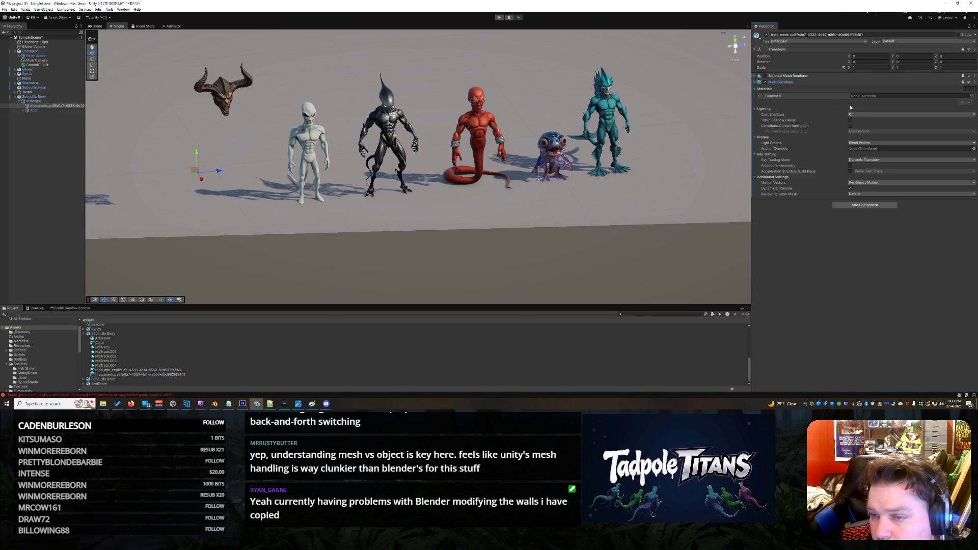
{"action": "right_click", "coordinate": [866, 96]}
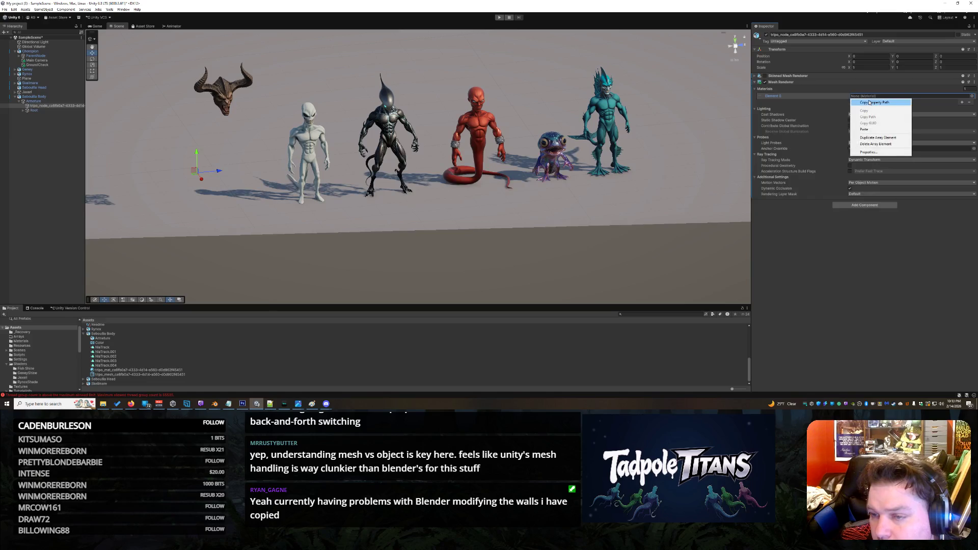
{"action": "left_click", "coordinate": [873, 130]}
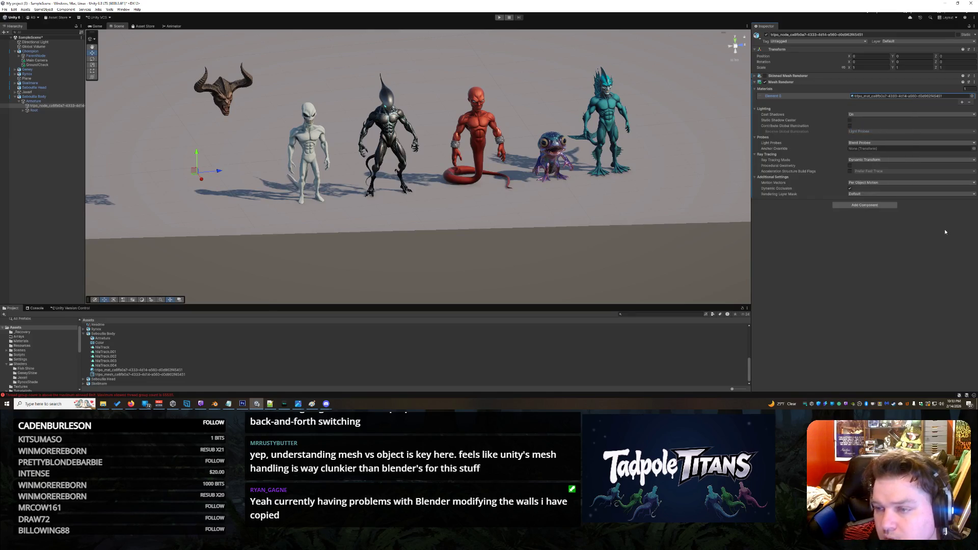
{"action": "key", "text": "Return"}
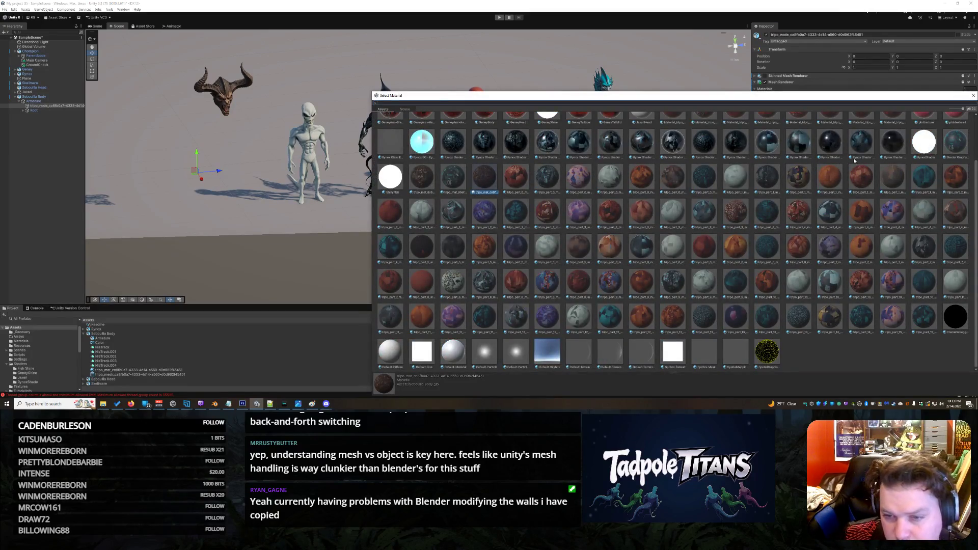
- Move the Select Material picker toward the centre and scroll through its materials
{"action": "mouse_move", "coordinate": [893, 95]}
{"action": "left_mouse_down"}
{"action": "mouse_move", "coordinate": [685, 62]}
{"action": "mouse_move", "coordinate": [706, 68]}
{"action": "left_mouse_up"}
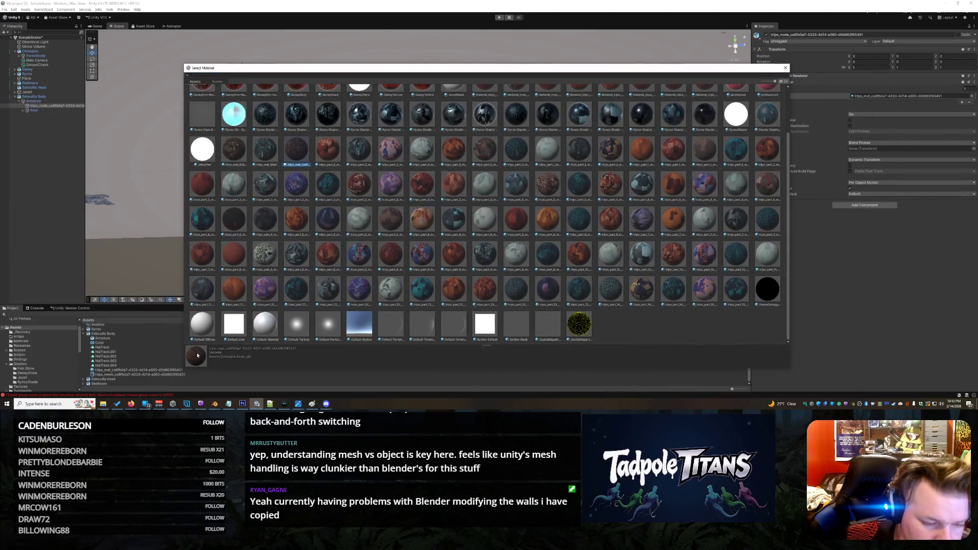
{"action": "scroll", "coordinate": [589, 209], "scroll_direction": "up", "scroll_amount": 2}
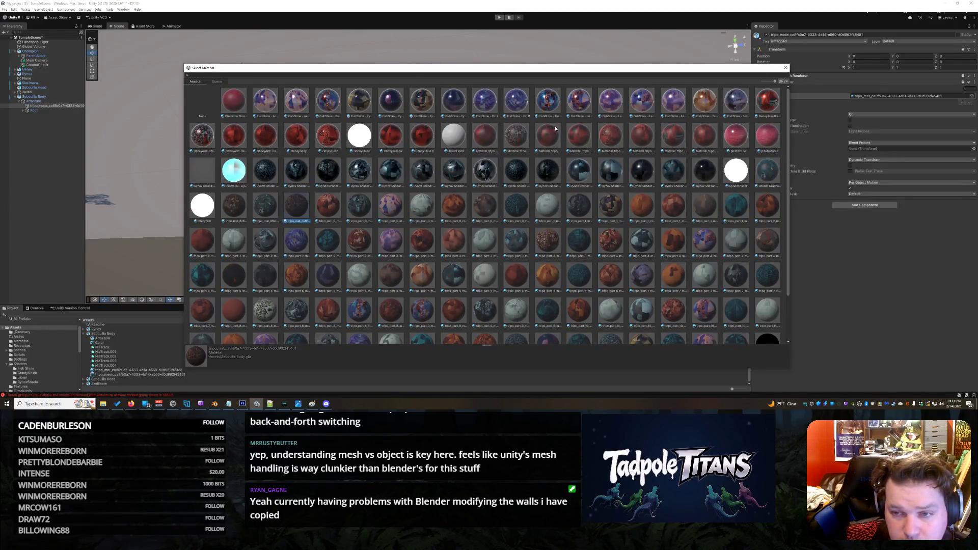
{"action": "scroll", "coordinate": [557, 128], "scroll_direction": "down", "scroll_amount": 1}
{"action": "scroll", "coordinate": [556, 127], "scroll_direction": "down", "scroll_amount": 1}
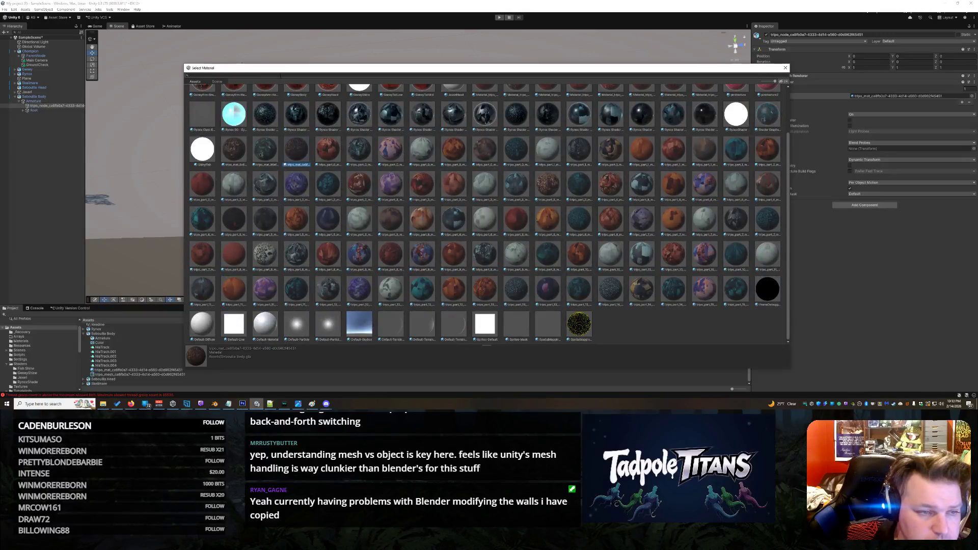
- Search the picker for 'tripo_mat' and assign the tripo material to the slot
{"action": "left_click", "coordinate": [237, 74]}
{"action": "key", "text": "ctrl+v"}
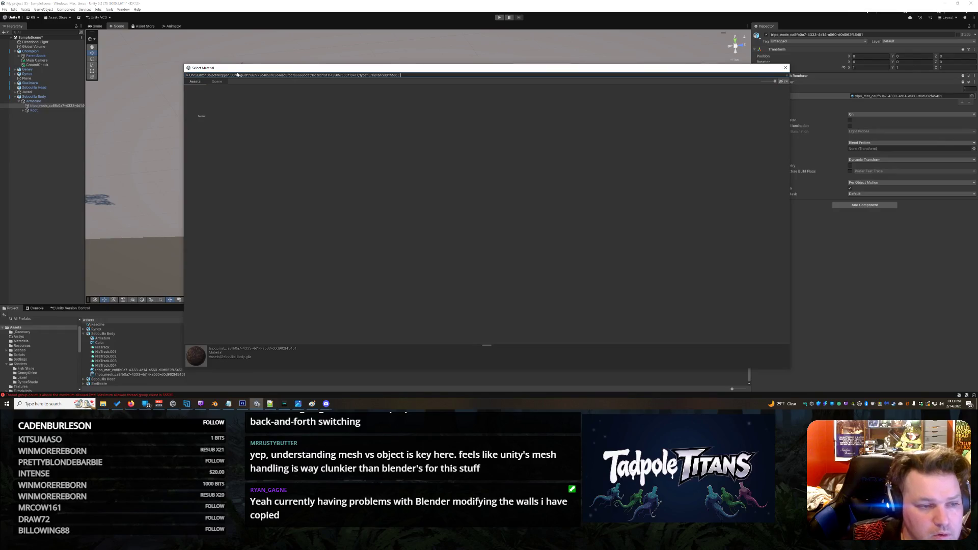
{"action": "key", "text": "BackSpace"}
{"action": "key", "text": "BackSpace"}
{"action": "key", "text": "BackSpace"}
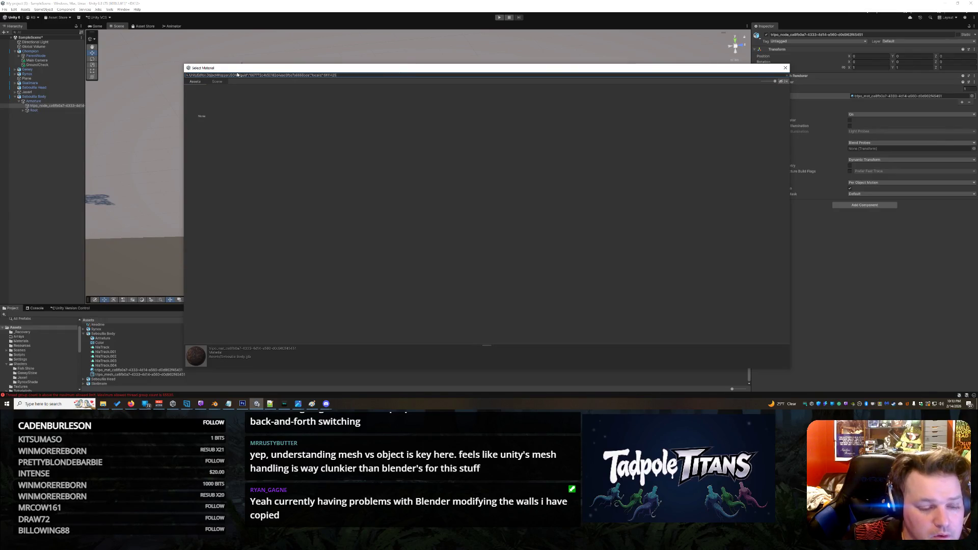
{"action": "key", "text": "BackSpace"}
{"action": "key", "text": "BackSpace"}
{"action": "key", "text": "BackSpace"}
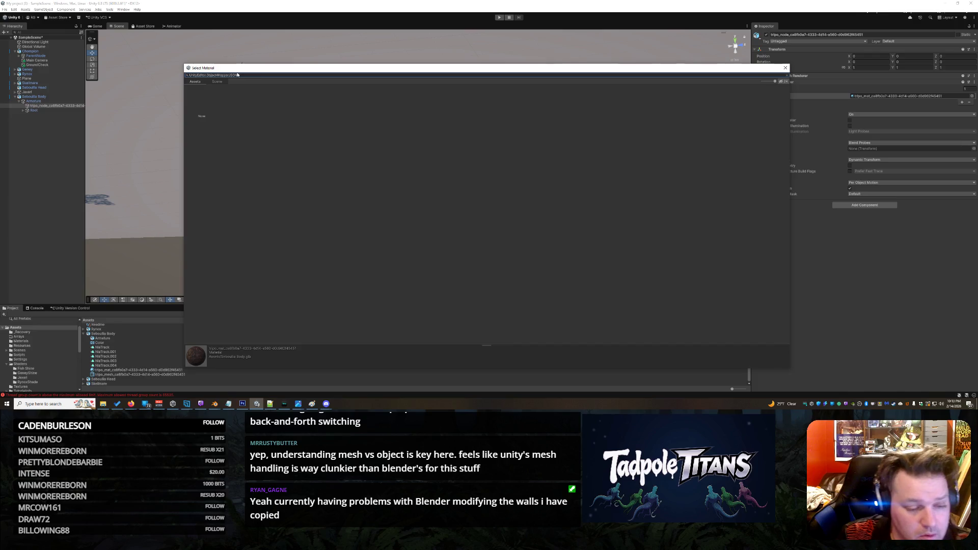
{"action": "key", "text": "BackSpace"}
{"action": "key", "text": "BackSpace"}
{"action": "key", "text": "BackSpace"}
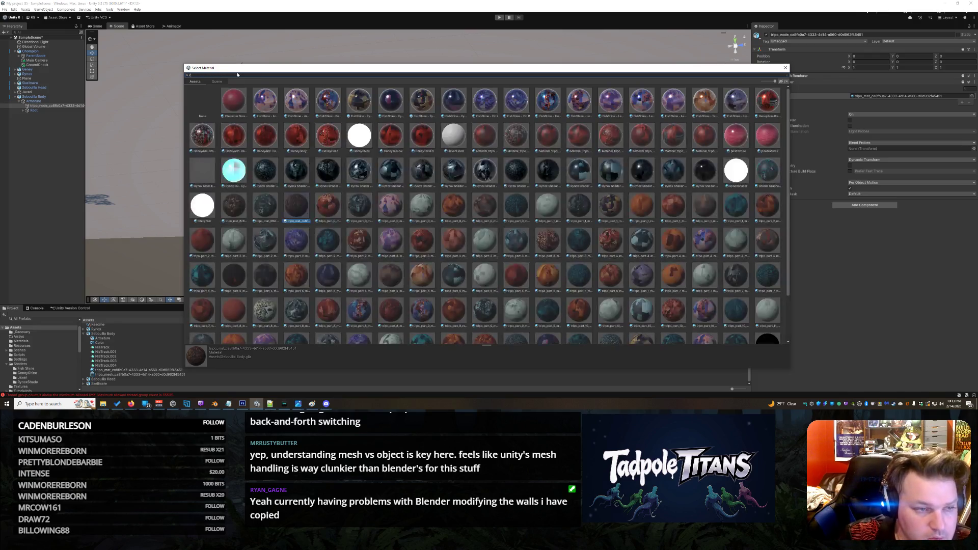
{"action": "type", "text": "ro"}
{"action": "key", "text": "BackSpace"}
{"action": "key", "text": "BackSpace"}
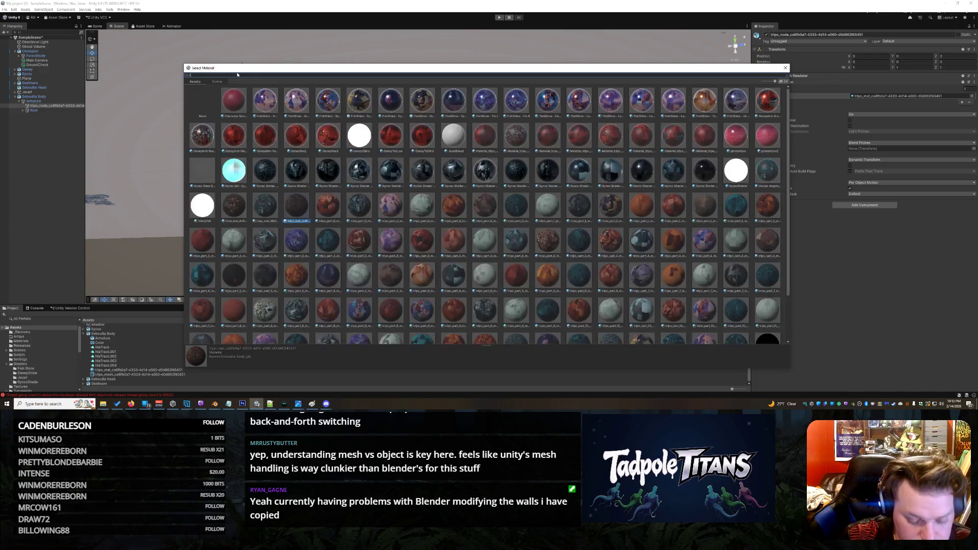
{"action": "type", "text": "tripo_ma"}
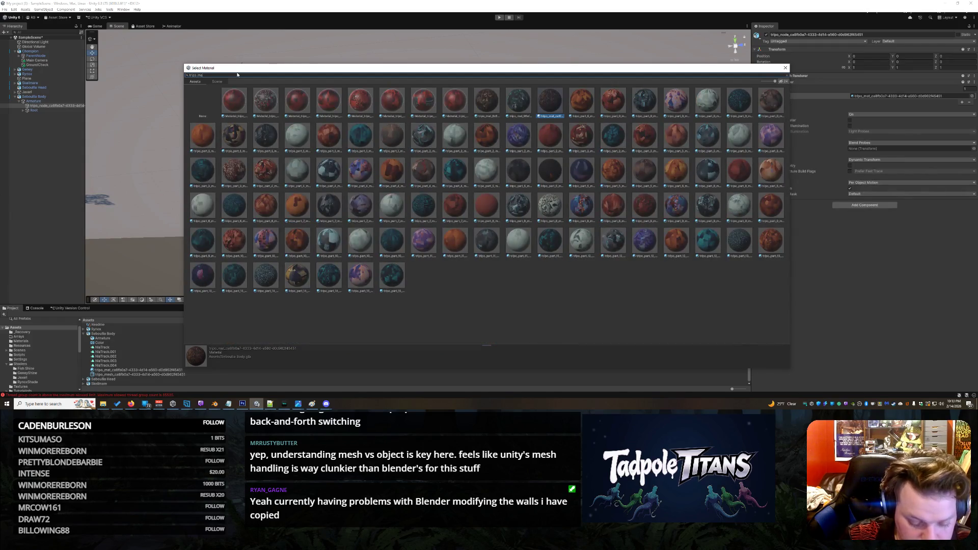
{"action": "type", "text": "t"}
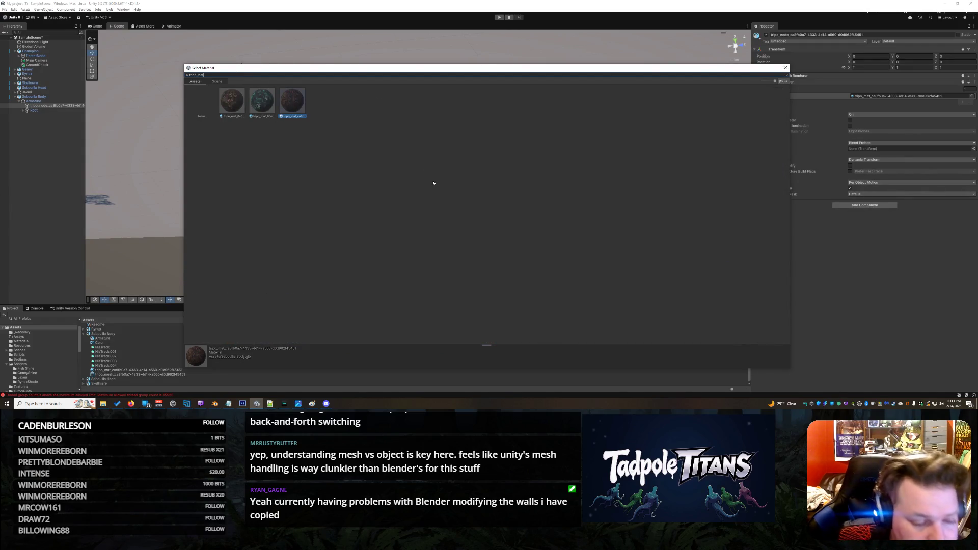
{"action": "key", "text": "Return"}
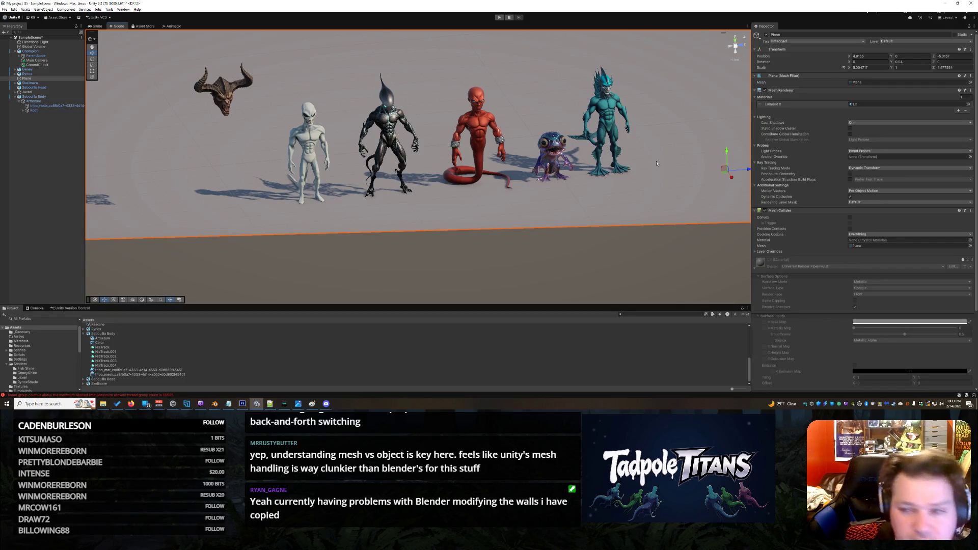
- Toggle the Plane and demon head Mesh Renderers off and on, then select tripo_node and view the Console
{"action": "left_click", "coordinate": [765, 90]}
{"action": "left_click", "coordinate": [765, 90]}
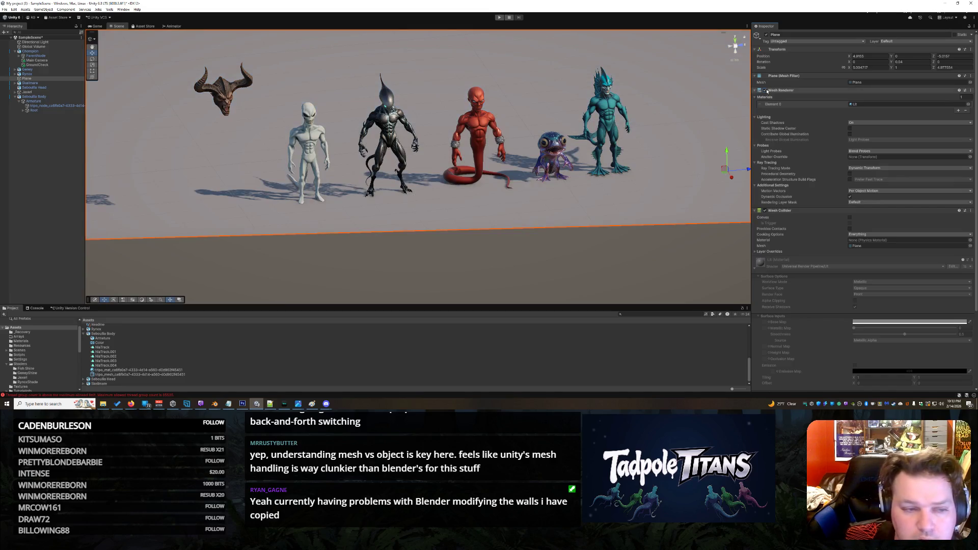
{"action": "left_click", "coordinate": [227, 100]}
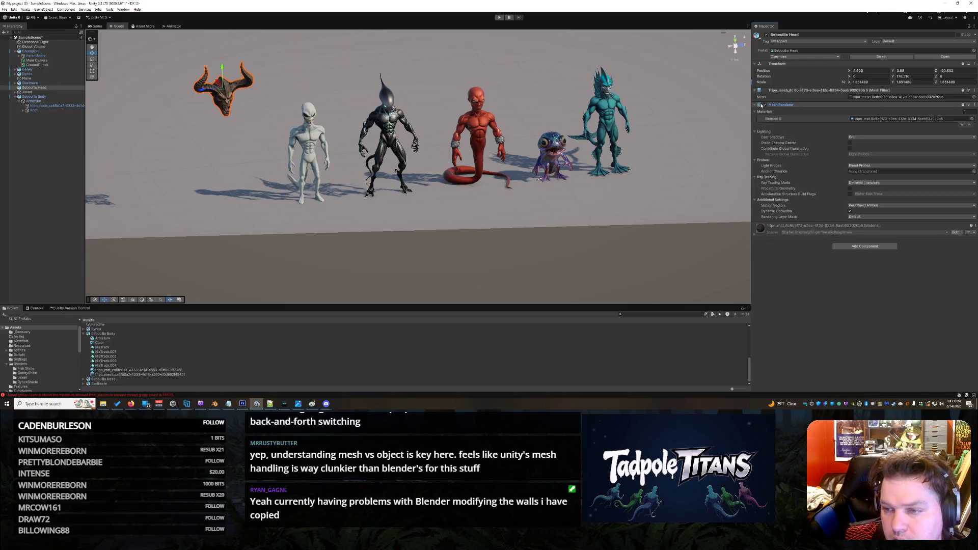
{"action": "left_click", "coordinate": [765, 105]}
{"action": "left_click", "coordinate": [765, 106]}
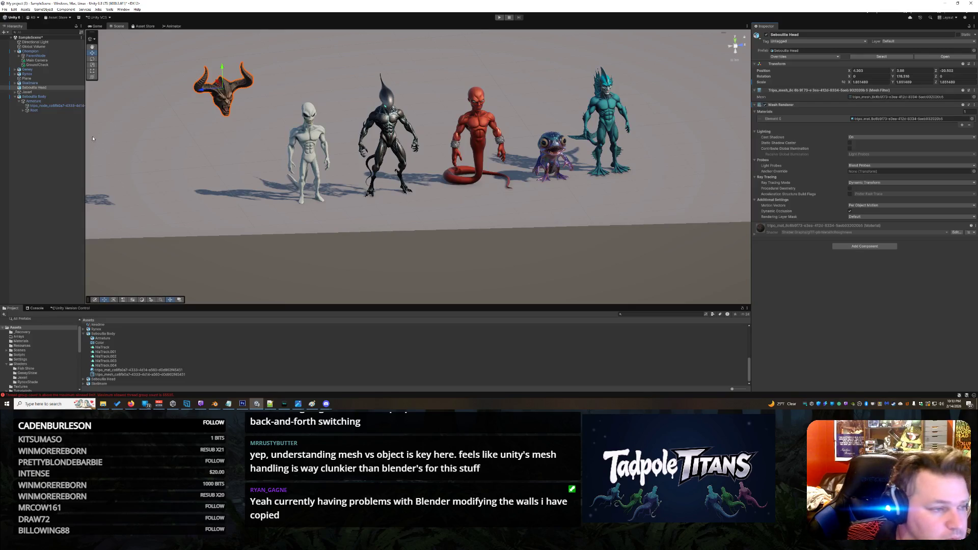
{"action": "left_click", "coordinate": [60, 105]}
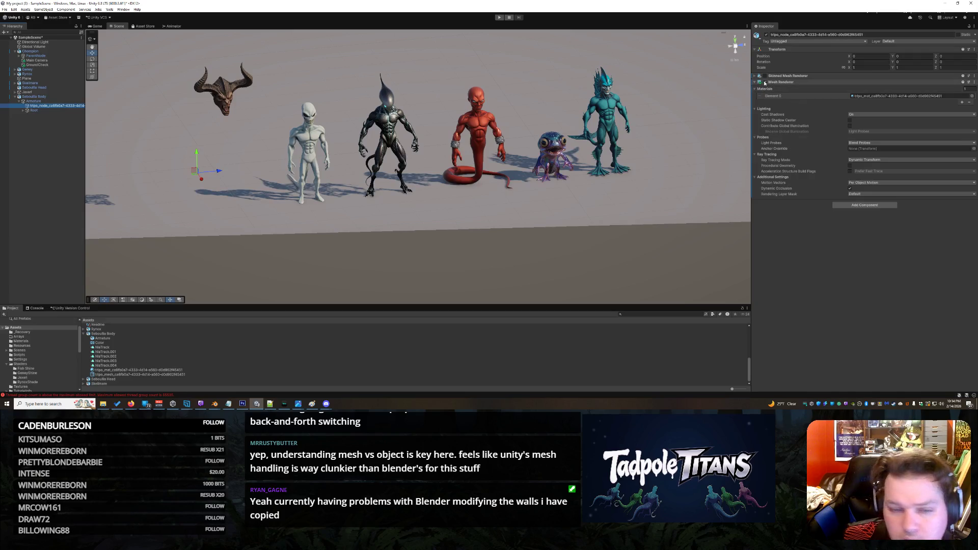
{"action": "left_click", "coordinate": [34, 308]}
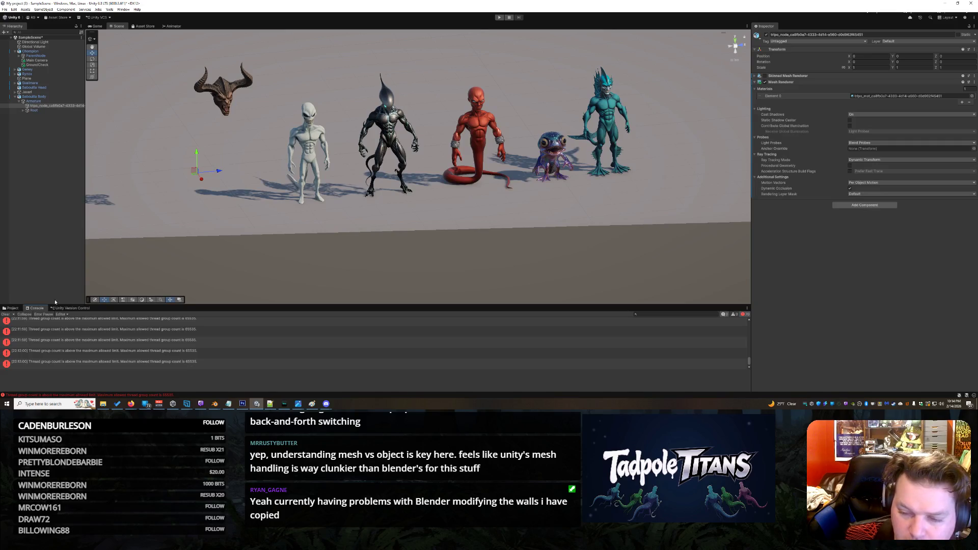
{"action": "left_click", "coordinate": [38, 106]}
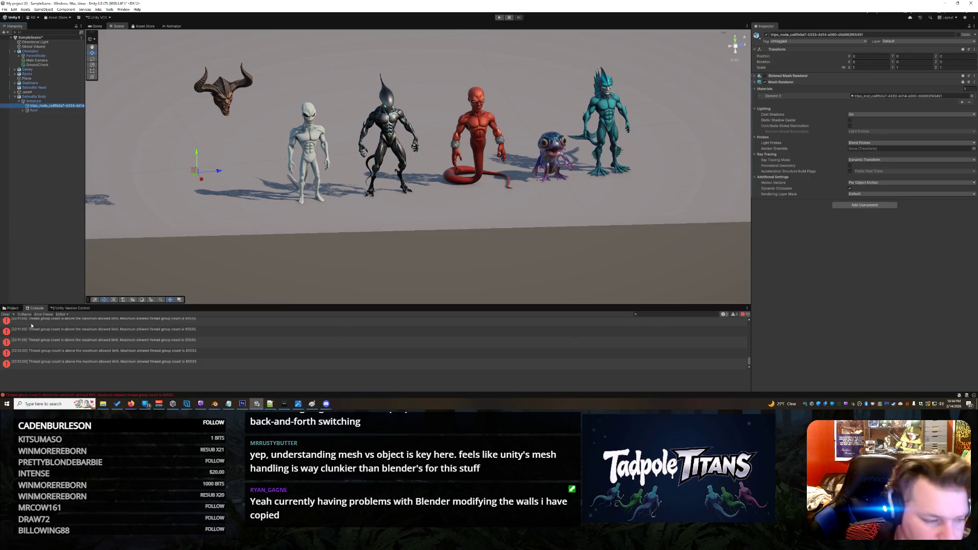
{"action": "left_click", "coordinate": [6, 315]}
{"action": "left_click", "coordinate": [192, 172]}
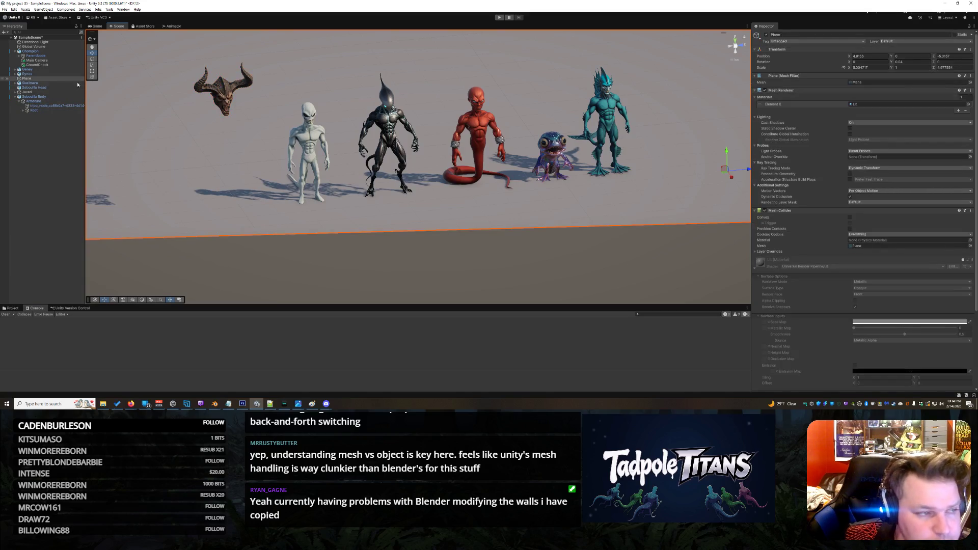
{"action": "left_click", "coordinate": [41, 96]}
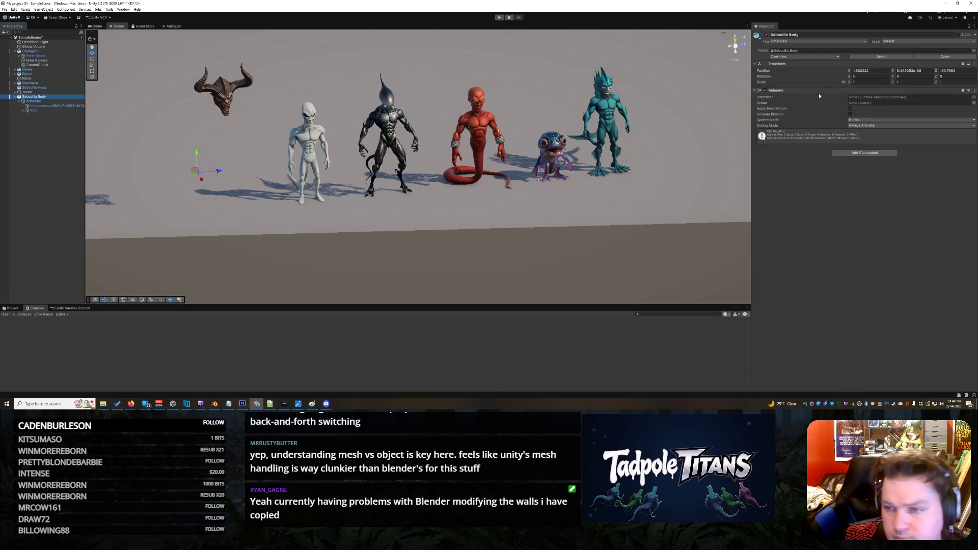
{"action": "left_click", "coordinate": [38, 106]}
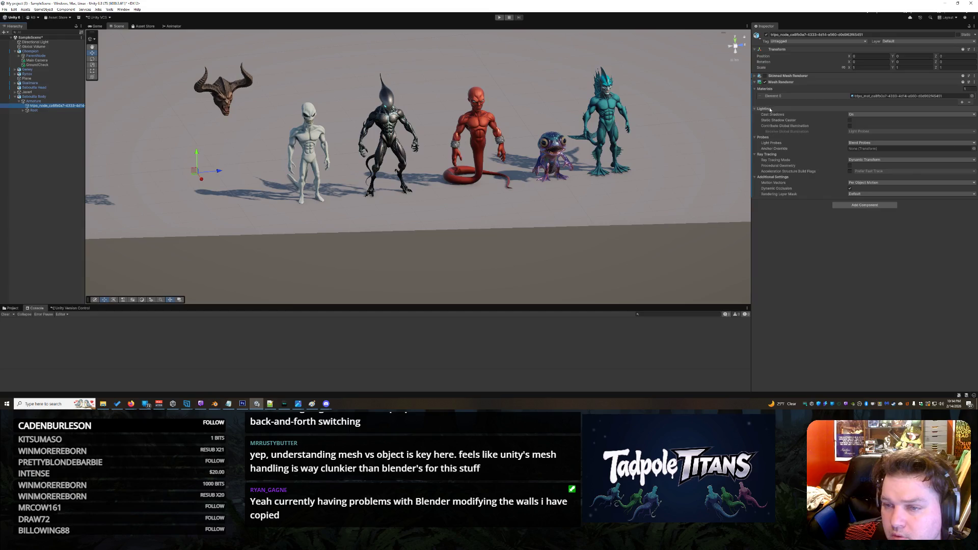
{"action": "left_click", "coordinate": [765, 76]}
{"action": "left_click", "coordinate": [764, 76]}
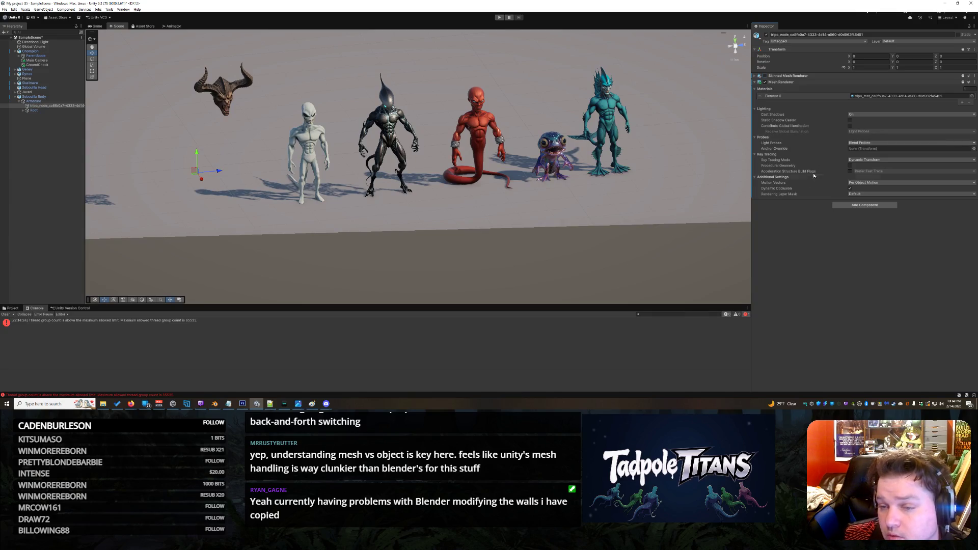
{"action": "left_click", "coordinate": [871, 194]}
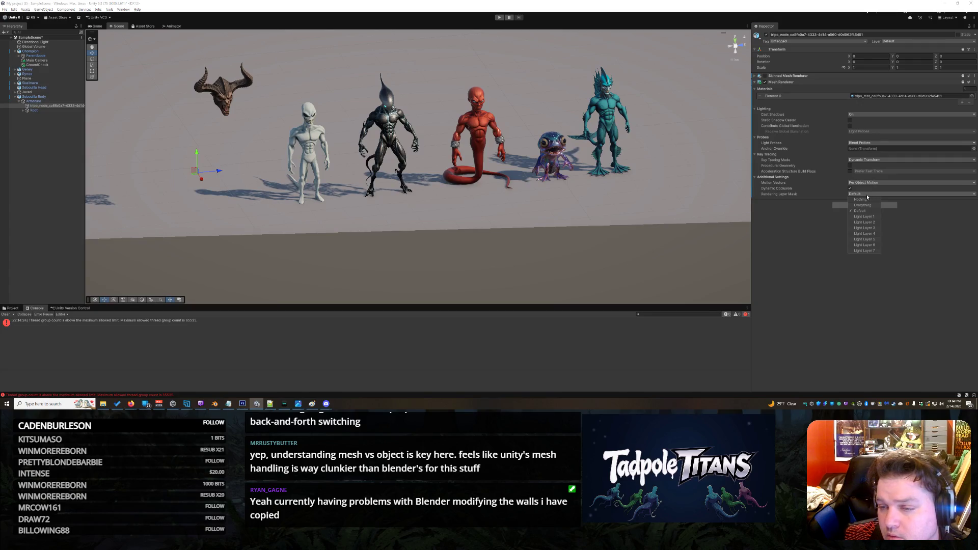
{"action": "left_click", "coordinate": [867, 196]}
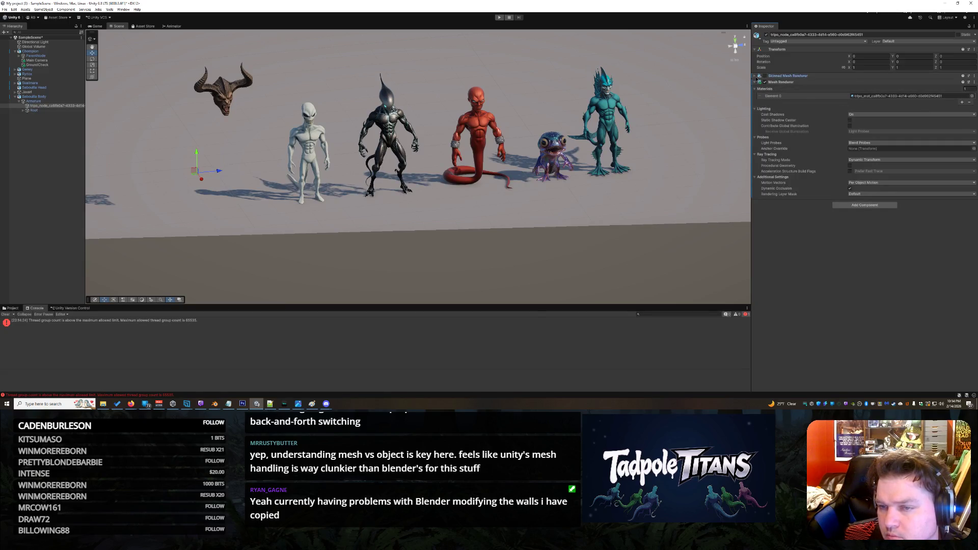
{"action": "left_click", "coordinate": [755, 77]}
{"action": "left_click", "coordinate": [755, 77]}
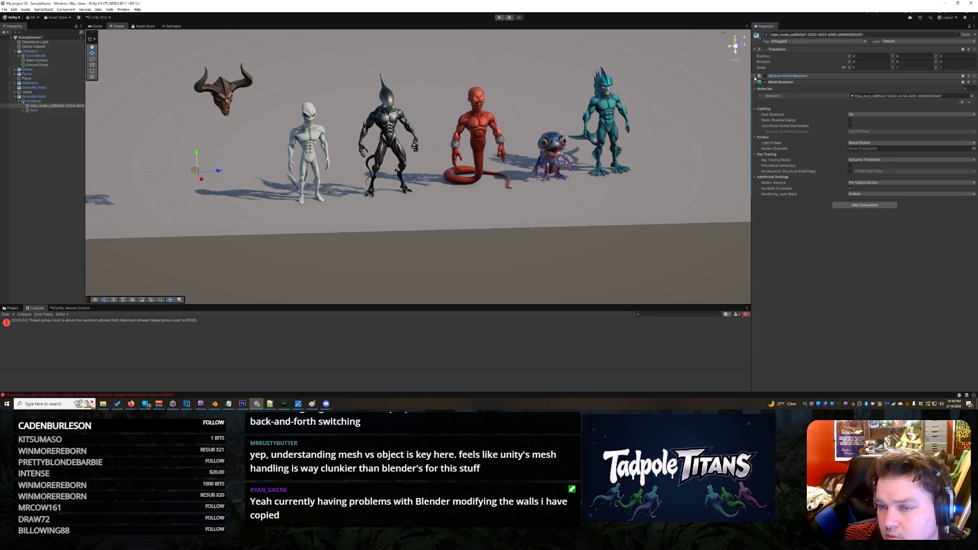
- Inspect tripo_node's Skinned Mesh Renderer settings, then bring up its component context menu
{"action": "left_click", "coordinate": [754, 76]}
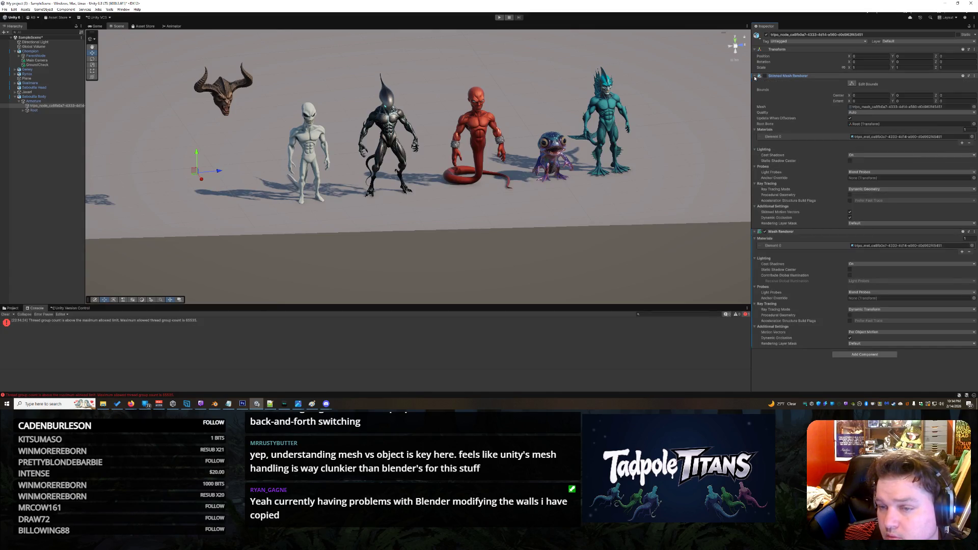
{"action": "left_click", "coordinate": [754, 77]}
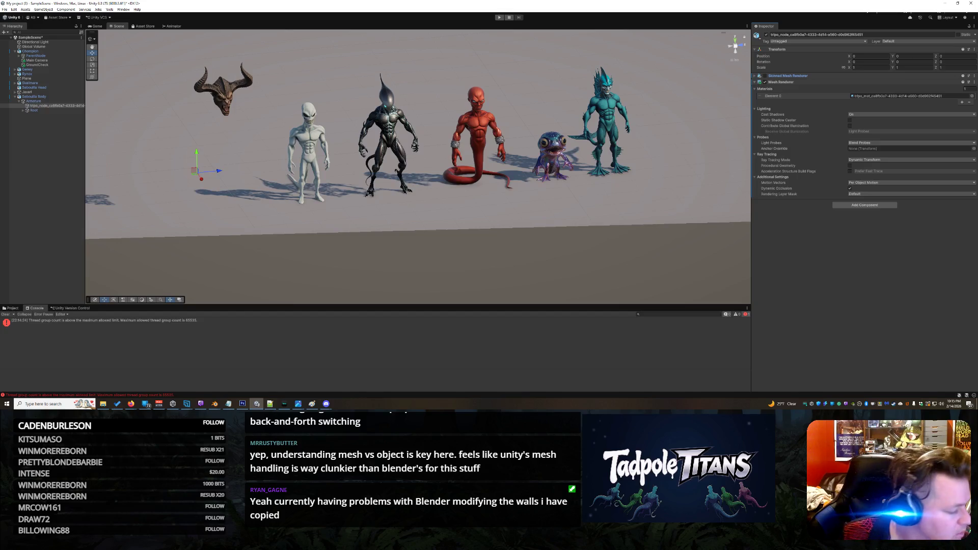
{"action": "key", "text": "alt+Tab"}
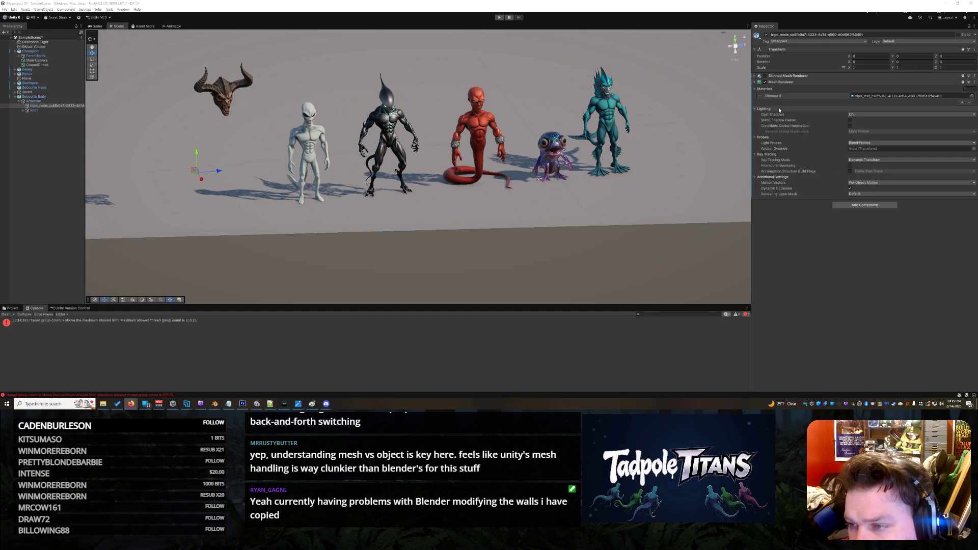
{"action": "left_click", "coordinate": [754, 76]}
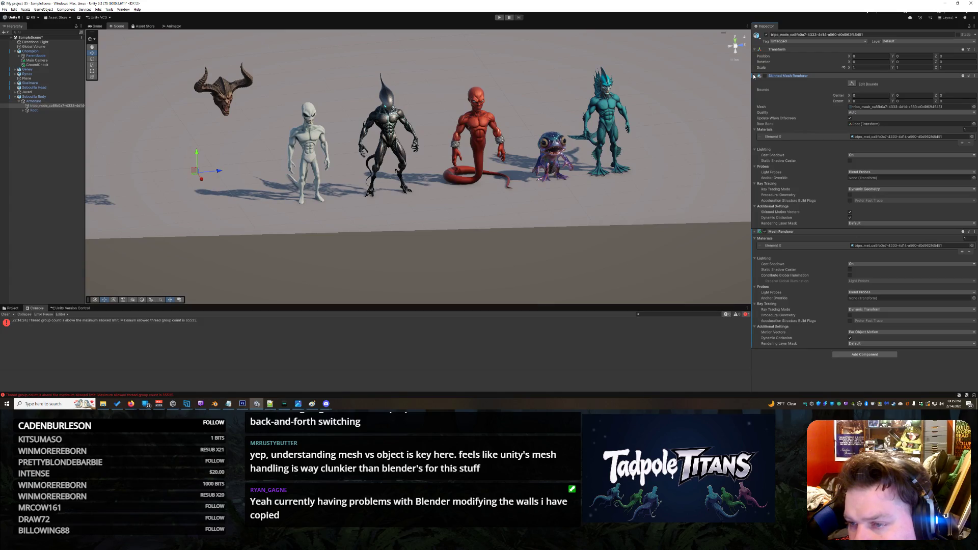
{"action": "left_click", "coordinate": [754, 76]}
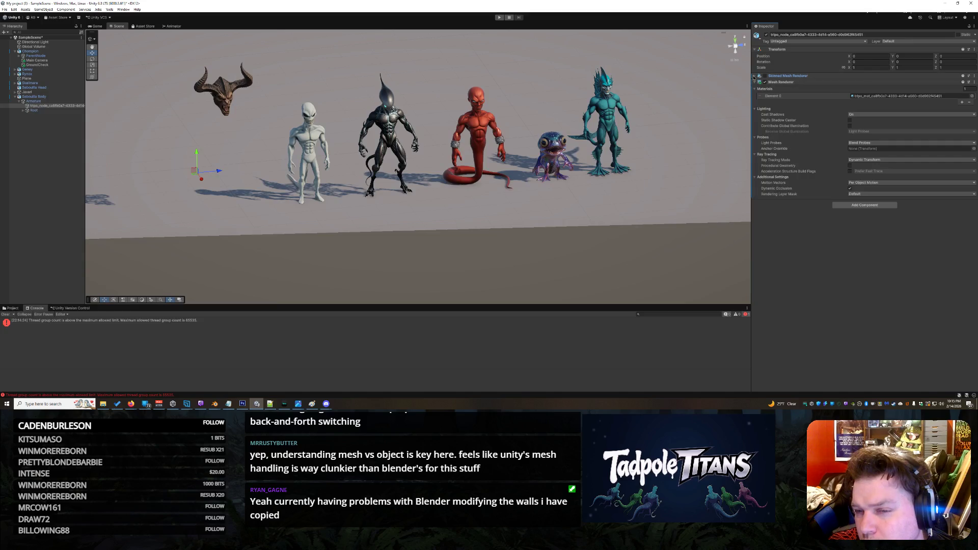
{"action": "left_click", "coordinate": [753, 76]}
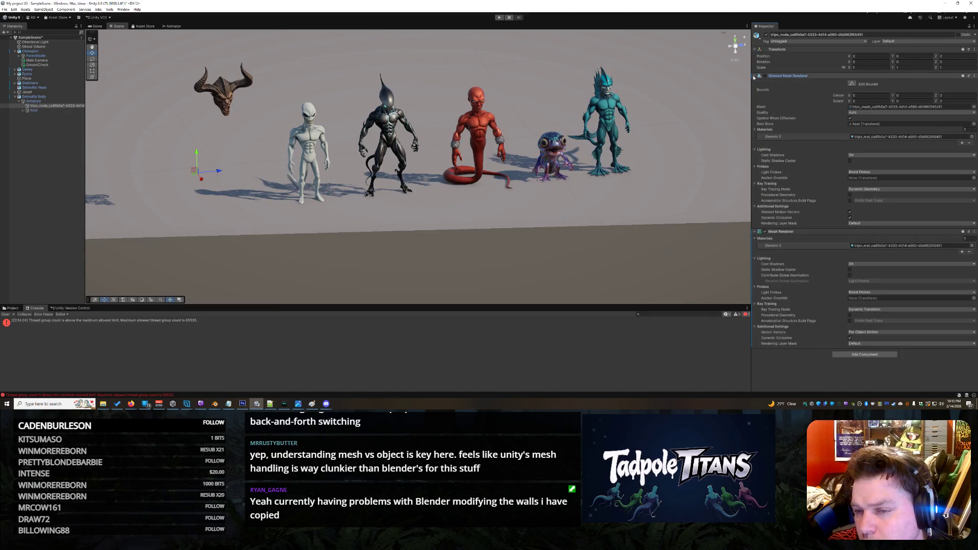
{"action": "left_click", "coordinate": [754, 76]}
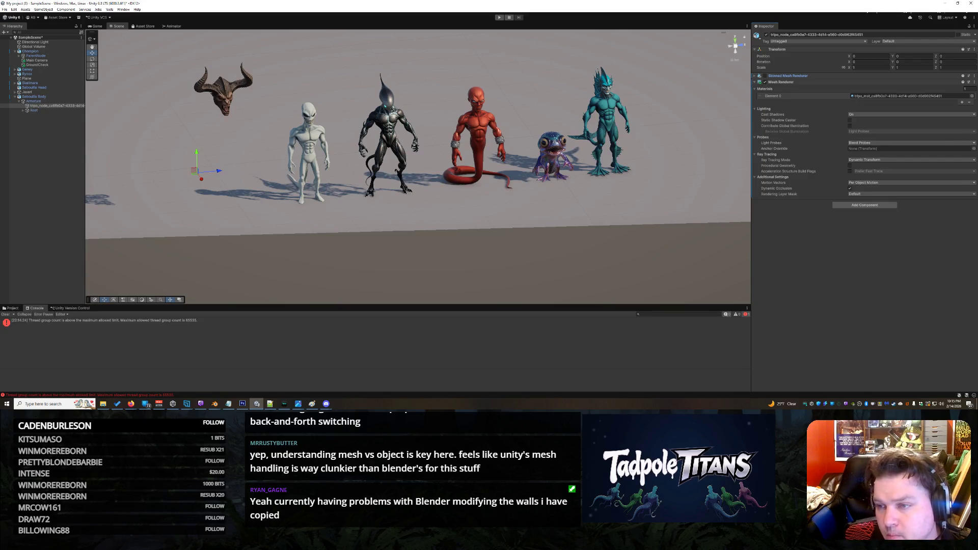
{"action": "left_click", "coordinate": [850, 76]}
{"action": "right_click", "coordinate": [849, 76]}
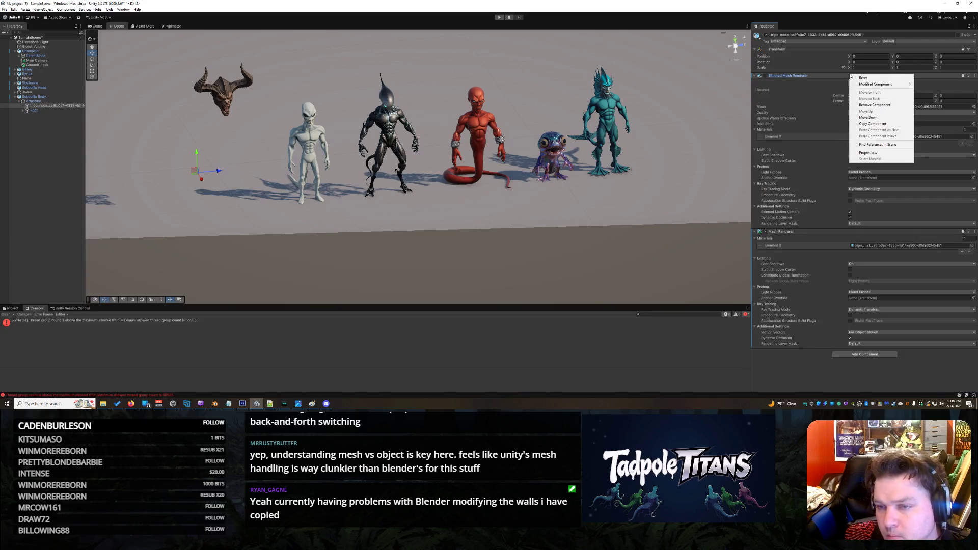
- Remove both the Skinned Mesh Renderer and the Mesh Renderer components from tripo_node
{"action": "left_click", "coordinate": [874, 105]}
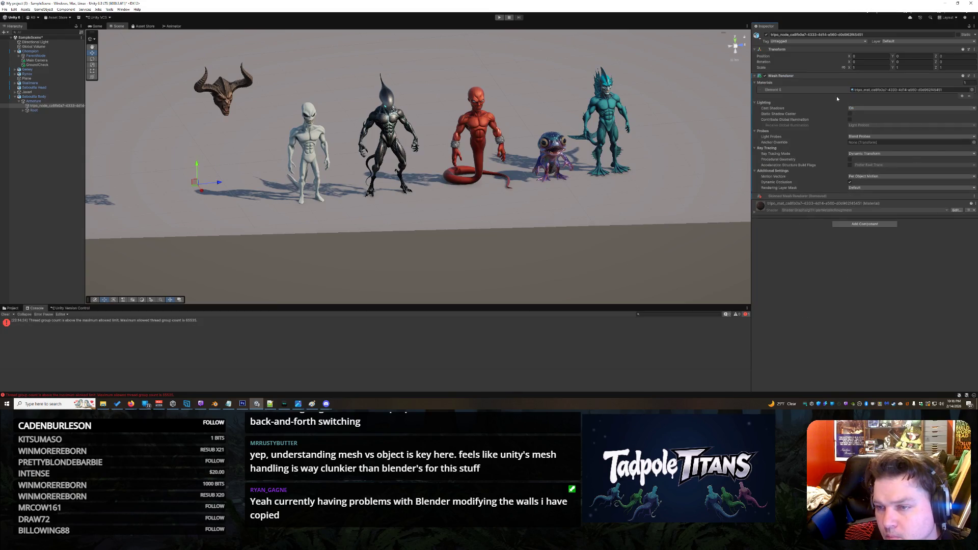
{"action": "right_click", "coordinate": [807, 76]}
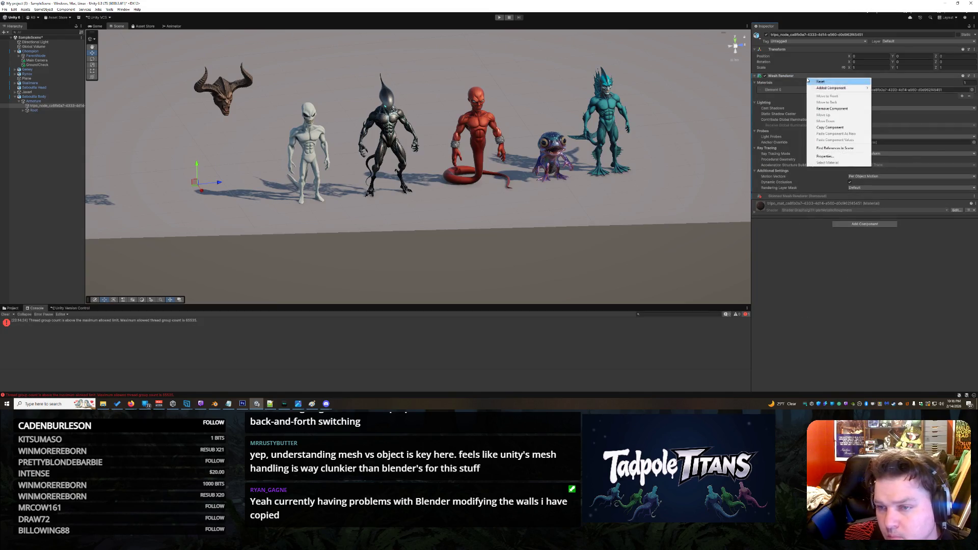
{"action": "left_click", "coordinate": [810, 75]}
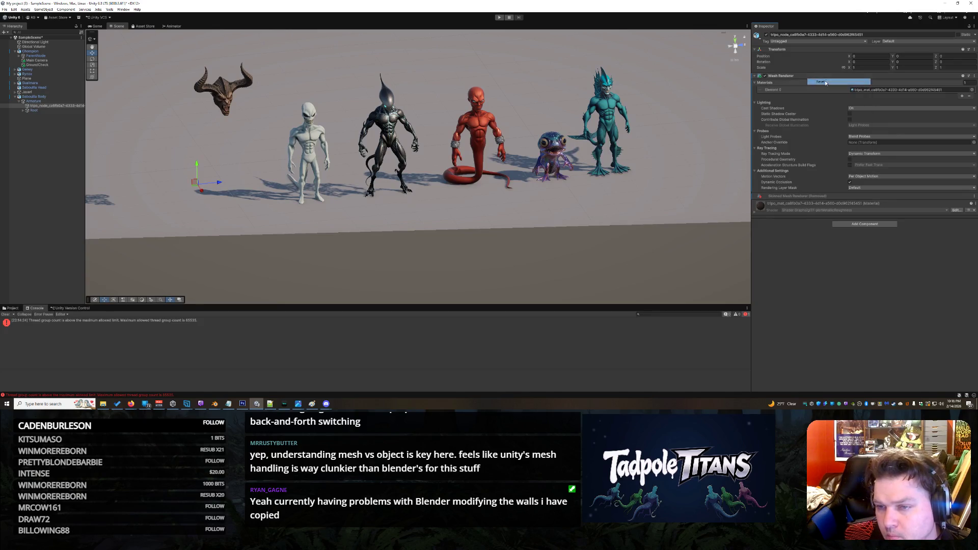
{"action": "right_click", "coordinate": [807, 77]}
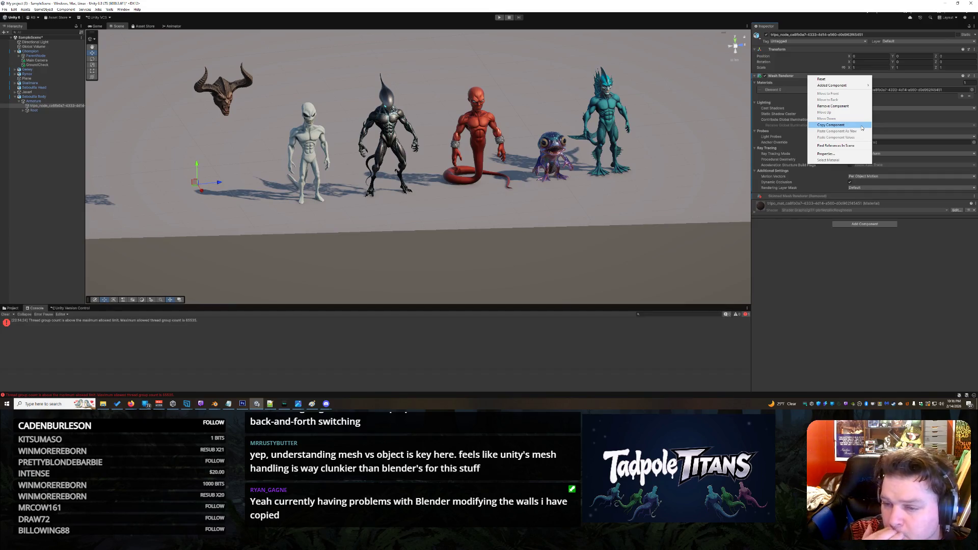
{"action": "left_click", "coordinate": [850, 106]}
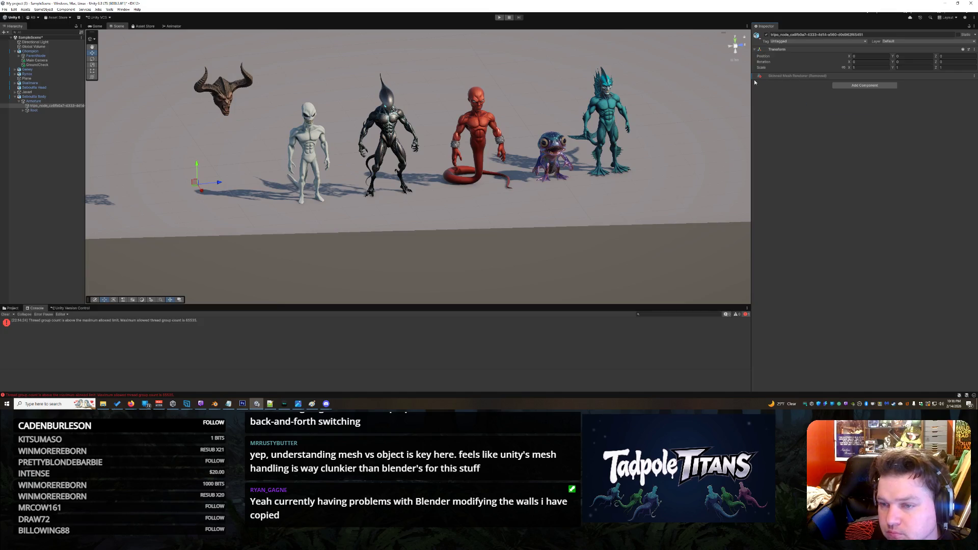
- Add a Mesh Renderer through Add Component with a 'mesh' search, then undo it
{"action": "right_click", "coordinate": [774, 75]}
{"action": "mouse_move", "coordinate": [784, 79]}
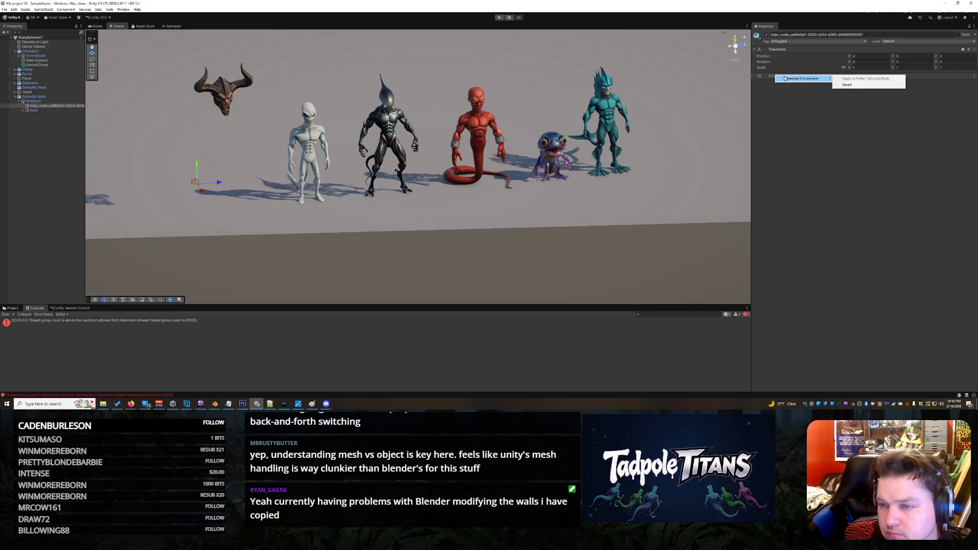
{"action": "left_click", "coordinate": [864, 85]}
{"action": "left_click", "coordinate": [865, 85]}
{"action": "type", "text": "mesh"}
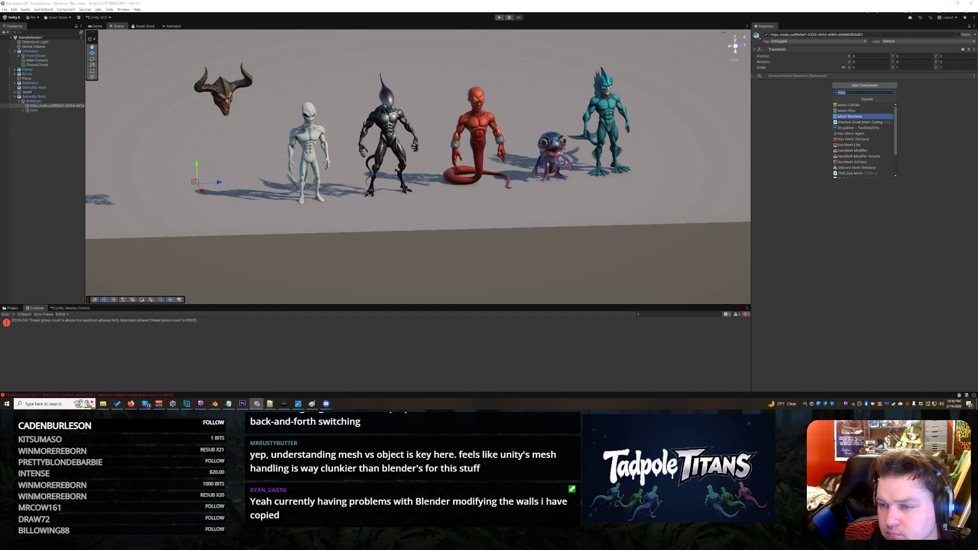
{"action": "left_click", "coordinate": [851, 118]}
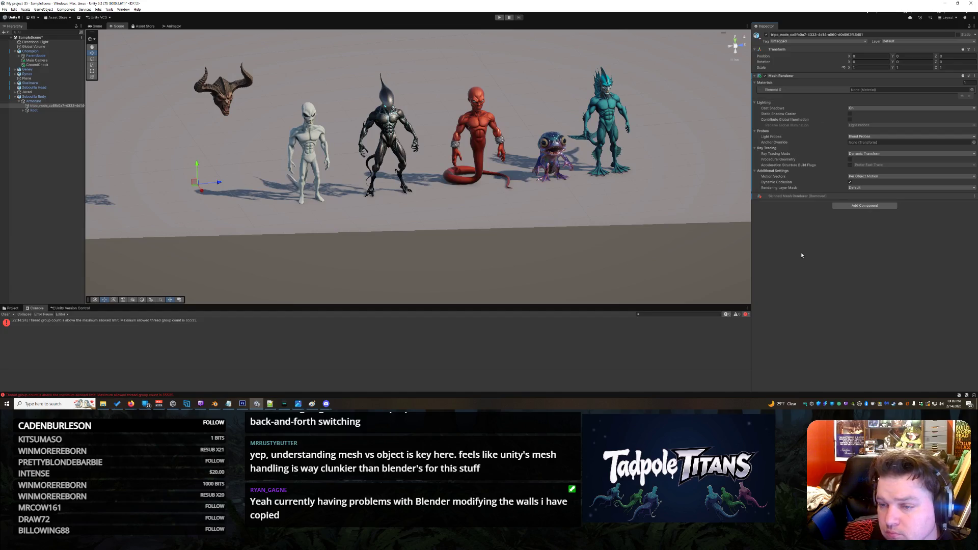
{"action": "key", "text": "ctrl+z"}
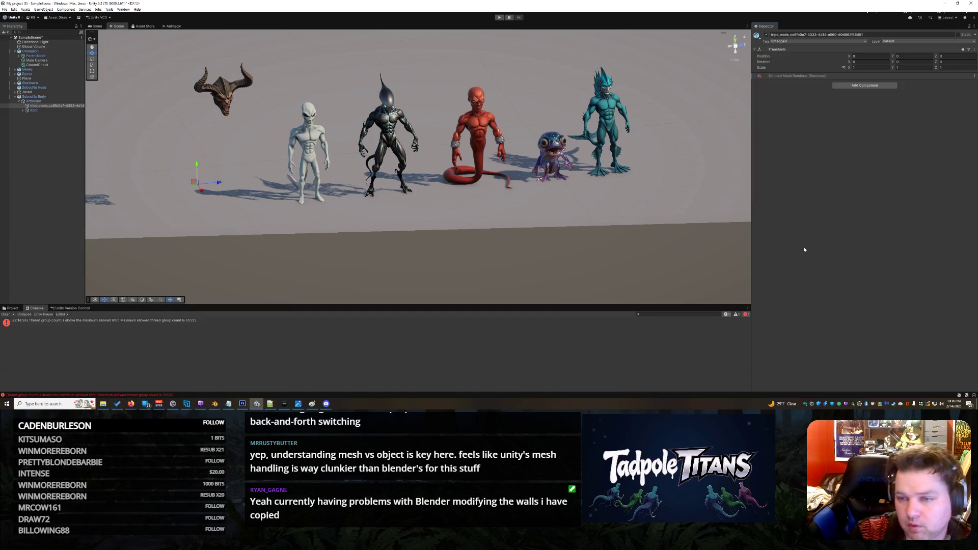
{"action": "left_click", "coordinate": [864, 85]}
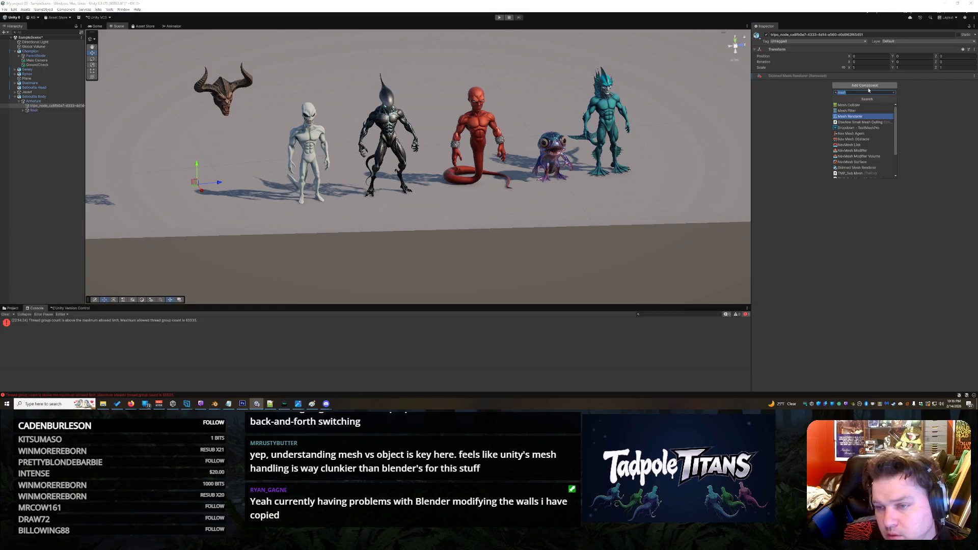
- Give tripo_node a Mesh Filter holding the tripo mesh plus a Mesh Renderer
{"action": "left_click", "coordinate": [857, 111]}
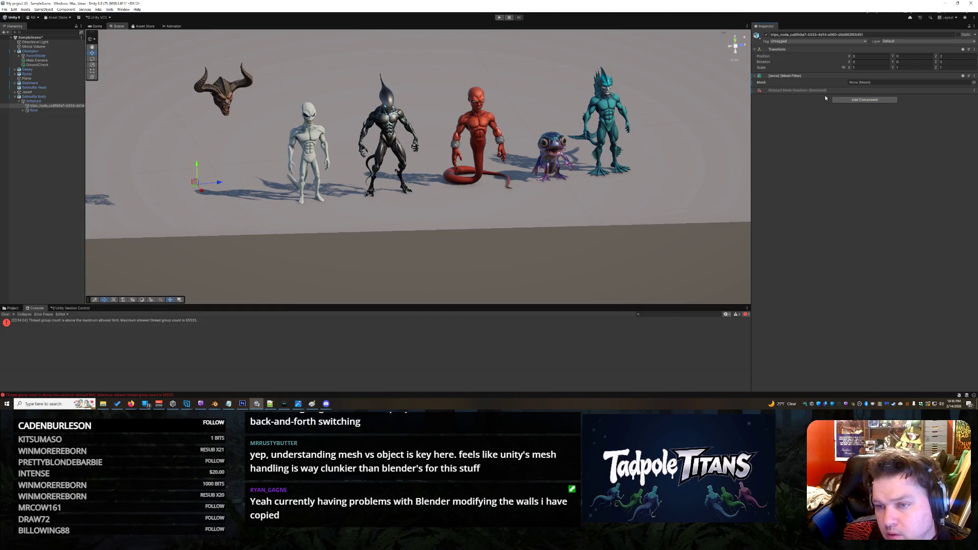
{"action": "left_click", "coordinate": [972, 83]}
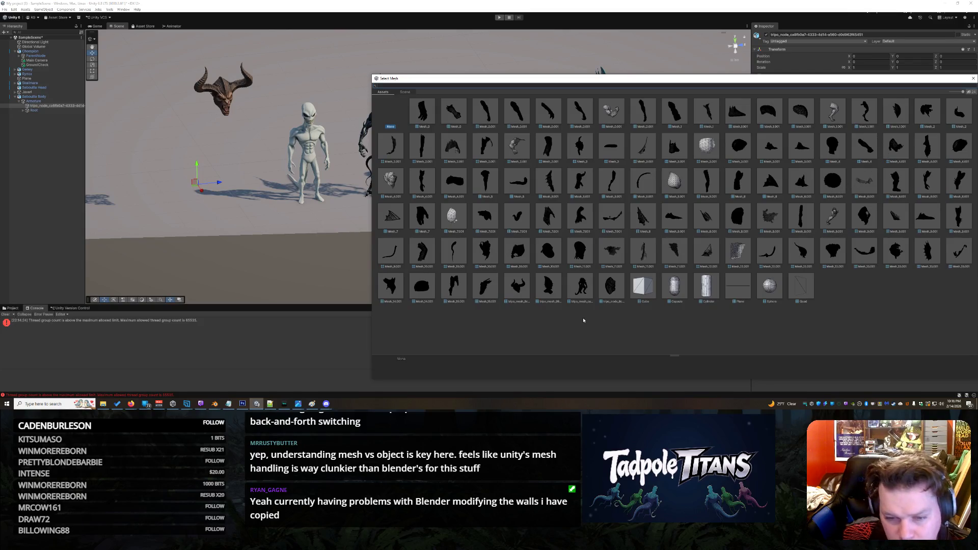
{"action": "key", "text": "Escape"}
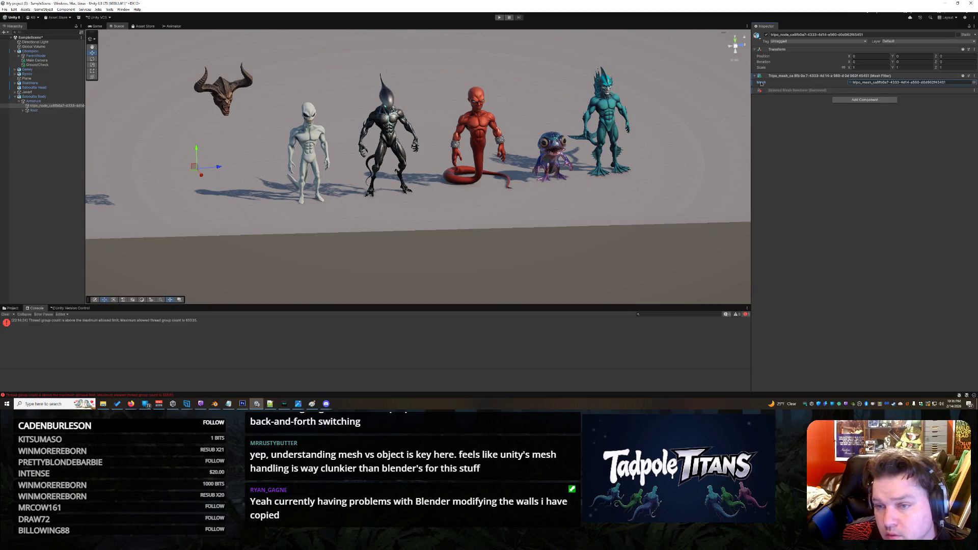
{"action": "left_click", "coordinate": [861, 99]}
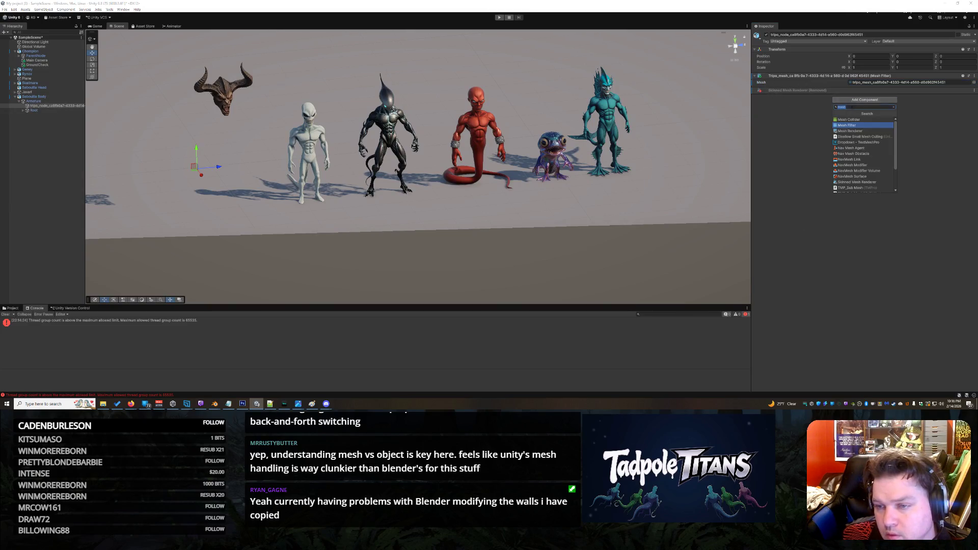
{"action": "left_click", "coordinate": [852, 126]}
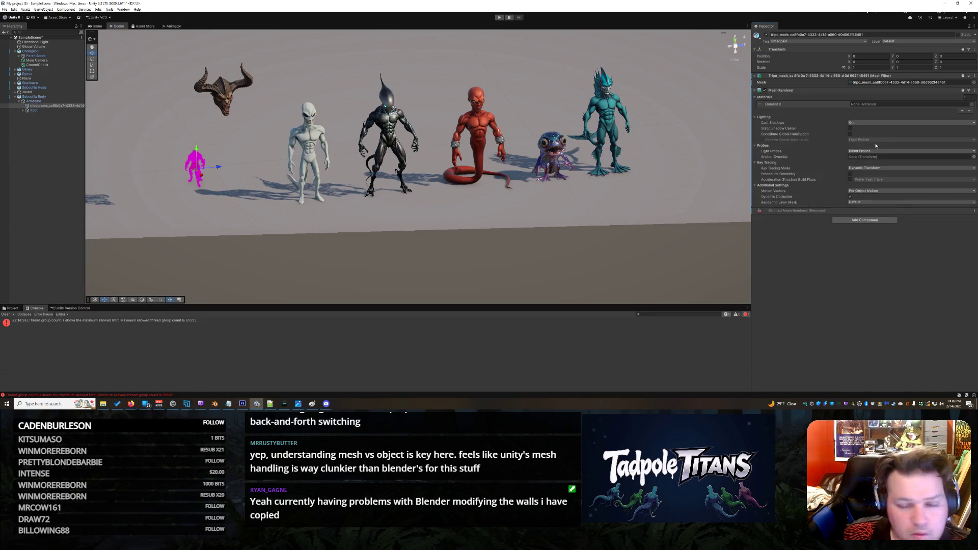
- Assign the 'tripo' material to the creature's empty Element 0 slot and scale it up about twofold
{"action": "left_click", "coordinate": [971, 104]}
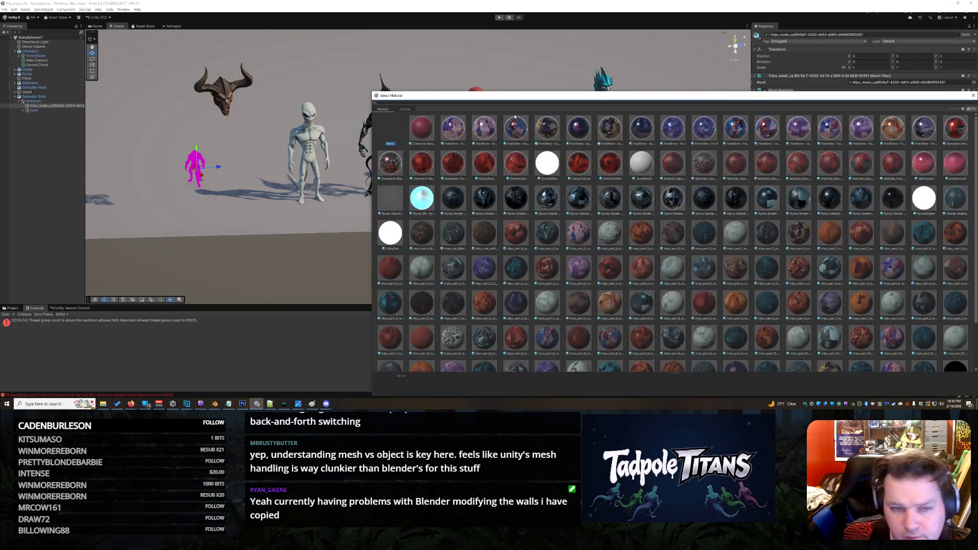
{"action": "type", "text": "tr"}
{"action": "key", "text": "BackSpace"}
{"action": "key", "text": "BackSpace"}
{"action": "key", "text": "BackSpace"}
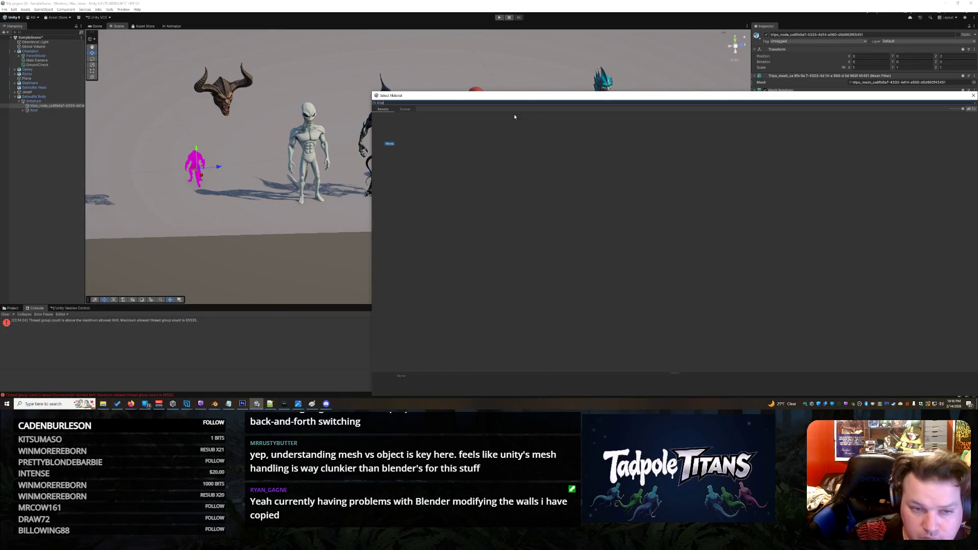
{"action": "type", "text": "ipo_m"}
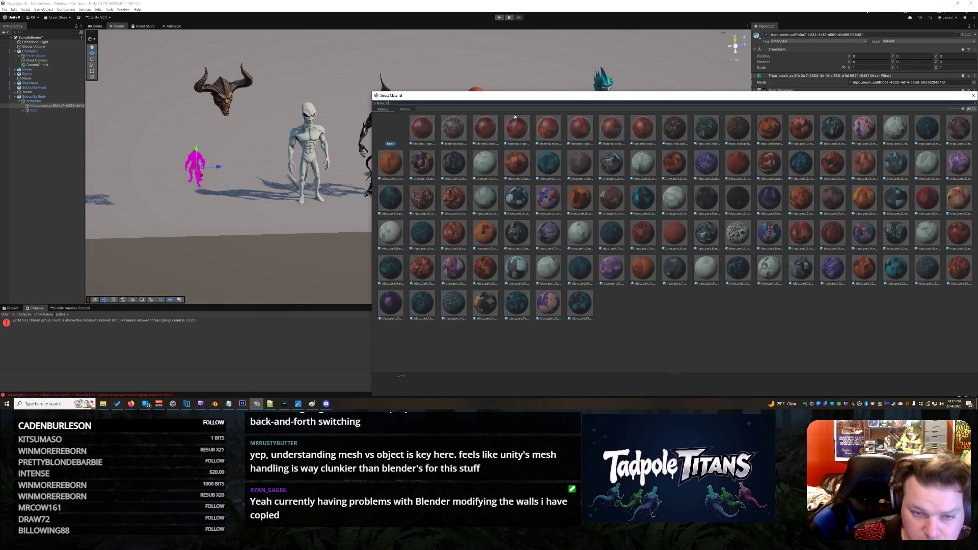
{"action": "double_click", "coordinate": [486, 131]}
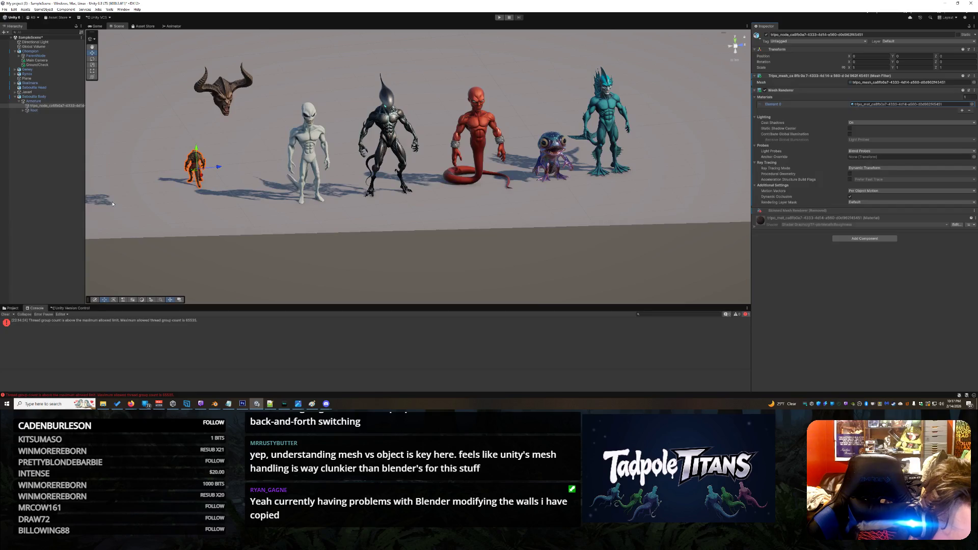
{"action": "left_click", "coordinate": [92, 65]}
{"action": "mouse_move", "coordinate": [198, 172]}
{"action": "left_mouse_down"}
{"action": "mouse_move", "coordinate": [218, 155]}
{"action": "mouse_move", "coordinate": [202, 148]}
{"action": "mouse_move", "coordinate": [202, 130]}
{"action": "mouse_move", "coordinate": [194, 155]}
{"action": "mouse_move", "coordinate": [87, 151]}
{"action": "left_mouse_up"}
- Rotate the brown creature to face forward, enlarge it further and raise it onto the ground
{"action": "key", "text": "w"}
{"action": "left_click", "coordinate": [93, 60]}
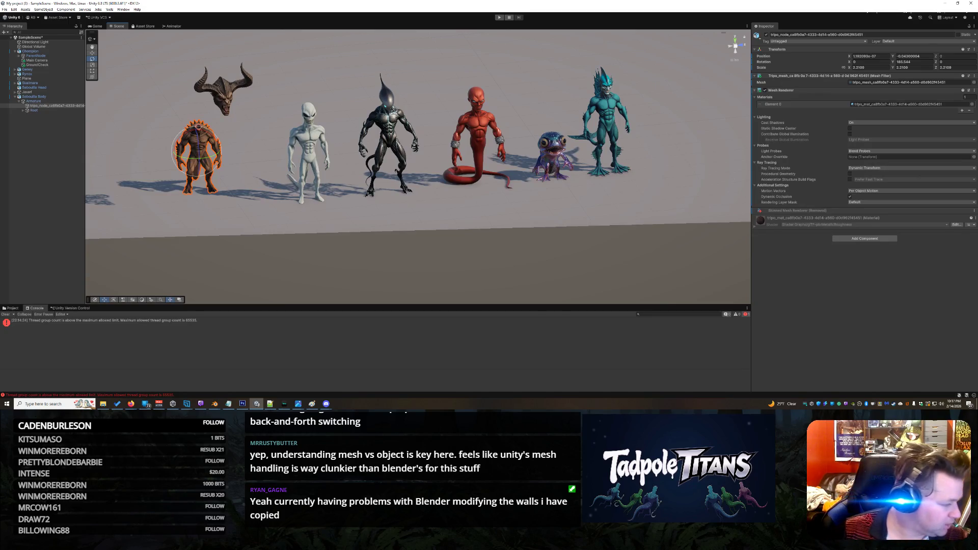
{"action": "key", "text": "alt+Tab"}
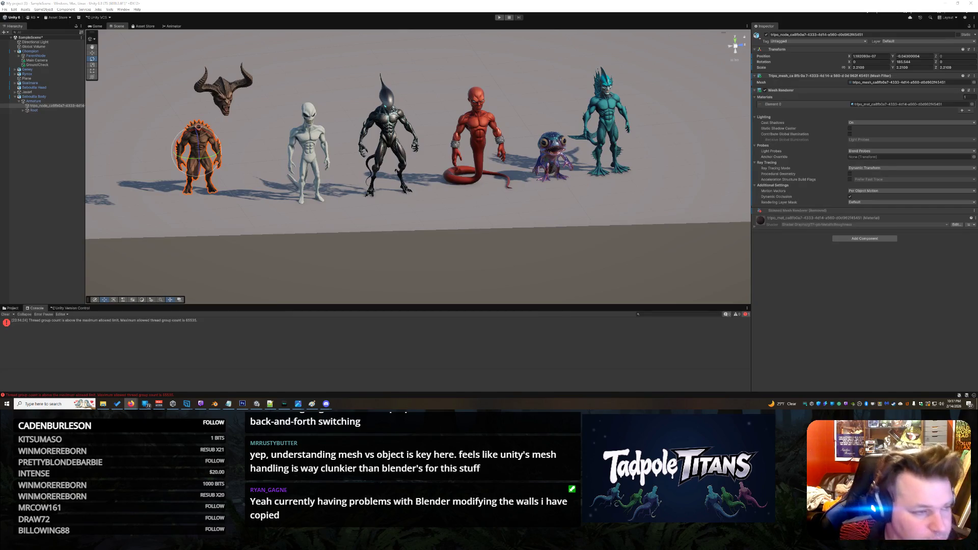
{"action": "left_click", "coordinate": [92, 65]}
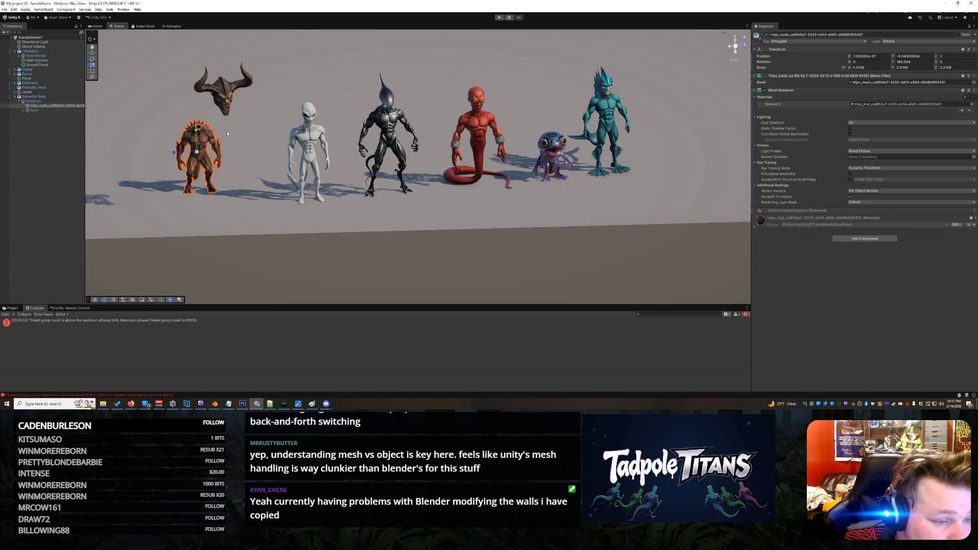
{"action": "left_click_drag", "start_coordinate": [198, 151], "coordinate": [116, 72]}
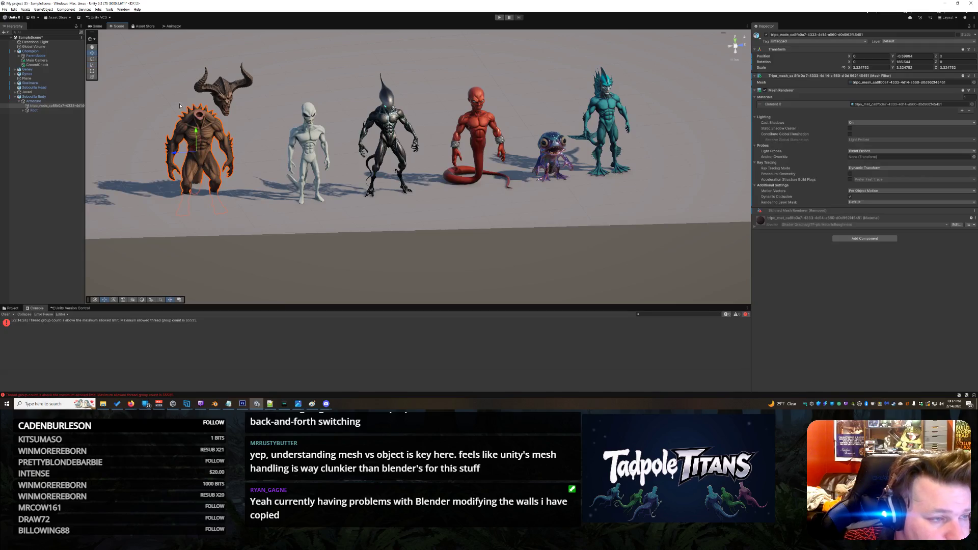
{"action": "mouse_move", "coordinate": [198, 138]}
{"action": "left_mouse_down"}
{"action": "mouse_move", "coordinate": [201, 117]}
{"action": "mouse_move", "coordinate": [194, 128]}
{"action": "mouse_move", "coordinate": [210, 147]}
{"action": "mouse_move", "coordinate": [198, 149]}
{"action": "mouse_move", "coordinate": [210, 141]}
{"action": "mouse_move", "coordinate": [229, 168]}
{"action": "mouse_move", "coordinate": [311, 213]}
{"action": "left_mouse_up"}
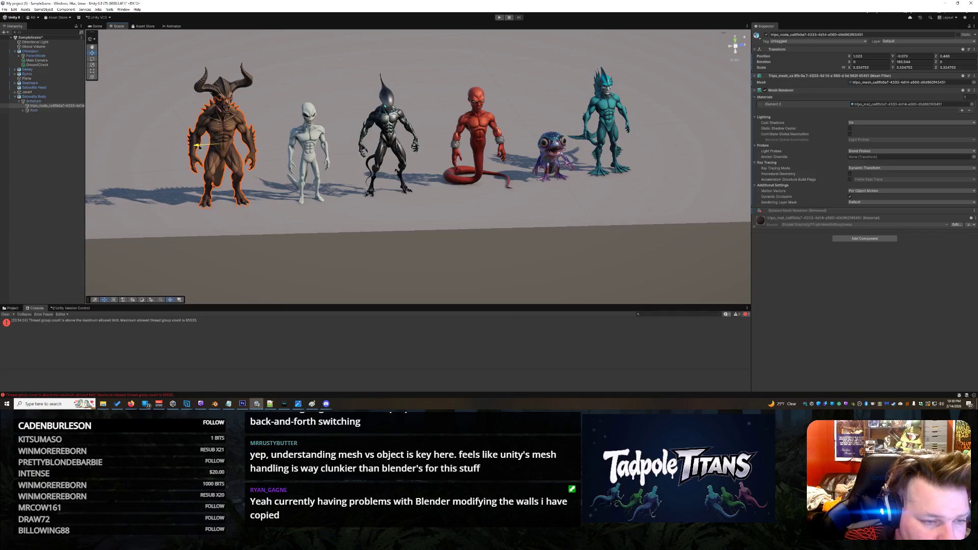
{"action": "left_click", "coordinate": [223, 77]}
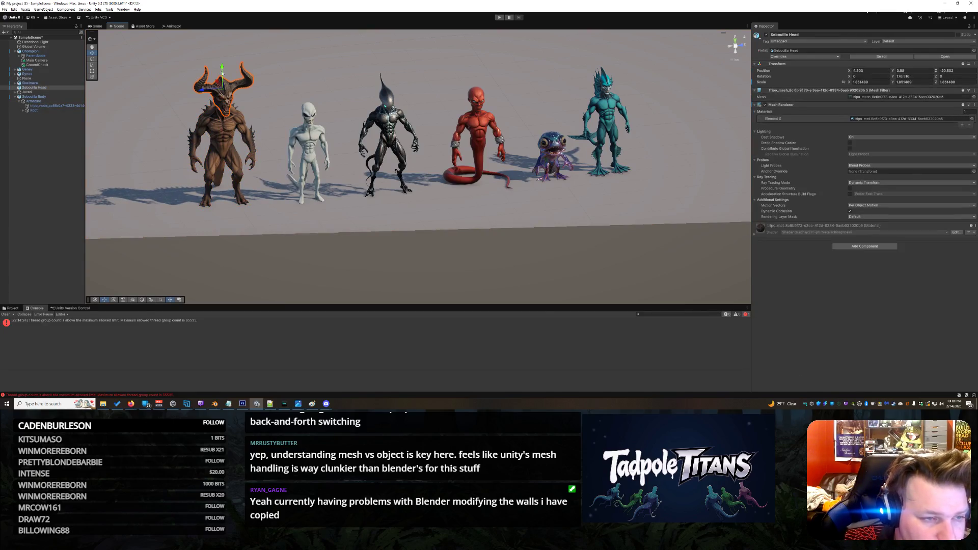
- Enlarge the demon body slightly and raise it a little
{"action": "left_click", "coordinate": [219, 135]}
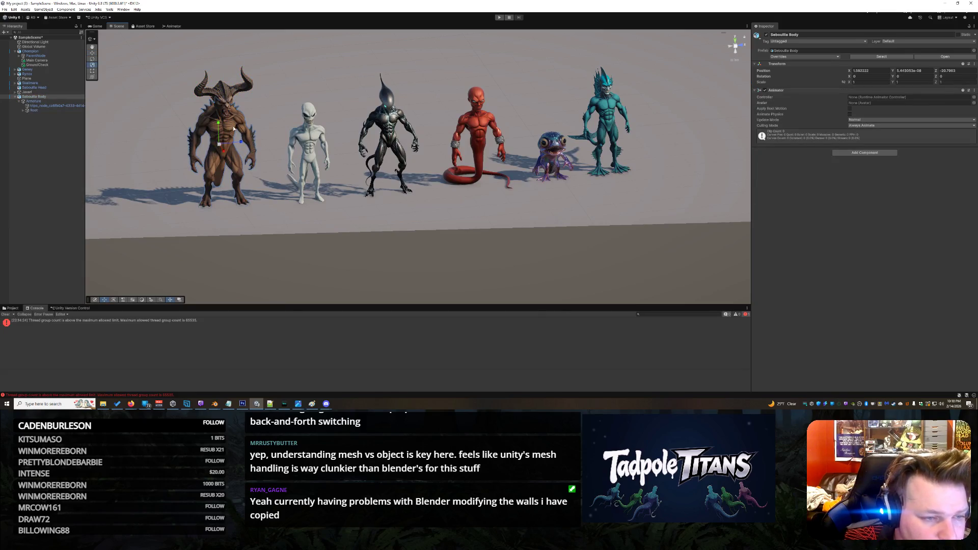
{"action": "left_click_drag", "start_coordinate": [222, 144], "coordinate": [222, 144]}
{"action": "key", "text": "w"}
{"action": "left_click_drag", "start_coordinate": [218, 125], "coordinate": [218, 116]}
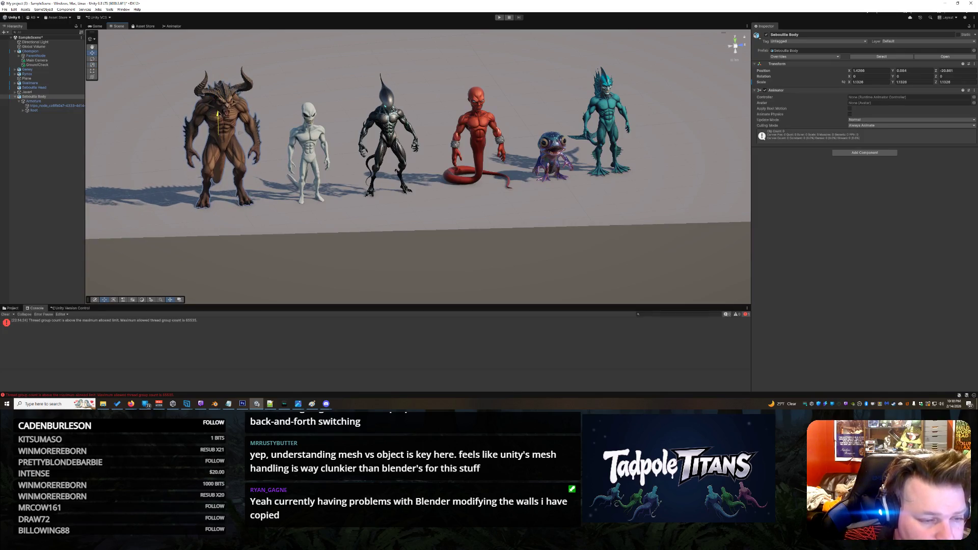
- Lift the horned head up onto the body and view the demon from the side
{"action": "right_click", "coordinate": [231, 97]}
{"action": "left_click", "coordinate": [223, 96]}
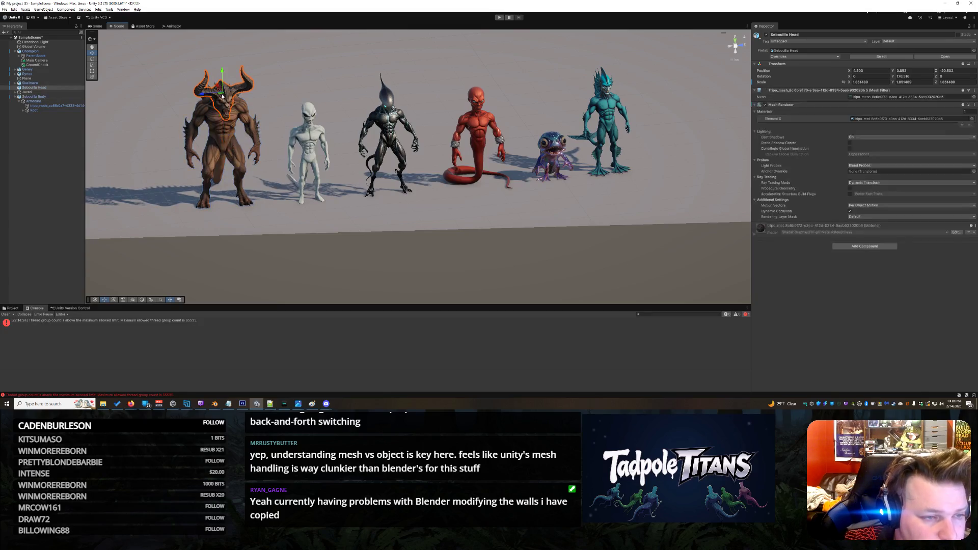
{"action": "left_click_drag", "start_coordinate": [223, 81], "coordinate": [210, 76]}
{"action": "scroll", "coordinate": [269, 90], "scroll_direction": "up", "scroll_amount": 3}
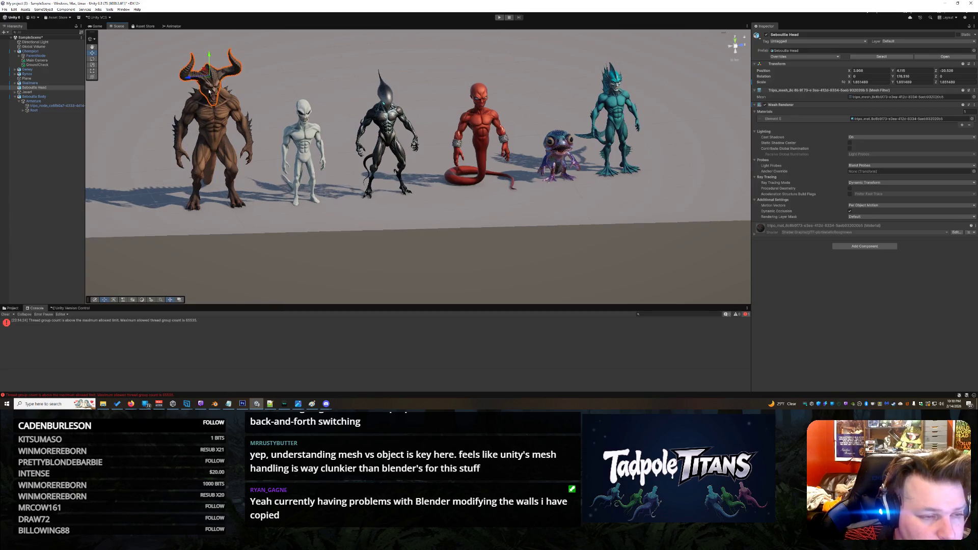
{"action": "scroll", "coordinate": [269, 91], "scroll_direction": "down", "scroll_amount": 3}
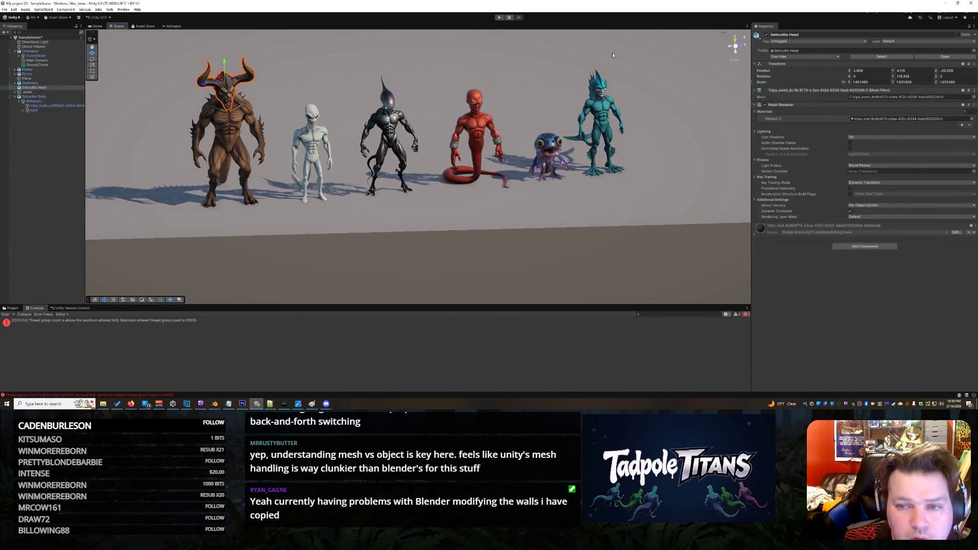
{"action": "left_click_drag", "start_coordinate": [523, 64], "coordinate": [270, 57]}
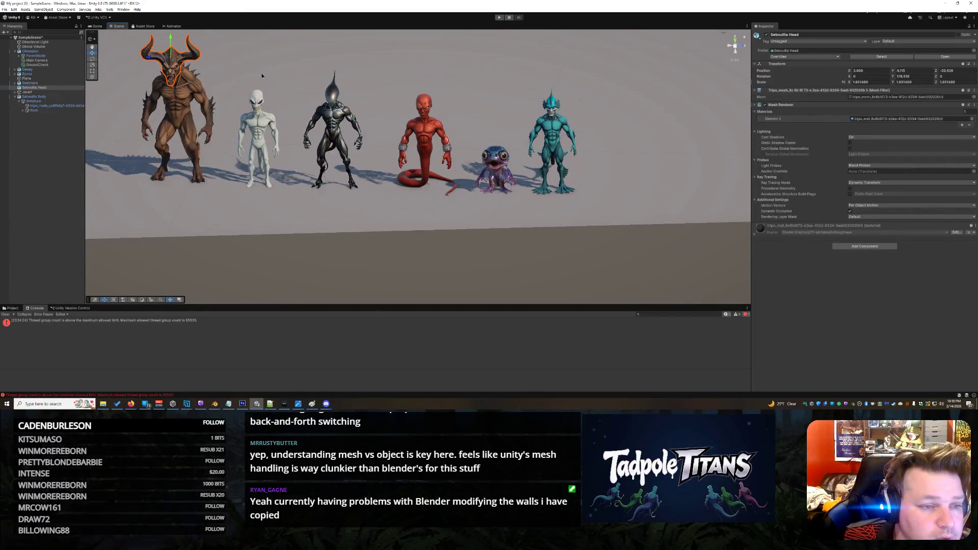
{"action": "scroll", "coordinate": [316, 112], "scroll_direction": "up", "scroll_amount": 5}
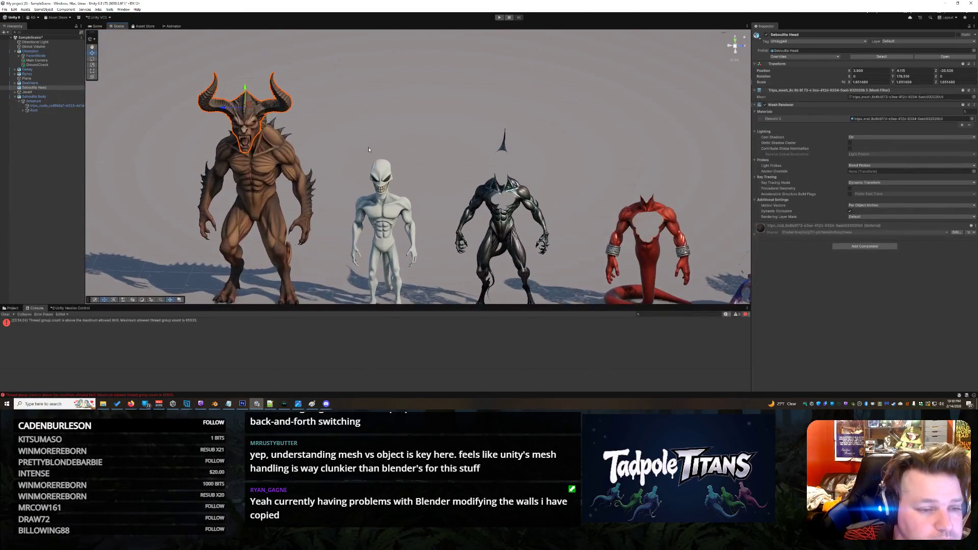
{"action": "left_click_drag", "start_coordinate": [302, 134], "coordinate": [342, 146]}
{"action": "mouse_move", "coordinate": [272, 122]}
{"action": "left_mouse_down"}
{"action": "mouse_move", "coordinate": [376, 156]}
{"action": "mouse_move", "coordinate": [341, 153]}
{"action": "mouse_move", "coordinate": [255, 74]}
{"action": "left_mouse_up"}
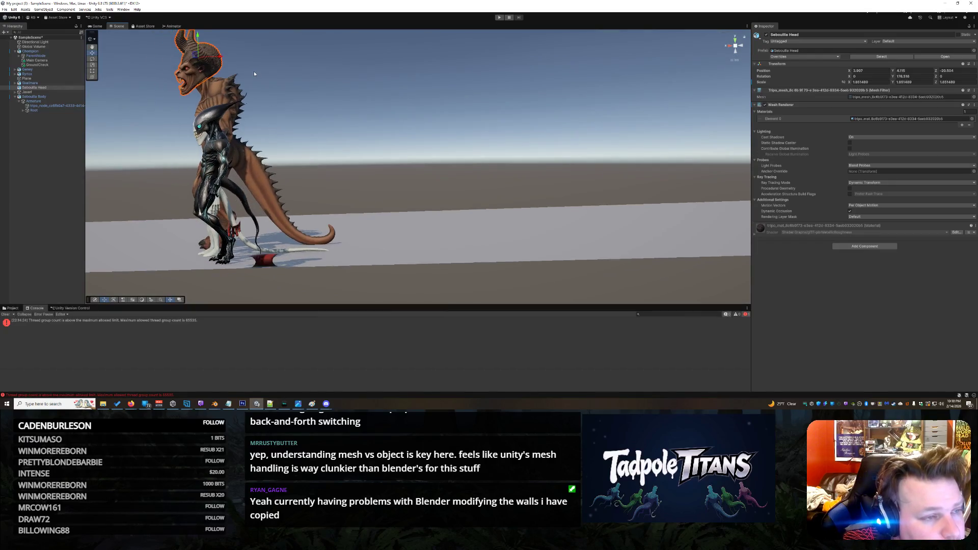
- Fine-tune the head lower and sideways to line up with the neck, checking from the front
{"action": "key", "text": "ctrl+z"}
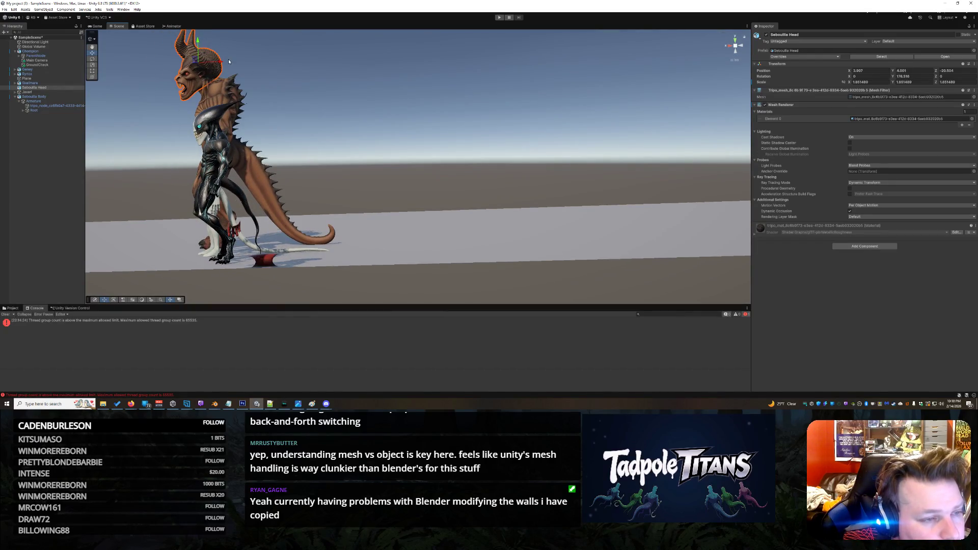
{"action": "left_click_drag", "start_coordinate": [222, 61], "coordinate": [229, 66]}
{"action": "mouse_move", "coordinate": [286, 143]}
{"action": "left_mouse_down"}
{"action": "mouse_move", "coordinate": [260, 113]}
{"action": "mouse_move", "coordinate": [269, 101]}
{"action": "left_mouse_up"}
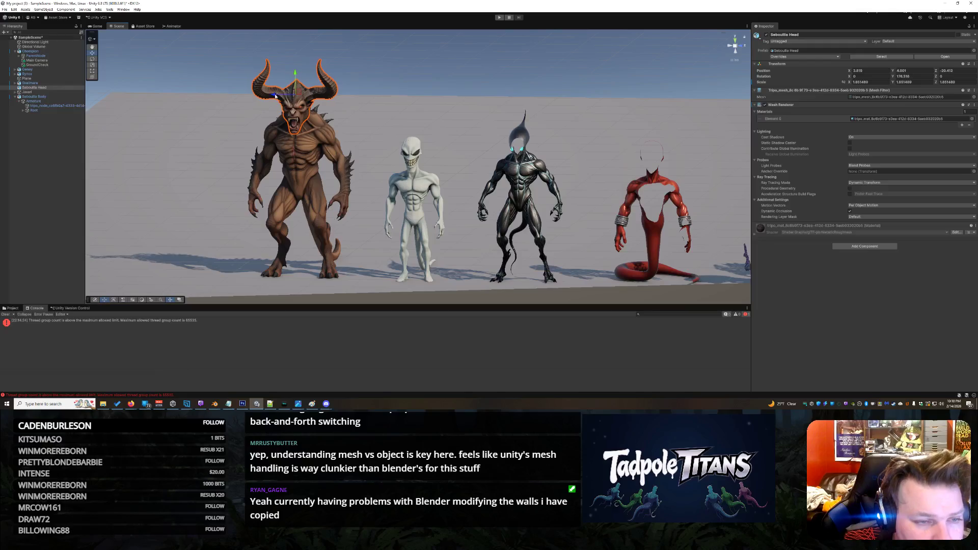
{"action": "scroll", "coordinate": [376, 184], "scroll_direction": "up", "scroll_amount": 3}
{"action": "left_click_drag", "start_coordinate": [376, 185], "coordinate": [370, 179]}
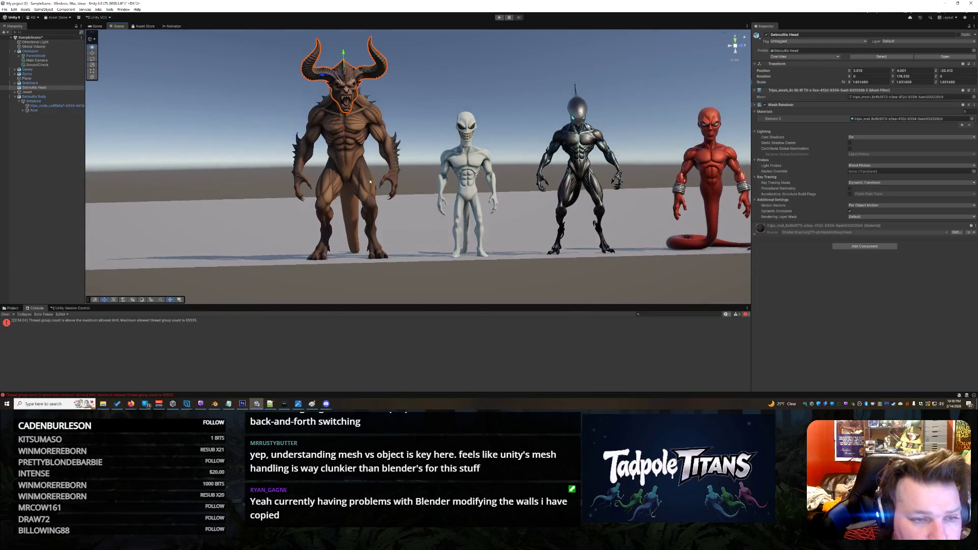
{"action": "left_click", "coordinate": [333, 106], "text": "ctrl"}
{"action": "scroll", "coordinate": [333, 107], "scroll_direction": "down", "scroll_amount": 5}
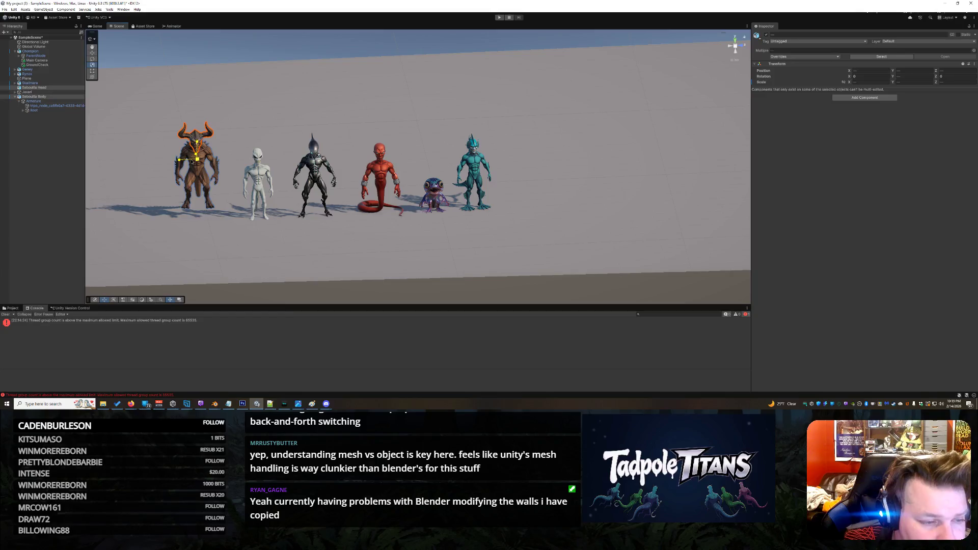
- Lower the brown horned demon slightly so it sits on the ground
{"action": "key", "text": "w"}
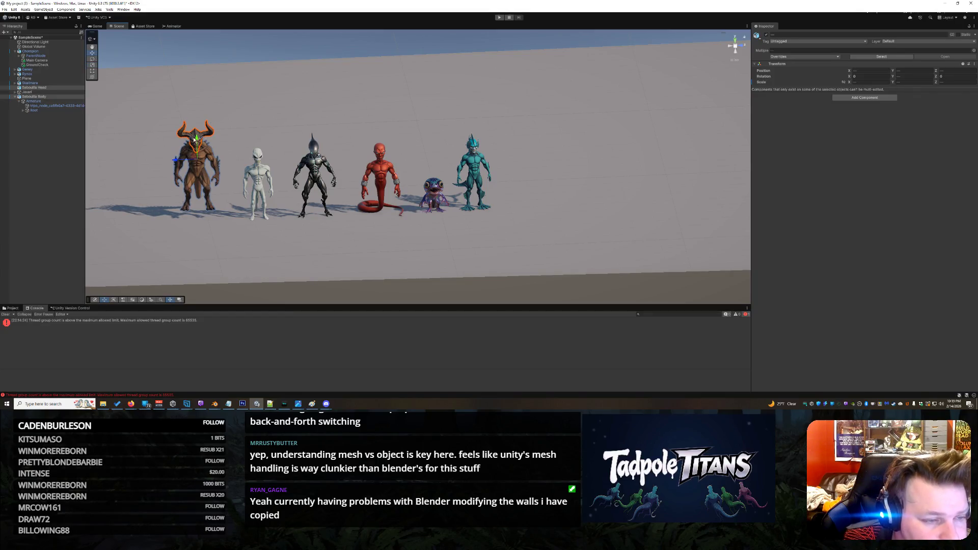
{"action": "left_click", "coordinate": [194, 139]}
{"action": "left_click", "coordinate": [200, 150]}
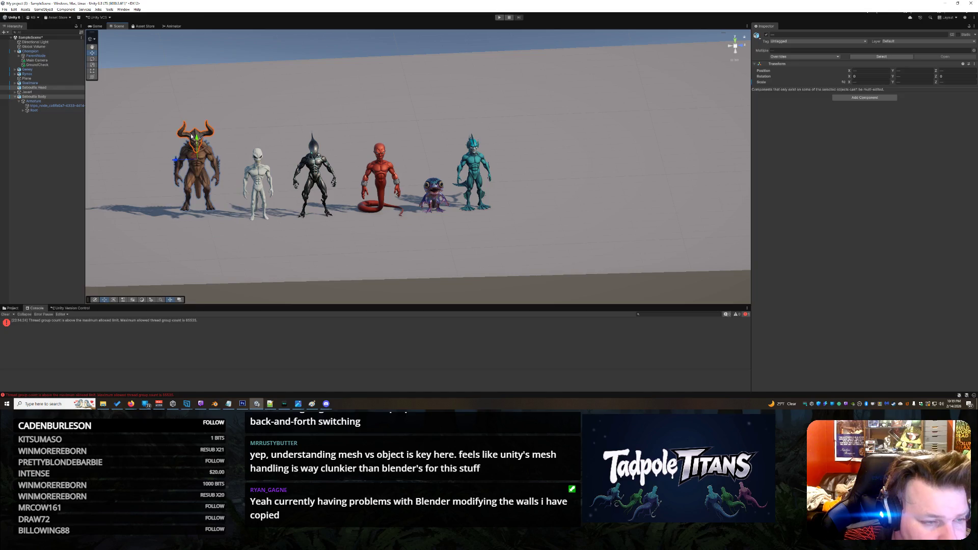
{"action": "left_click_drag", "start_coordinate": [200, 139], "coordinate": [202, 147]}
- Orbit and zoom around the six-creature lineup up close and select the Jaxari body
{"action": "left_click", "coordinate": [401, 93]}
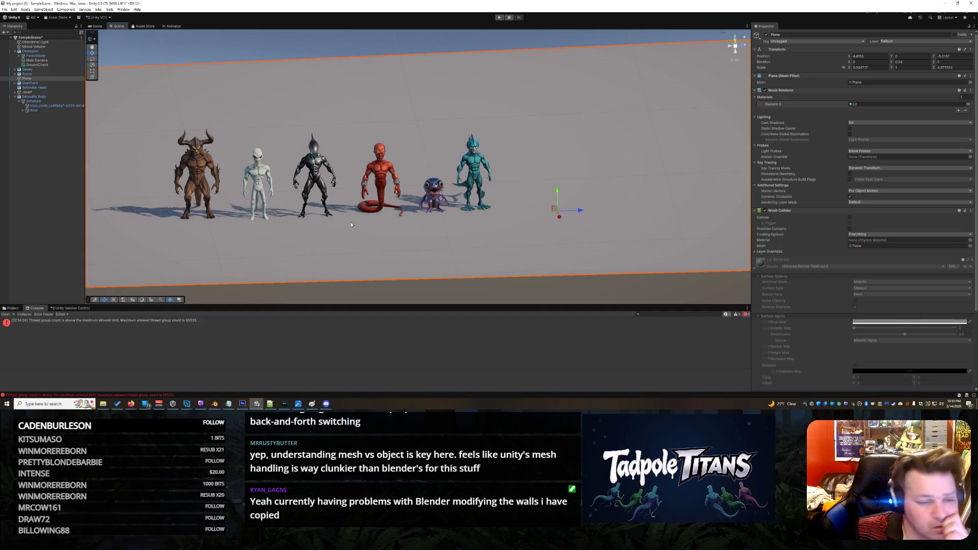
{"action": "right_click", "coordinate": [637, 150]}
{"action": "left_click", "coordinate": [595, 291]}
{"action": "left_click", "coordinate": [595, 290]}
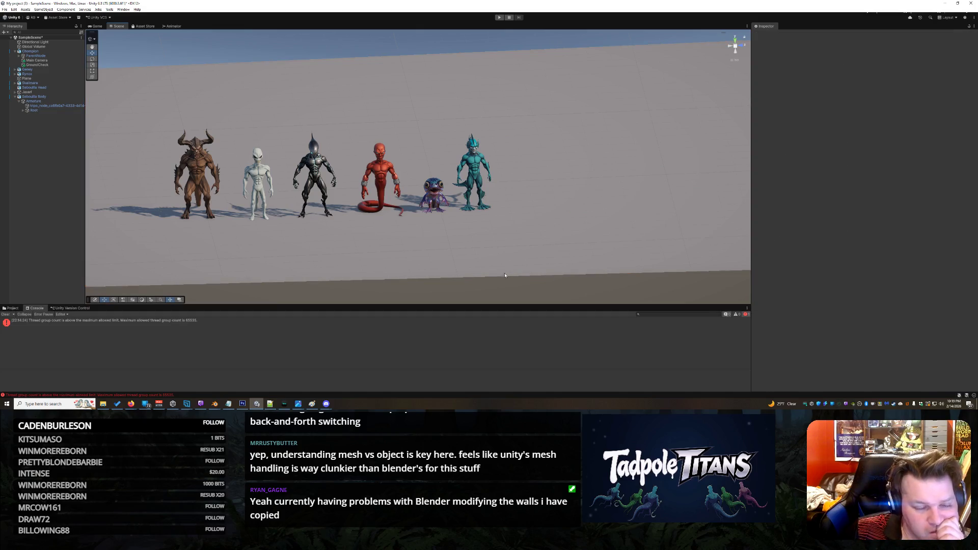
{"action": "mouse_move", "coordinate": [444, 241]}
{"action": "left_mouse_down"}
{"action": "mouse_move", "coordinate": [395, 231]}
{"action": "mouse_move", "coordinate": [500, 216]}
{"action": "mouse_move", "coordinate": [421, 217]}
{"action": "mouse_move", "coordinate": [547, 215]}
{"action": "left_mouse_up"}
{"action": "scroll", "coordinate": [516, 220], "scroll_direction": "up", "scroll_amount": 5}
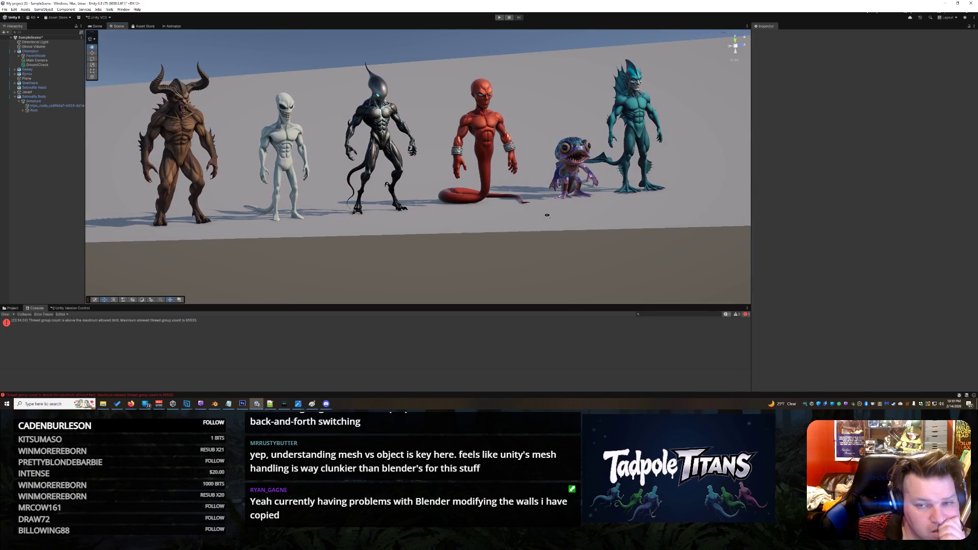
{"action": "mouse_move", "coordinate": [547, 216]}
{"action": "left_mouse_down"}
{"action": "mouse_move", "coordinate": [102, 194]}
{"action": "mouse_move", "coordinate": [662, 199]}
{"action": "mouse_move", "coordinate": [484, 205]}
{"action": "left_mouse_up"}
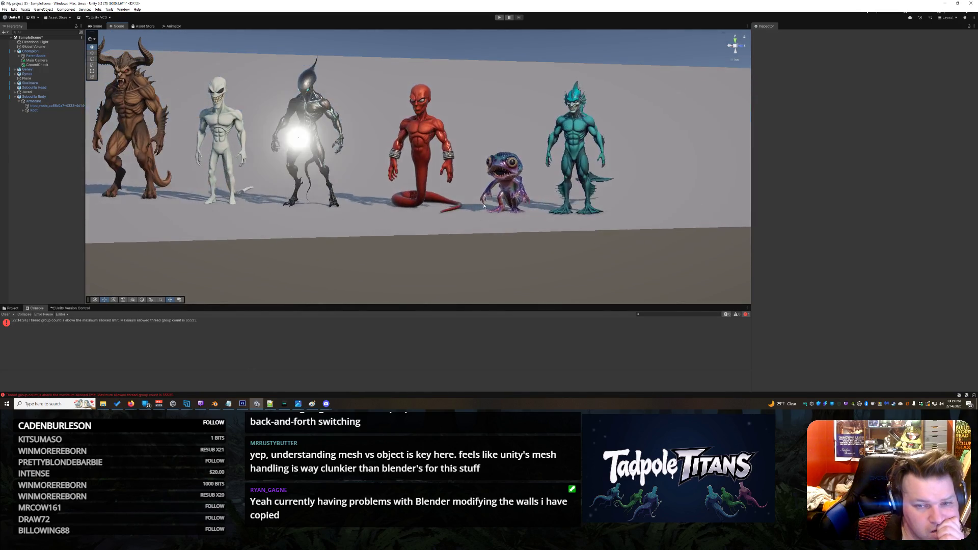
{"action": "left_click", "coordinate": [569, 127]}
{"action": "mouse_move", "coordinate": [652, 123]}
{"action": "left_mouse_down"}
{"action": "mouse_move", "coordinate": [535, 123]}
{"action": "mouse_move", "coordinate": [643, 122]}
{"action": "left_mouse_up"}
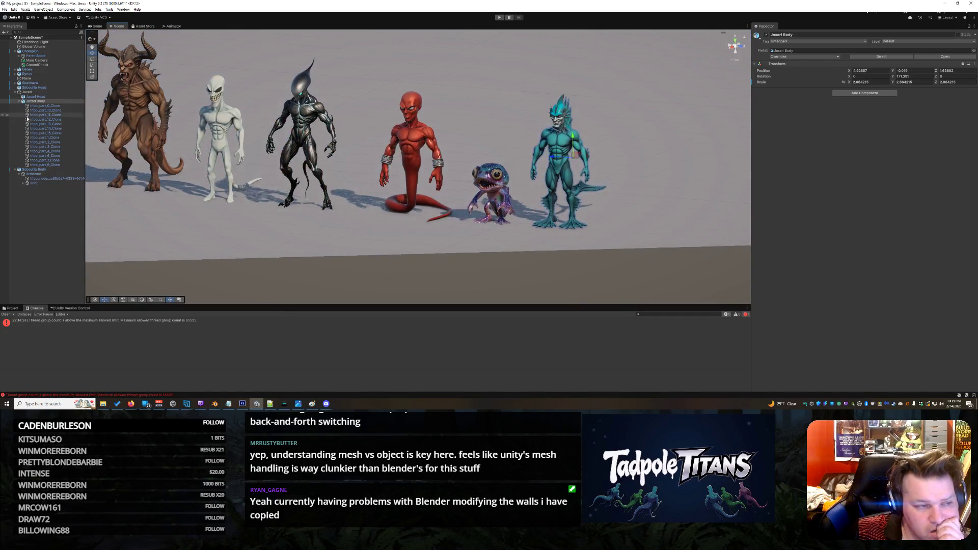
{"action": "left_click", "coordinate": [44, 110]}
{"action": "left_click", "coordinate": [46, 124]}
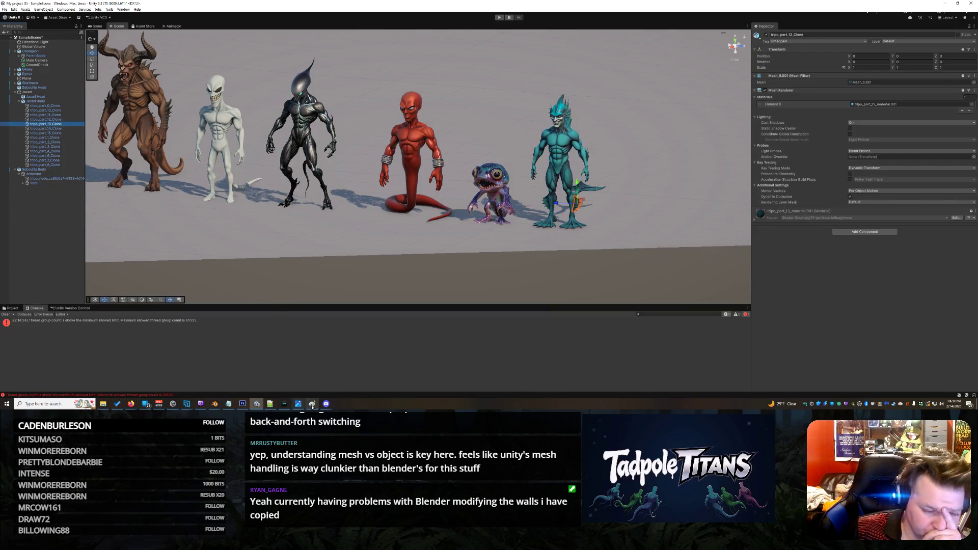
{"action": "mouse_move", "coordinate": [299, 405]}
{"action": "left_click", "coordinate": [315, 382]}
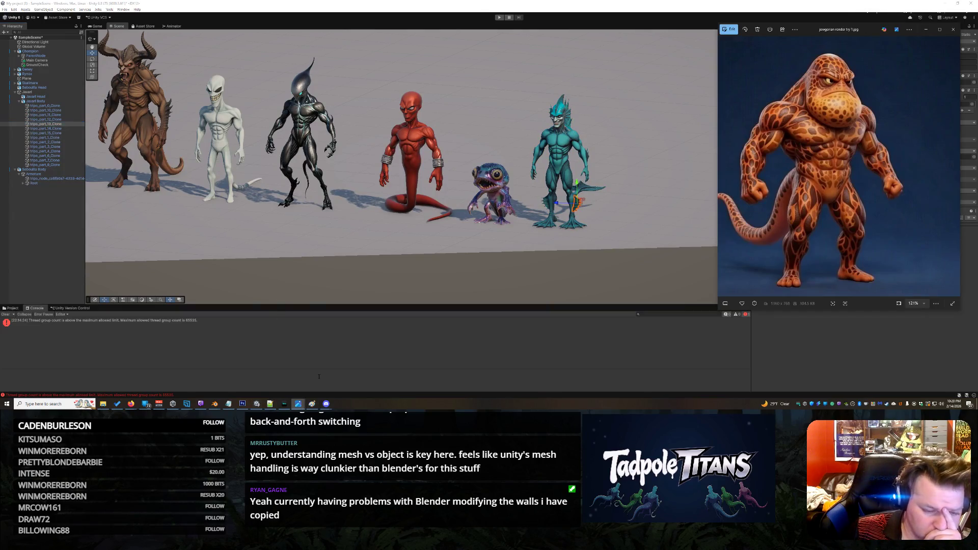
{"action": "left_click", "coordinate": [925, 30]}
{"action": "mouse_move", "coordinate": [555, 264]}
{"action": "left_mouse_down"}
{"action": "mouse_move", "coordinate": [555, 239]}
{"action": "mouse_move", "coordinate": [669, 226]}
{"action": "left_mouse_up"}
{"action": "left_click", "coordinate": [669, 225]}
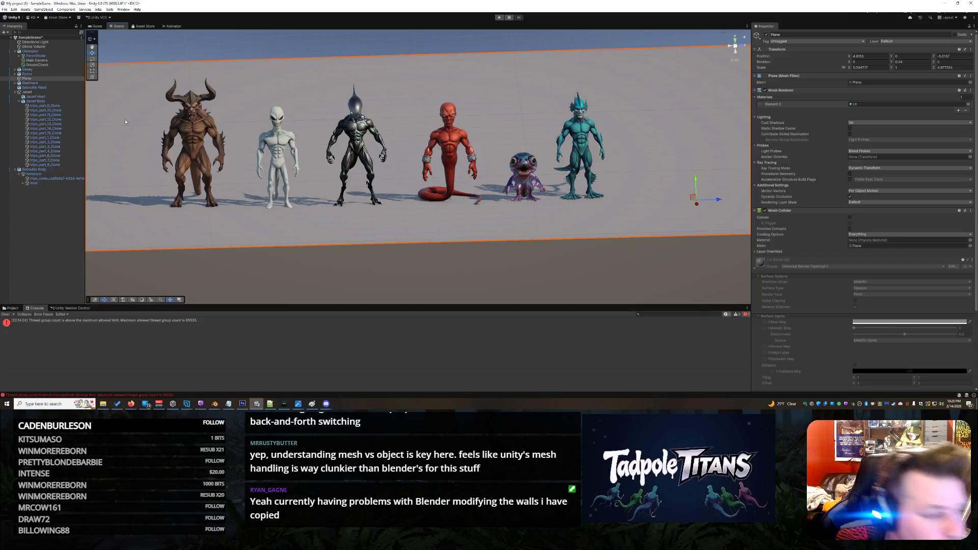
- Create a new empty object in the Hierarchy and name it Seboullia
{"action": "left_click", "coordinate": [17, 91]}
{"action": "left_click", "coordinate": [29, 91]}
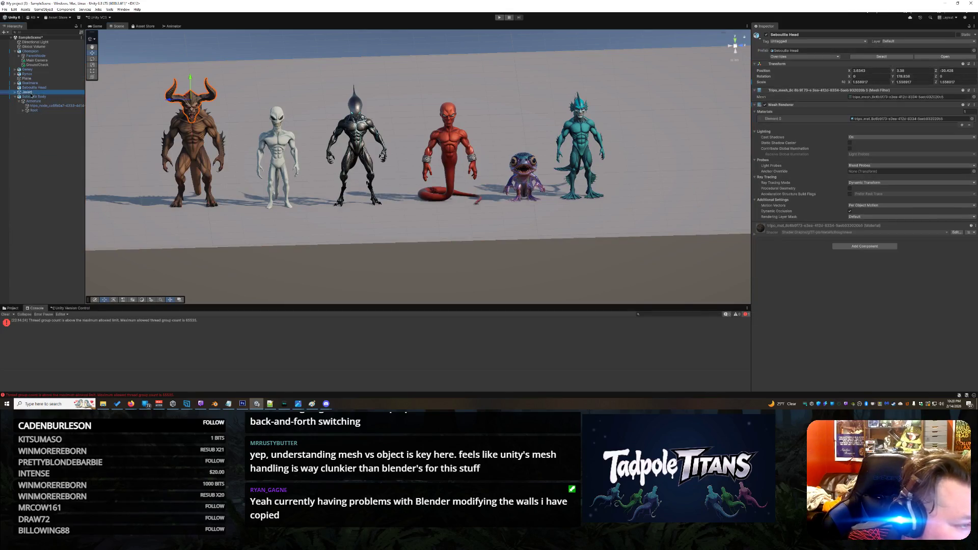
{"action": "left_click", "coordinate": [15, 96]}
{"action": "left_click", "coordinate": [34, 97]}
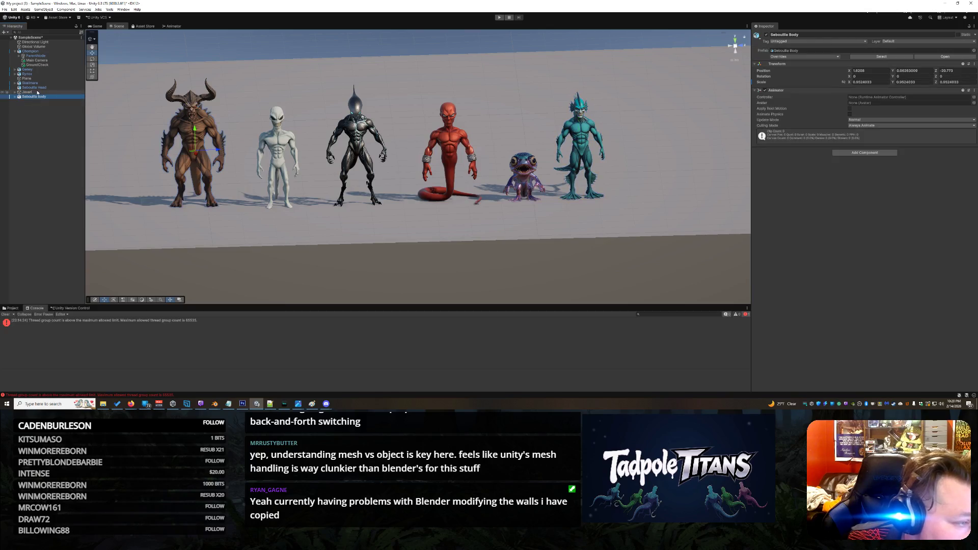
{"action": "right_click", "coordinate": [33, 113]}
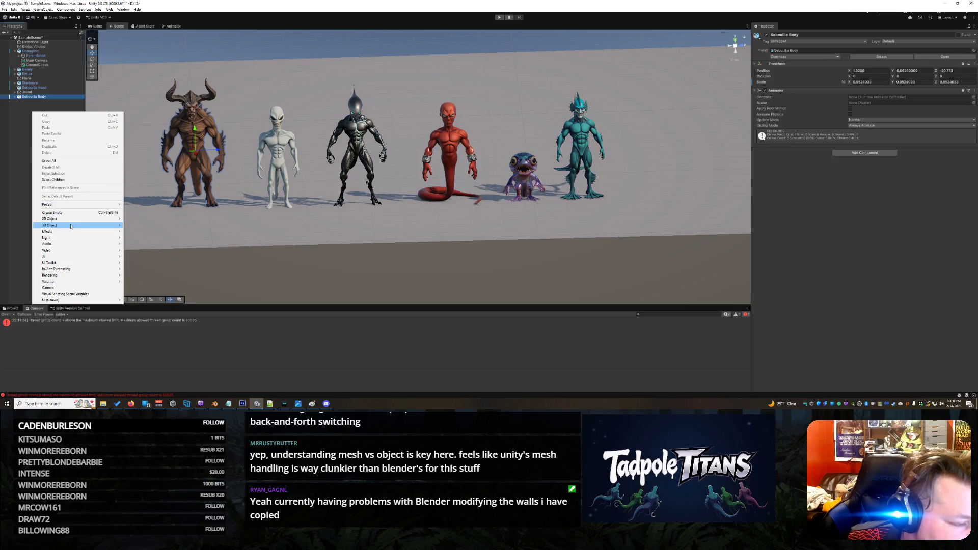
{"action": "mouse_move", "coordinate": [71, 226]}
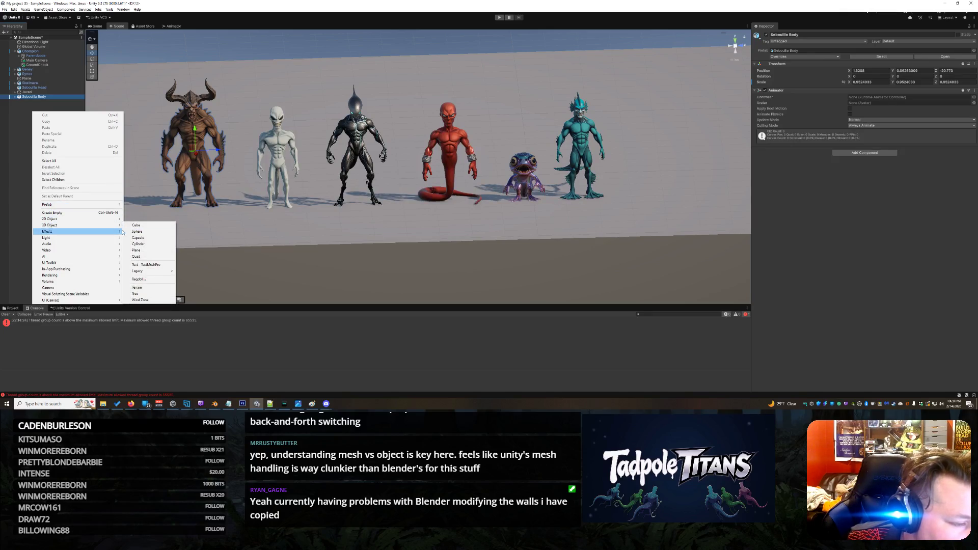
{"action": "left_click", "coordinate": [102, 213]}
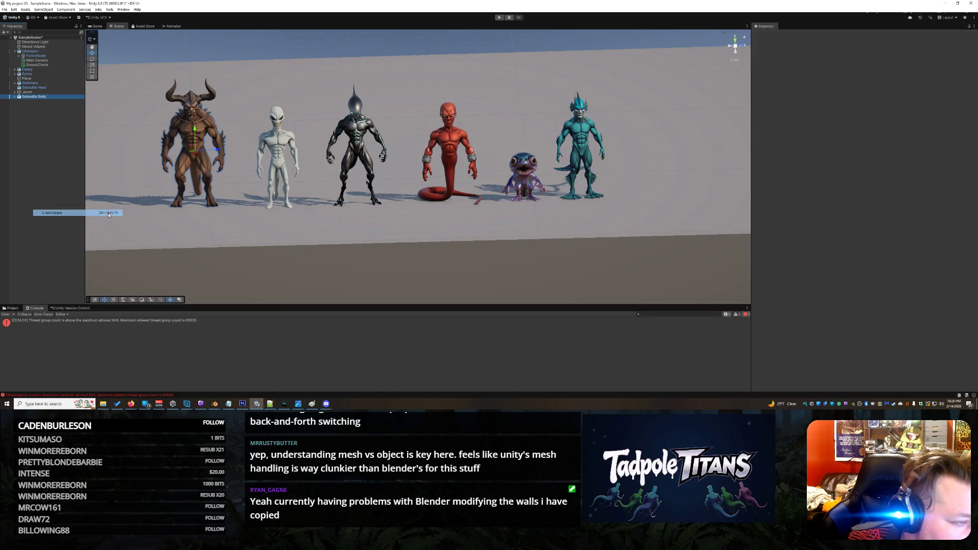
{"action": "type", "text": "Balia"}
{"action": "key", "text": "Return"}
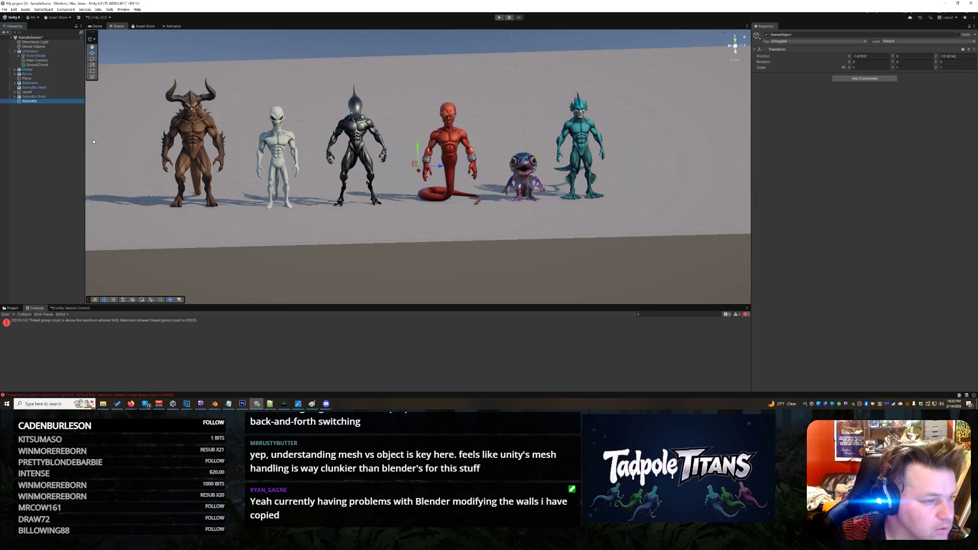
- Parent the Seboullia Head and Seboullia Body objects under Seboullia
{"action": "left_click", "coordinate": [34, 96]}
{"action": "left_click", "coordinate": [34, 87], "text": "ctrl"}
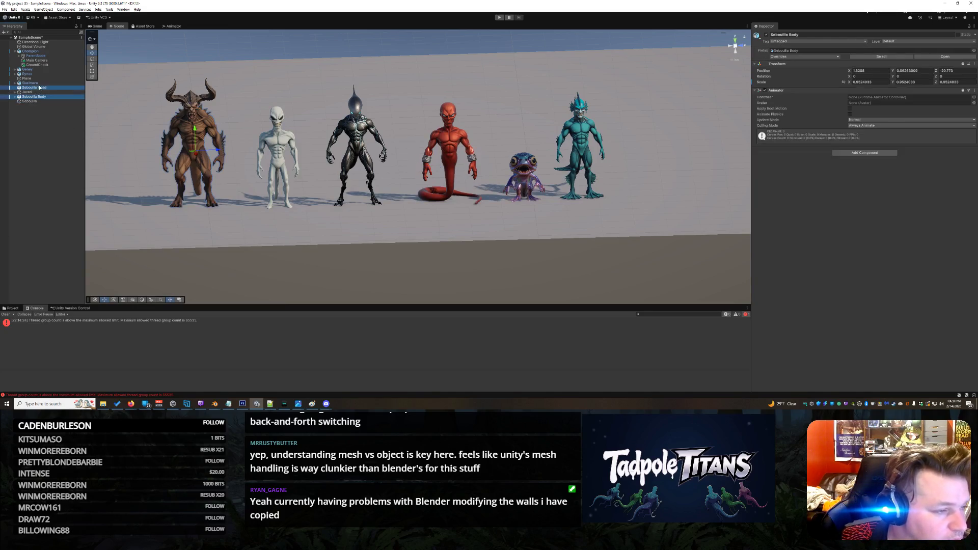
{"action": "left_click_drag", "start_coordinate": [39, 89], "coordinate": [29, 103]}
{"action": "left_click", "coordinate": [32, 150]}
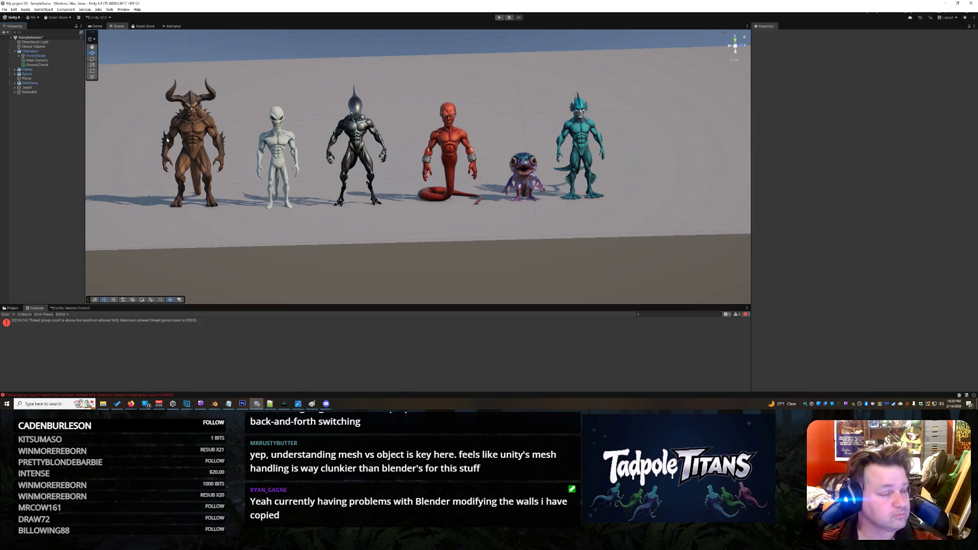
- Move the teal Jasari creature slightly to the right
{"action": "left_click", "coordinate": [59, 88]}
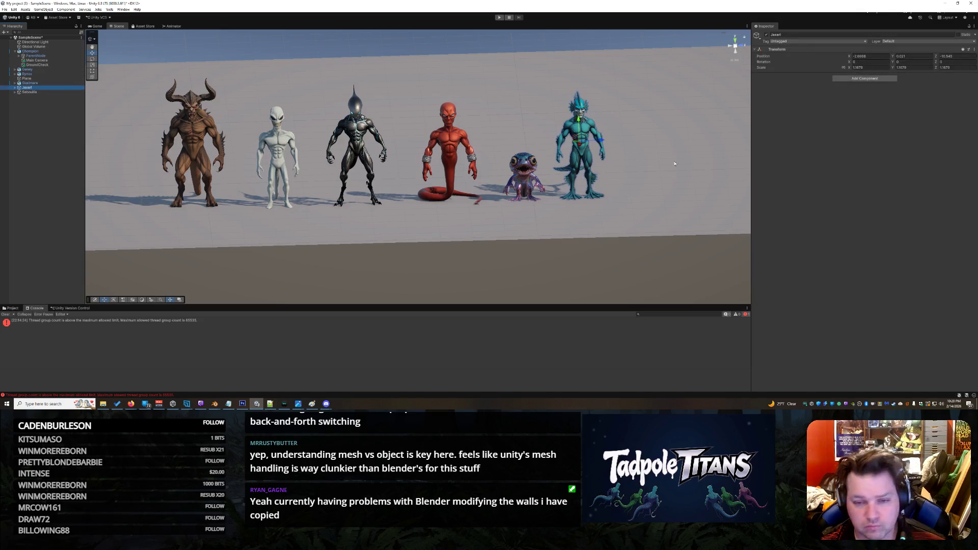
{"action": "left_click_drag", "start_coordinate": [607, 144], "coordinate": [616, 174]}
{"action": "left_click", "coordinate": [606, 224]}
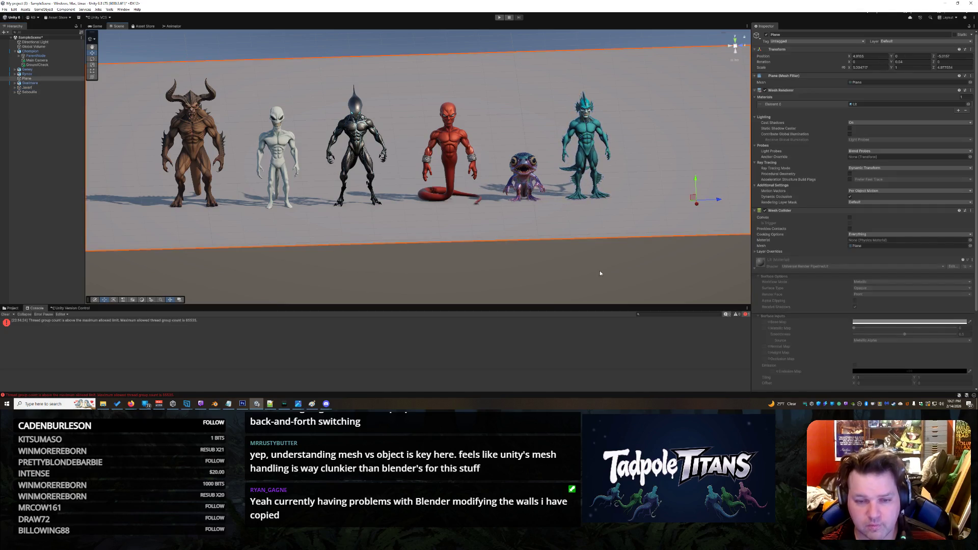
{"action": "left_click", "coordinate": [594, 272]}
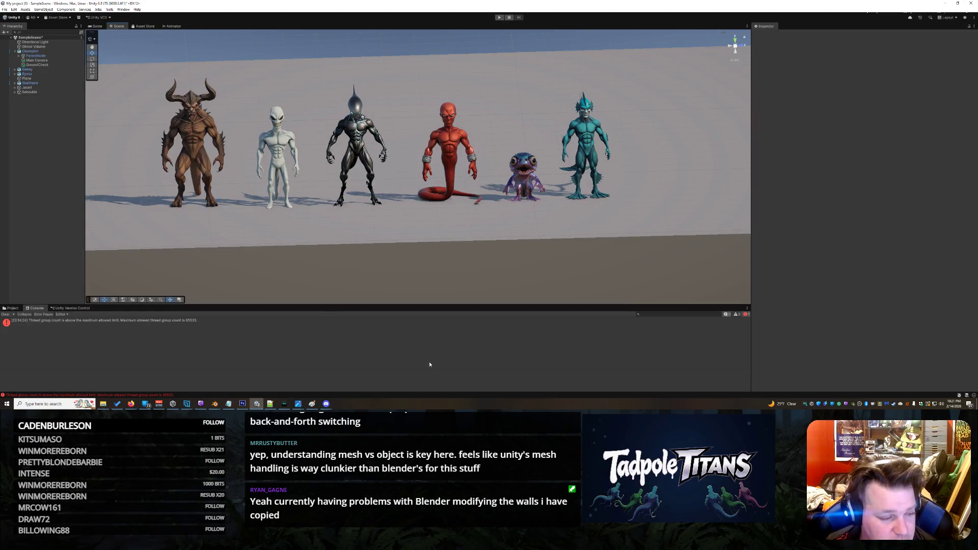
- Clear the Console errors and show the project's assets in the Project tab
{"action": "left_click", "coordinate": [6, 314]}
{"action": "left_click", "coordinate": [12, 308]}
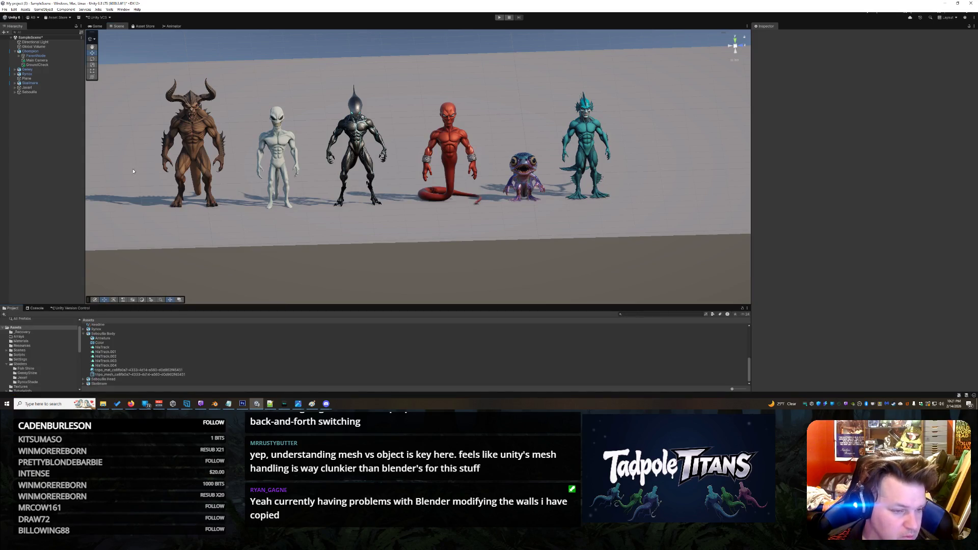
{"action": "left_click", "coordinate": [319, 229]}
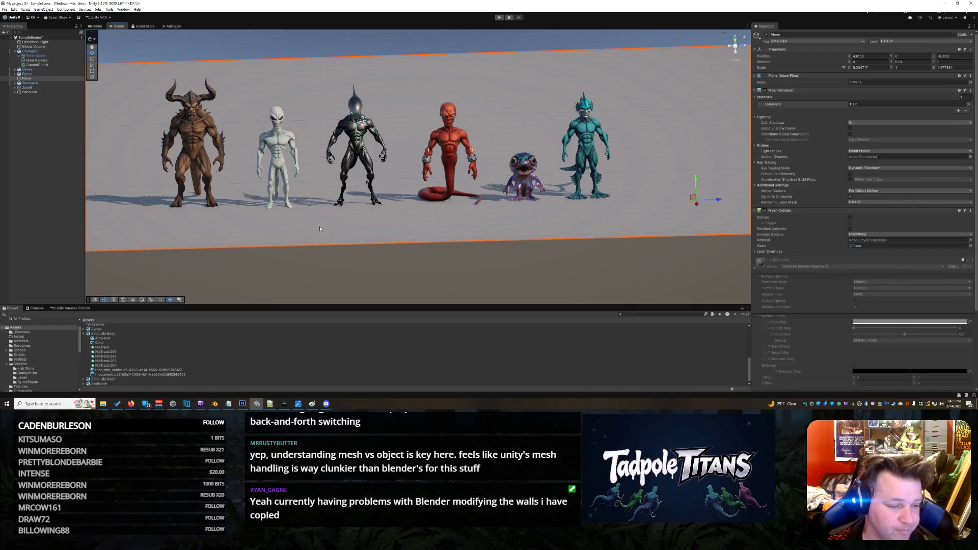
{"action": "left_click", "coordinate": [357, 248]}
{"action": "mouse_move", "coordinate": [243, 174]}
{"action": "left_mouse_down"}
{"action": "mouse_move", "coordinate": [384, 222]}
{"action": "mouse_move", "coordinate": [305, 229]}
{"action": "mouse_move", "coordinate": [315, 233]}
{"action": "left_mouse_up"}
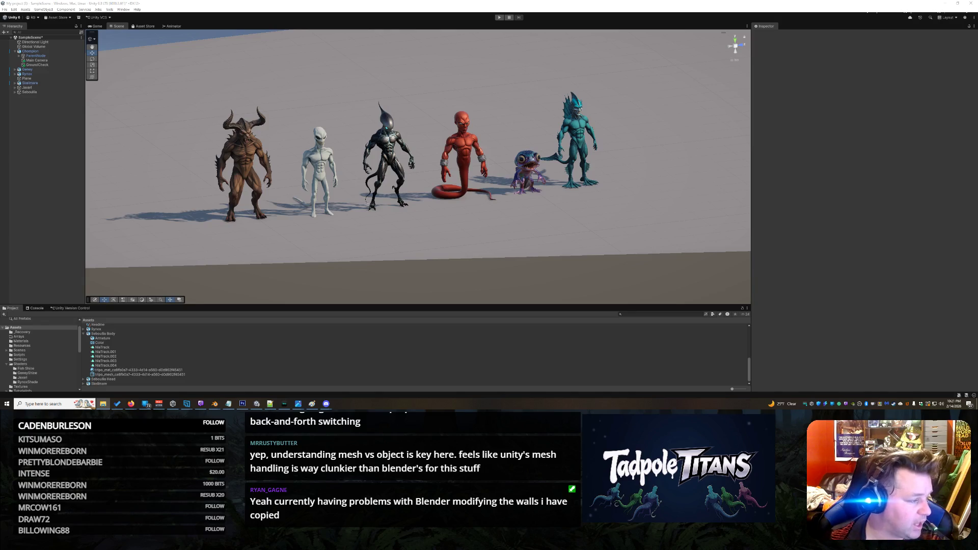
- Zoom the Scene view onto the horned model and switch to the Seboullia render image
{"action": "scroll", "coordinate": [117, 161], "scroll_direction": "up", "scroll_amount": 8}
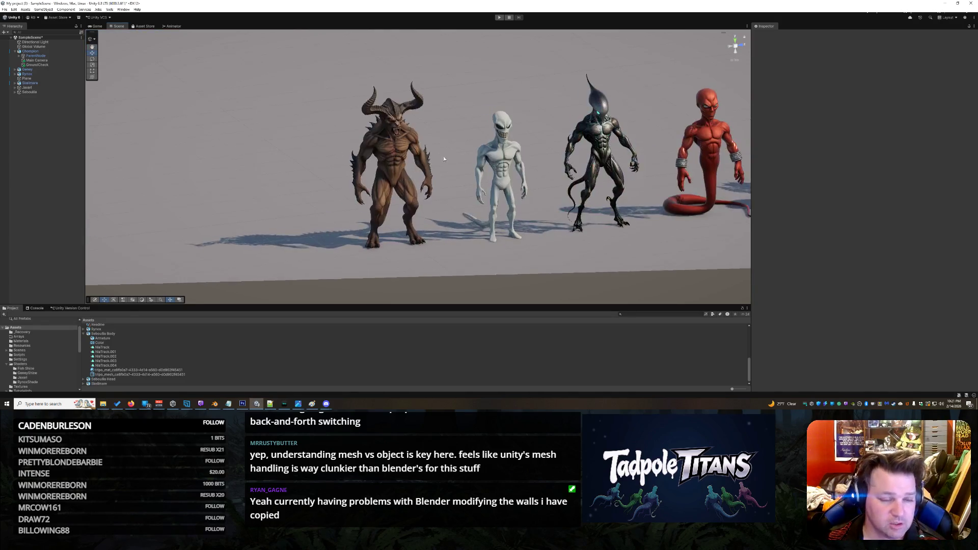
{"action": "scroll", "coordinate": [443, 156], "scroll_direction": "up", "scroll_amount": 4}
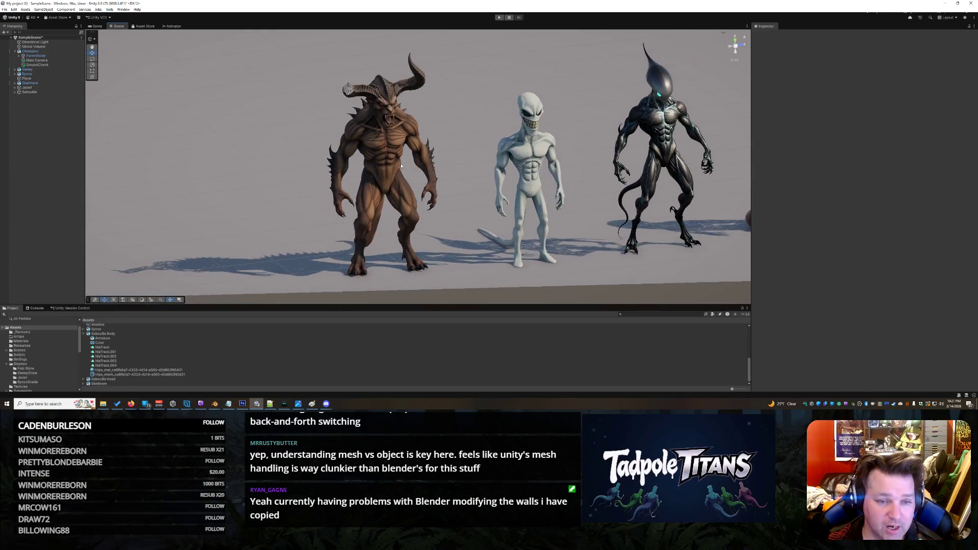
{"action": "scroll", "coordinate": [400, 163], "scroll_direction": "down", "scroll_amount": 5}
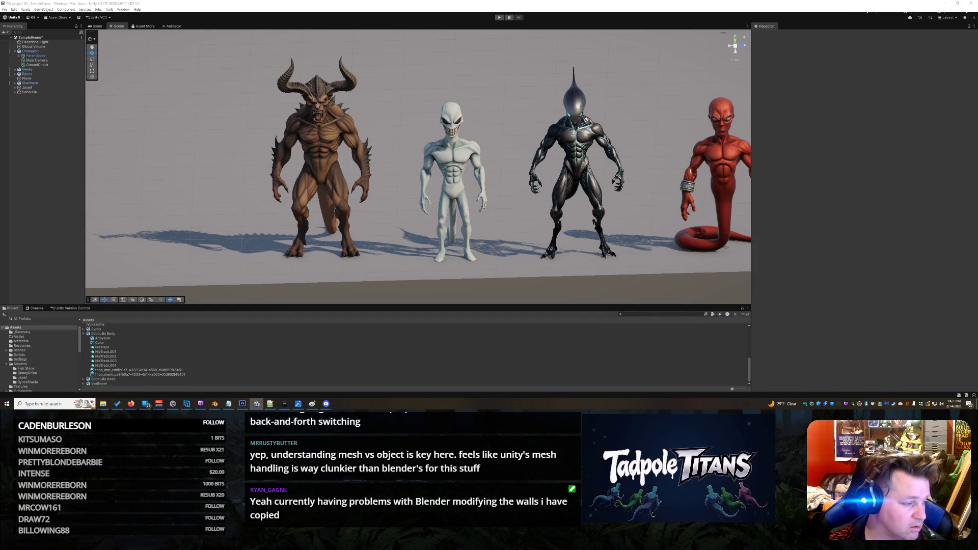
{"action": "key", "text": "alt+Tab"}
- Center the Seboullia render, zoom in on the demon's head and torso, then close it
{"action": "left_click_drag", "start_coordinate": [810, 28], "coordinate": [577, 17]}
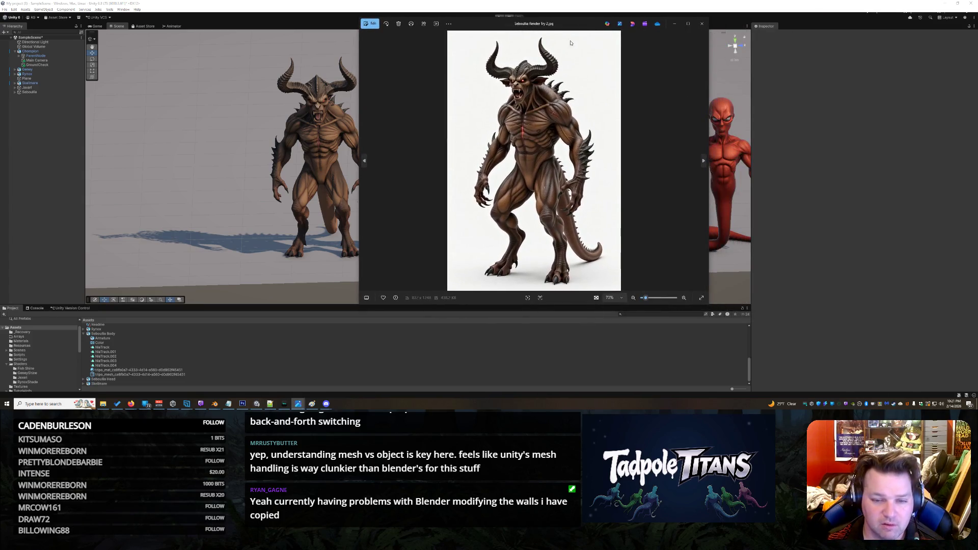
{"action": "scroll", "coordinate": [572, 40], "scroll_direction": "up", "scroll_amount": 5}
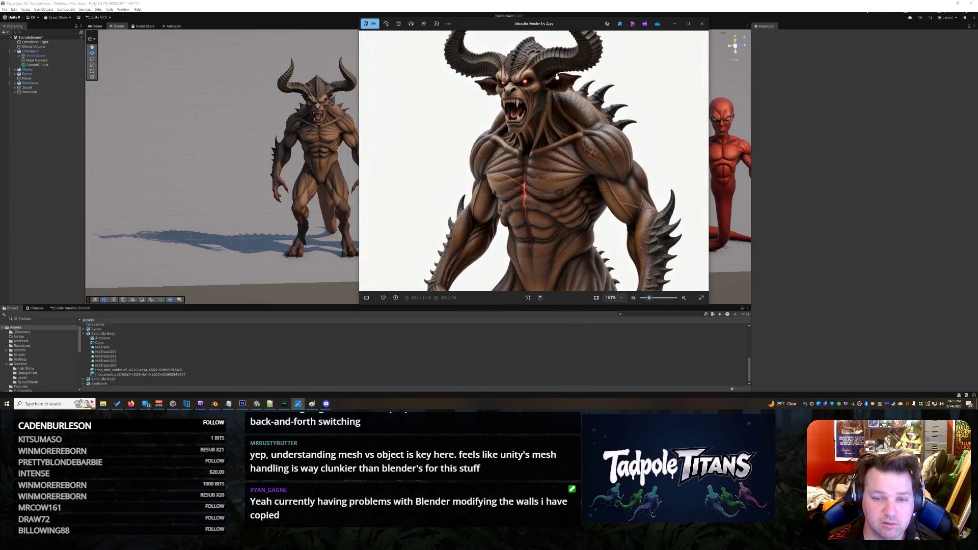
{"action": "left_click_drag", "start_coordinate": [567, 27], "coordinate": [590, 28]}
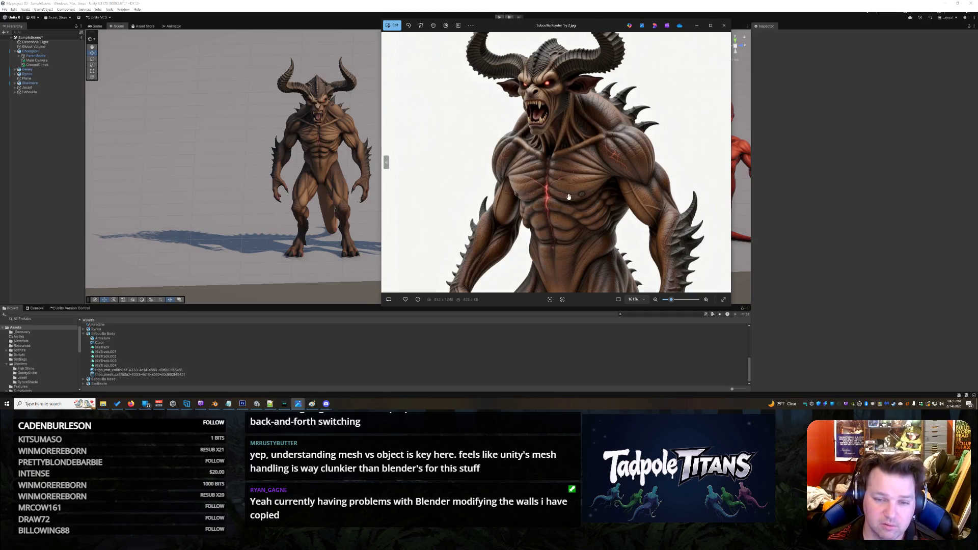
{"action": "left_click", "coordinate": [723, 25]}
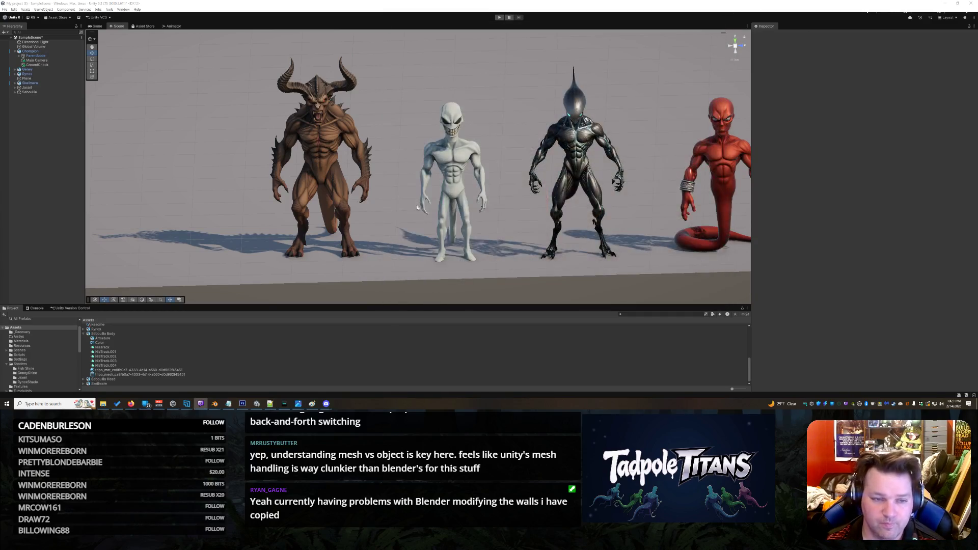
{"action": "scroll", "coordinate": [430, 201], "scroll_direction": "down", "scroll_amount": 2}
{"action": "left_click_drag", "start_coordinate": [430, 201], "coordinate": [554, 230]}
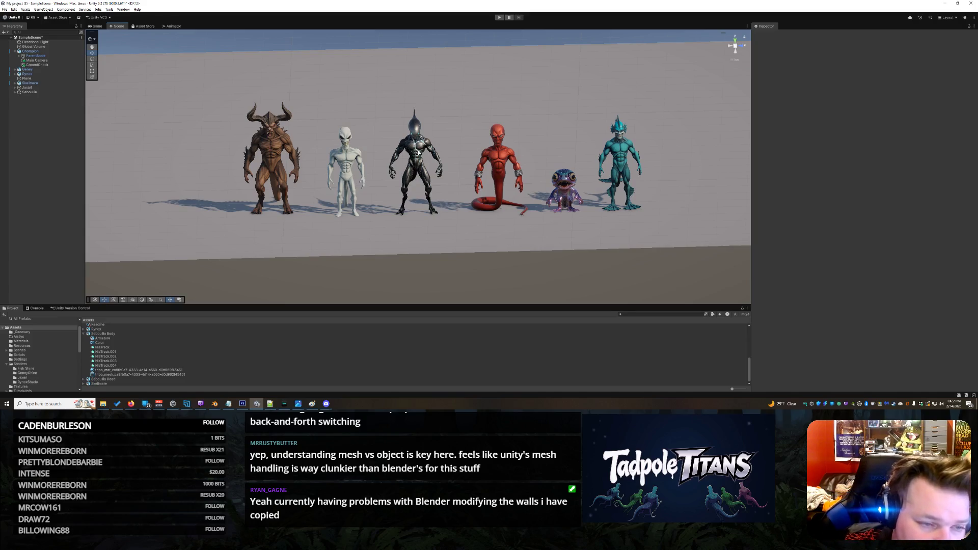
{"action": "mouse_move", "coordinate": [677, 148]}
{"action": "left_mouse_down"}
{"action": "mouse_move", "coordinate": [611, 200]}
{"action": "mouse_move", "coordinate": [572, 212]}
{"action": "mouse_move", "coordinate": [677, 212]}
{"action": "left_mouse_up"}
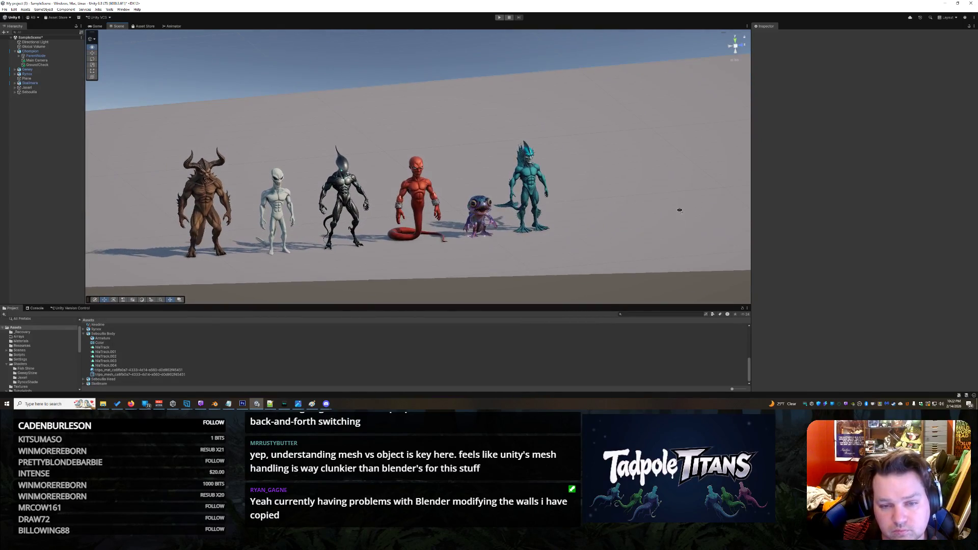
{"action": "scroll", "coordinate": [439, 230], "scroll_direction": "up", "scroll_amount": 2}
{"action": "mouse_move", "coordinate": [484, 232]}
{"action": "left_mouse_down"}
{"action": "mouse_move", "coordinate": [501, 234]}
{"action": "mouse_move", "coordinate": [505, 202]}
{"action": "left_mouse_up"}
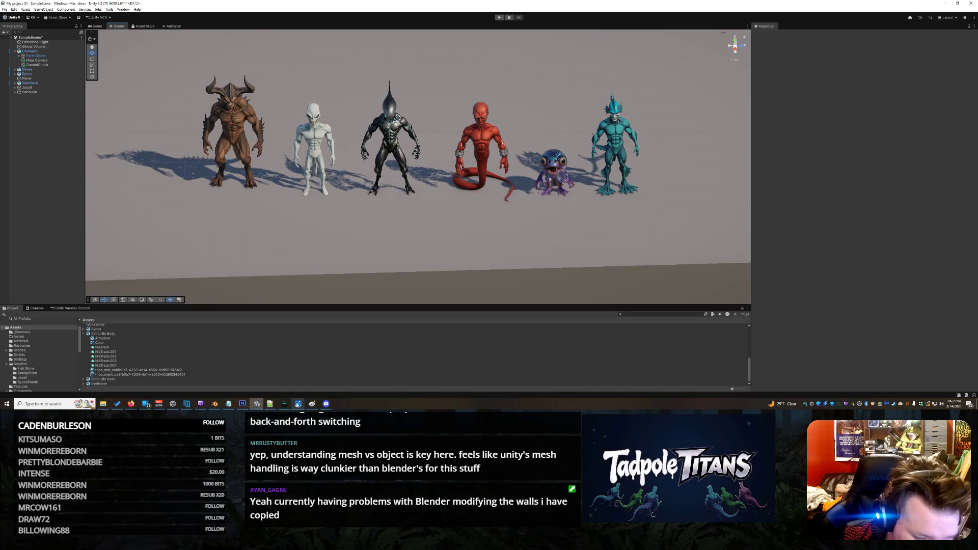
{"action": "mouse_move", "coordinate": [297, 404]}
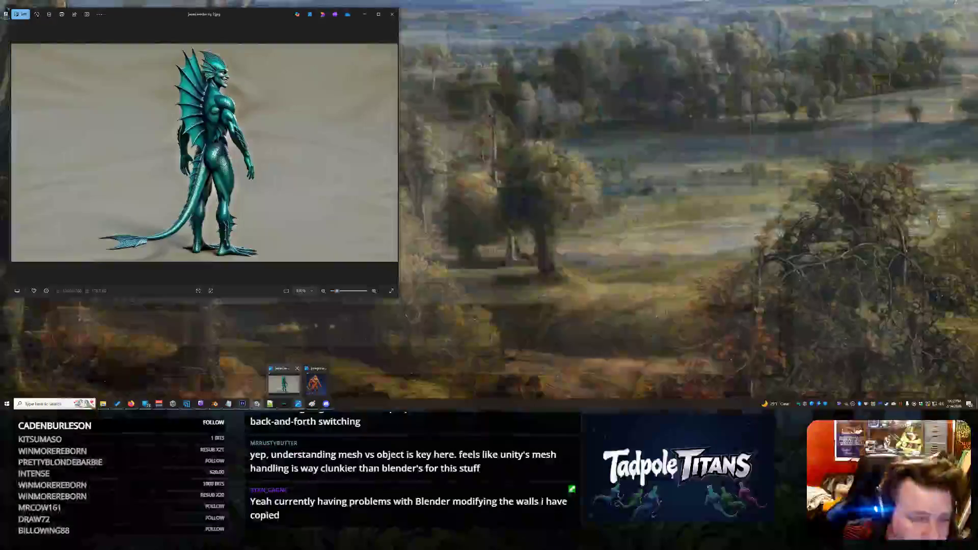
{"action": "left_click", "coordinate": [284, 381]}
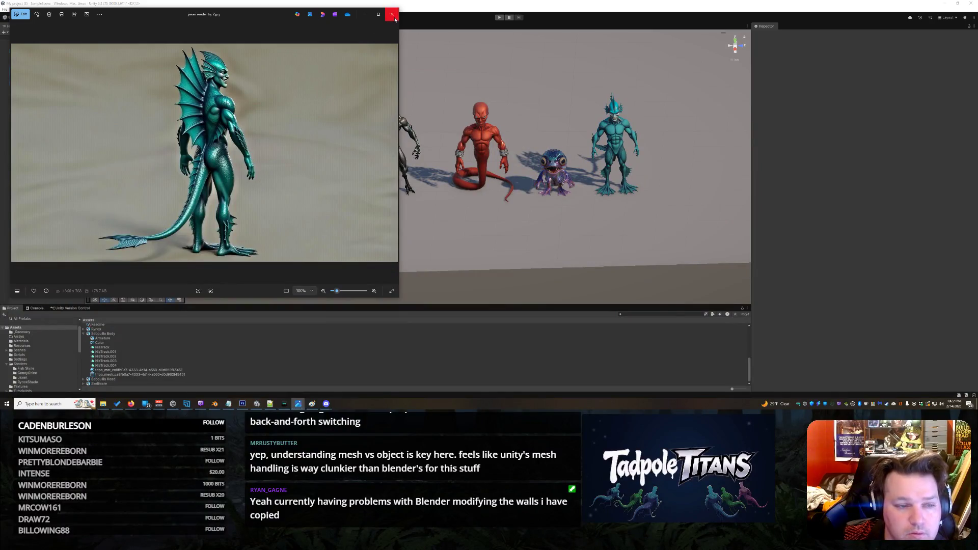
{"action": "left_click", "coordinate": [392, 14]}
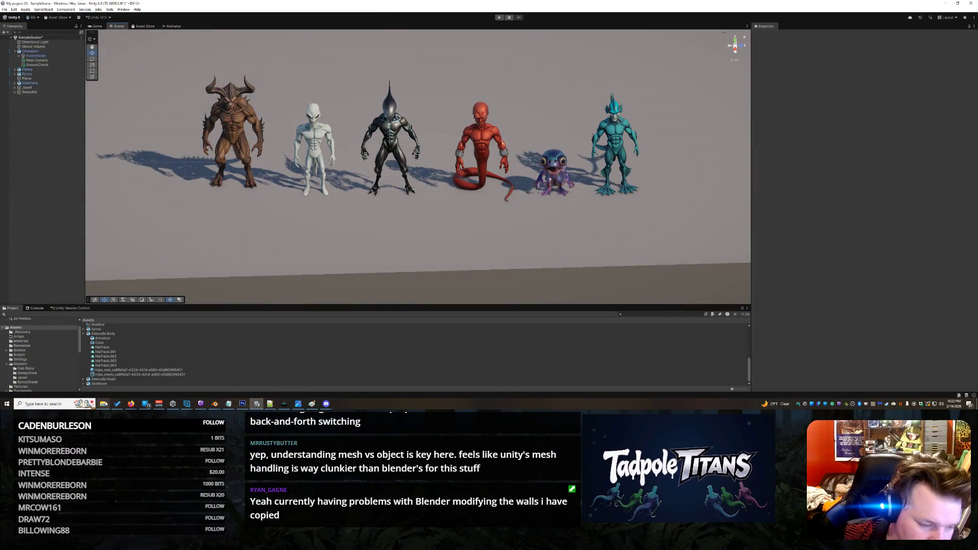
- Dismiss the downloads preview and select the Jowlgorian model asset in the Project window
{"action": "mouse_move", "coordinate": [105, 404]}
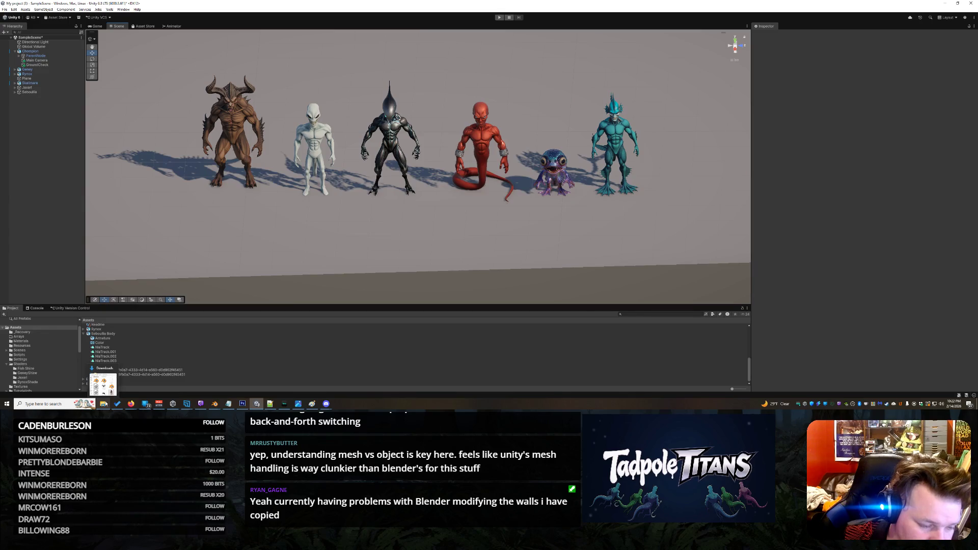
{"action": "left_click", "coordinate": [483, 211]}
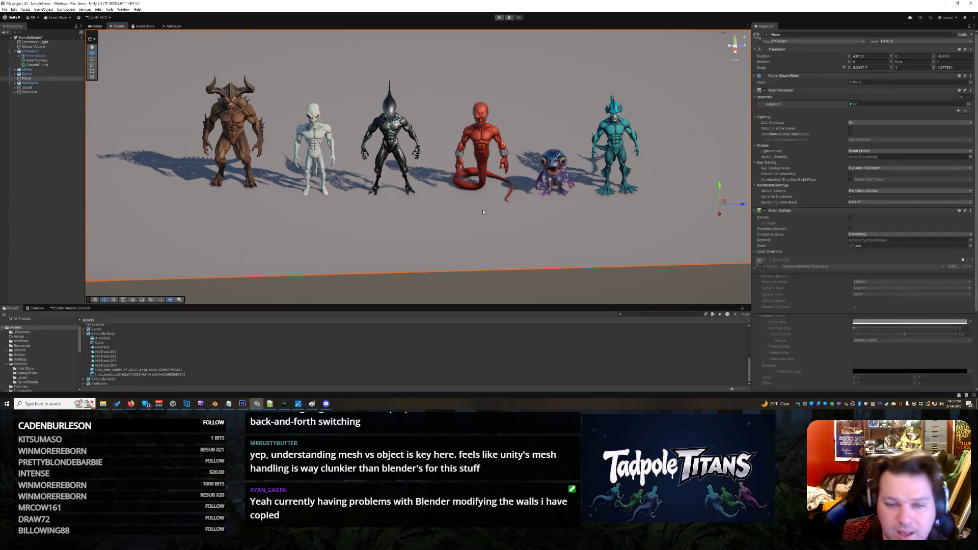
{"action": "left_click", "coordinate": [531, 275]}
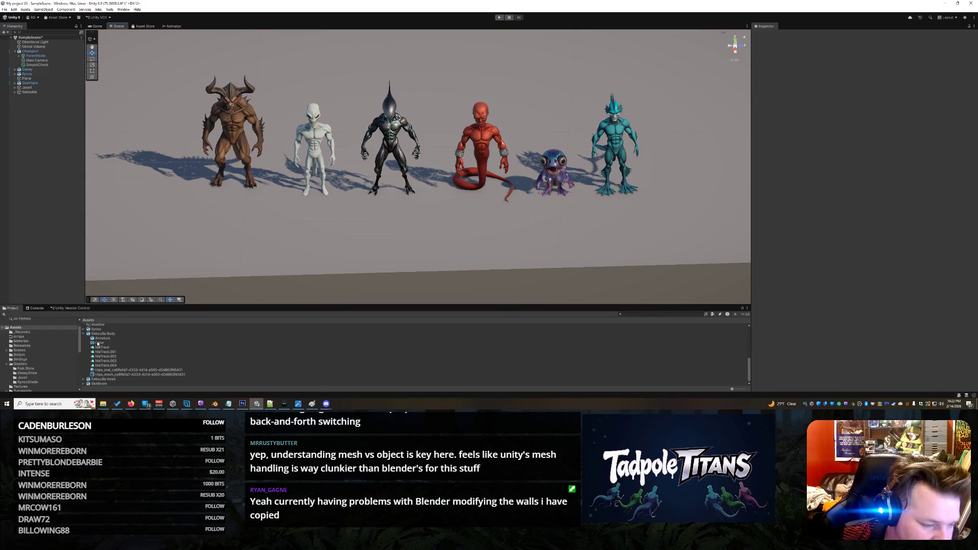
{"action": "left_click", "coordinate": [84, 334]}
{"action": "scroll", "coordinate": [37, 354], "scroll_direction": "up", "scroll_amount": 2}
{"action": "scroll", "coordinate": [37, 354], "scroll_direction": "down", "scroll_amount": 5}
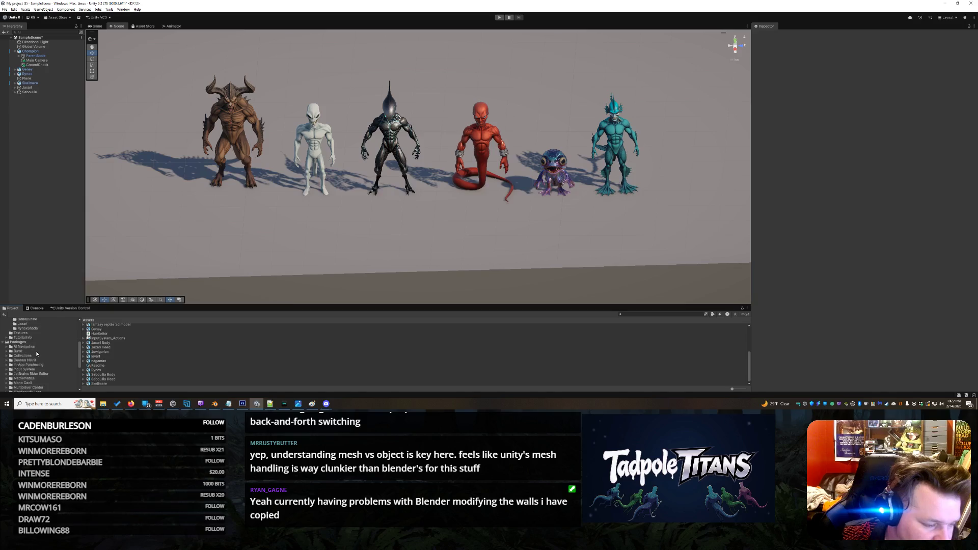
{"action": "scroll", "coordinate": [37, 353], "scroll_direction": "up", "scroll_amount": 5}
{"action": "left_click", "coordinate": [100, 352]}
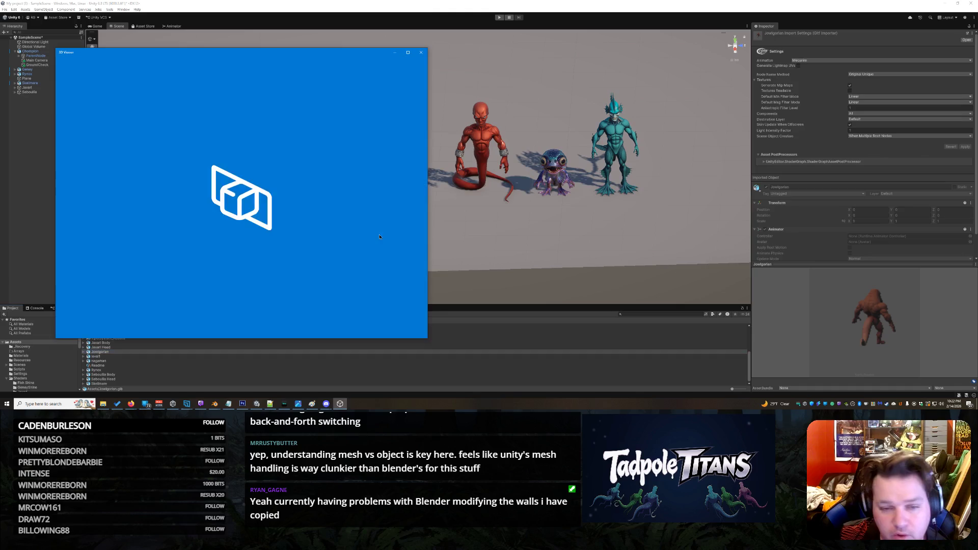
{"action": "left_click", "coordinate": [420, 52]}
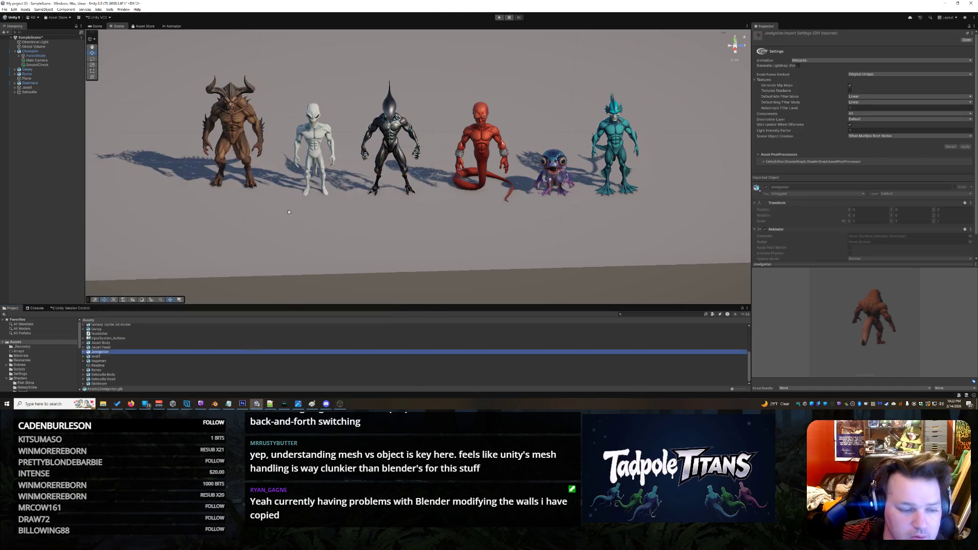
- Place Jowlgorian in the scene at the right end of the creature lineup
{"action": "mouse_move", "coordinate": [99, 353]}
{"action": "left_mouse_down"}
{"action": "mouse_move", "coordinate": [171, 243]}
{"action": "mouse_move", "coordinate": [340, 251]}
{"action": "mouse_move", "coordinate": [681, 197]}
{"action": "left_mouse_up"}
{"action": "left_click", "coordinate": [686, 233]}
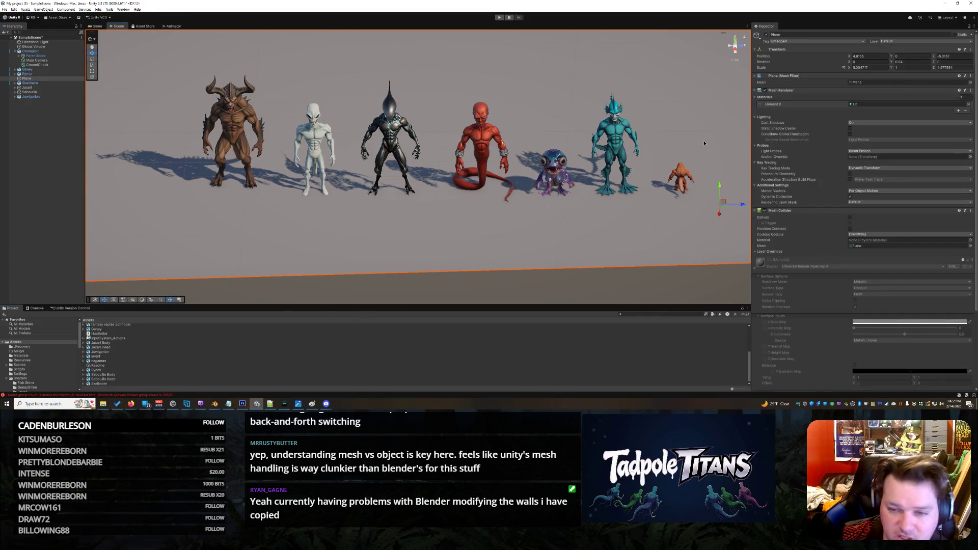
{"action": "scroll", "coordinate": [631, 207], "scroll_direction": "up", "scroll_amount": 3}
{"action": "scroll", "coordinate": [630, 207], "scroll_direction": "down", "scroll_amount": 2}
{"action": "mouse_move", "coordinate": [630, 207]}
{"action": "left_mouse_down"}
{"action": "mouse_move", "coordinate": [484, 211]}
{"action": "mouse_move", "coordinate": [578, 189]}
{"action": "left_mouse_up"}
{"action": "left_click", "coordinate": [417, 214]}
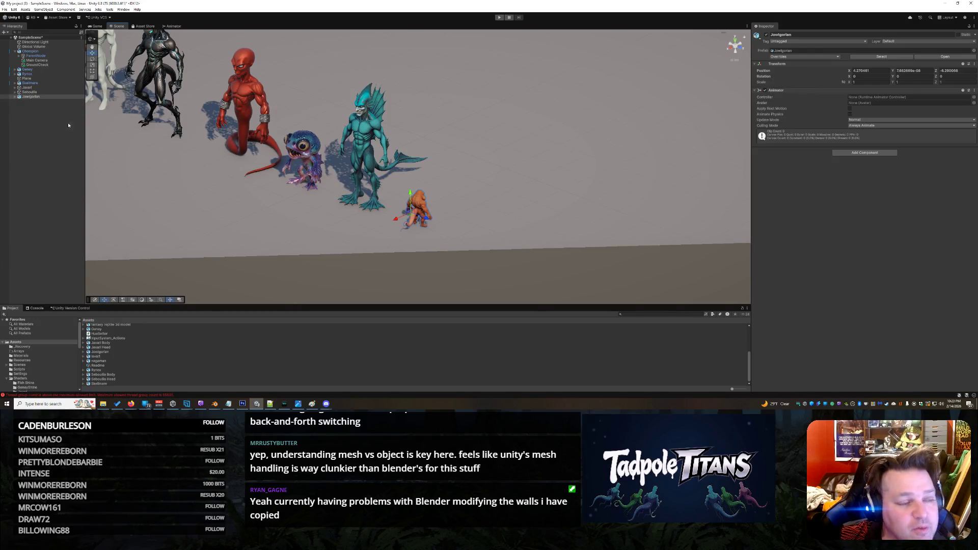
- Expand Jowlgorian > ParentNode > Armature in the Hierarchy and select a tripo_part mesh
{"action": "left_click", "coordinate": [15, 97]}
{"action": "left_click", "coordinate": [33, 101]}
{"action": "left_click", "coordinate": [19, 101]}
{"action": "left_click", "coordinate": [32, 105]}
{"action": "key", "text": "Right"}
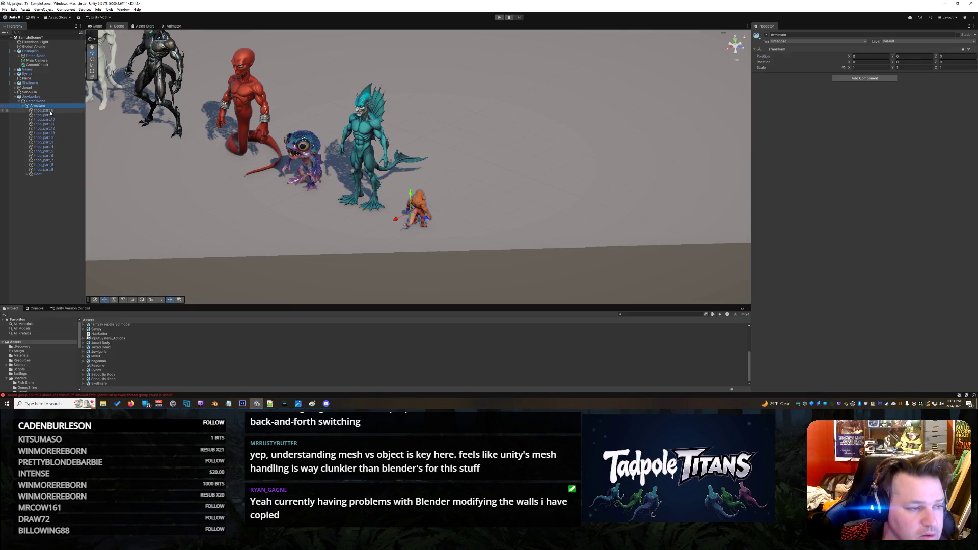
{"action": "left_click", "coordinate": [45, 100]}
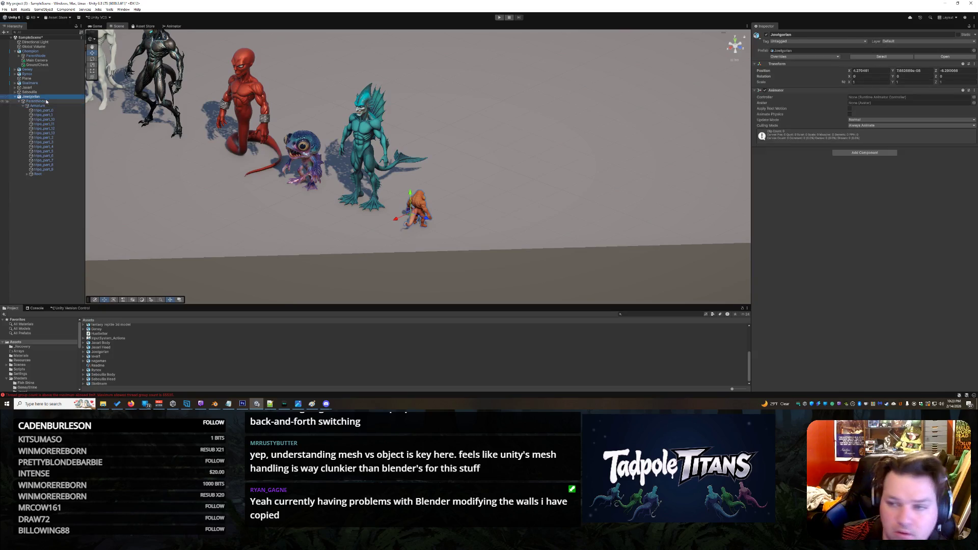
{"action": "left_click", "coordinate": [45, 123]}
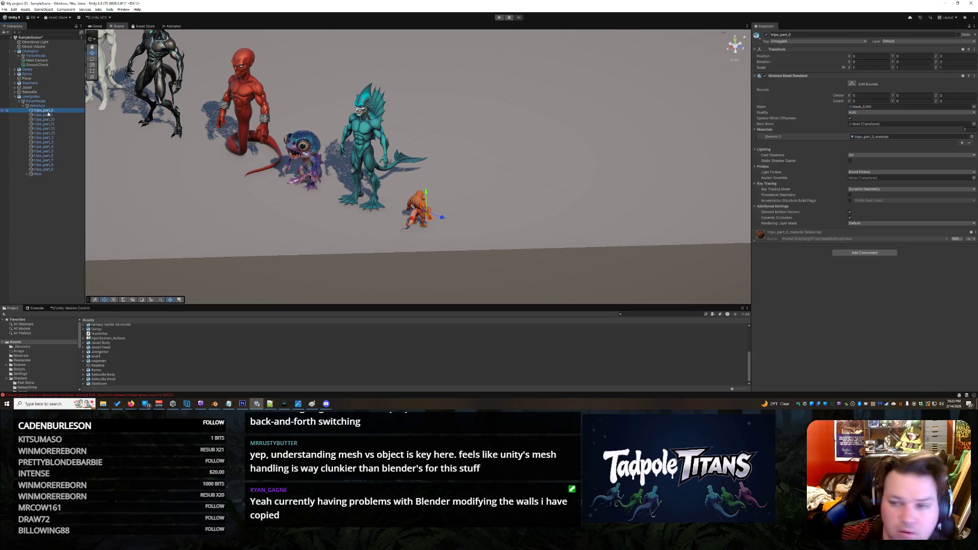
{"action": "left_click", "coordinate": [48, 129]}
{"action": "left_click", "coordinate": [47, 138]}
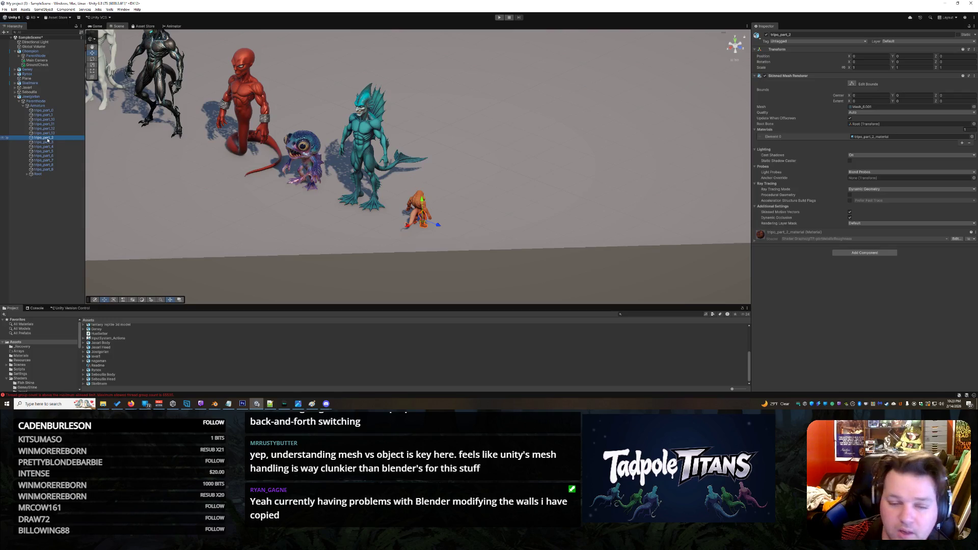
{"action": "left_click", "coordinate": [49, 165]}
{"action": "left_click", "coordinate": [50, 169]}
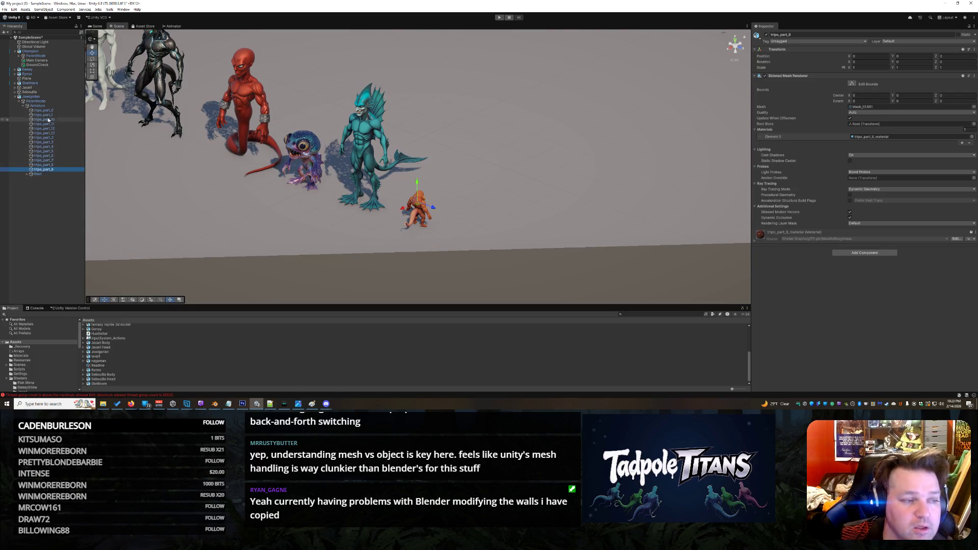
{"action": "left_click", "coordinate": [51, 111]}
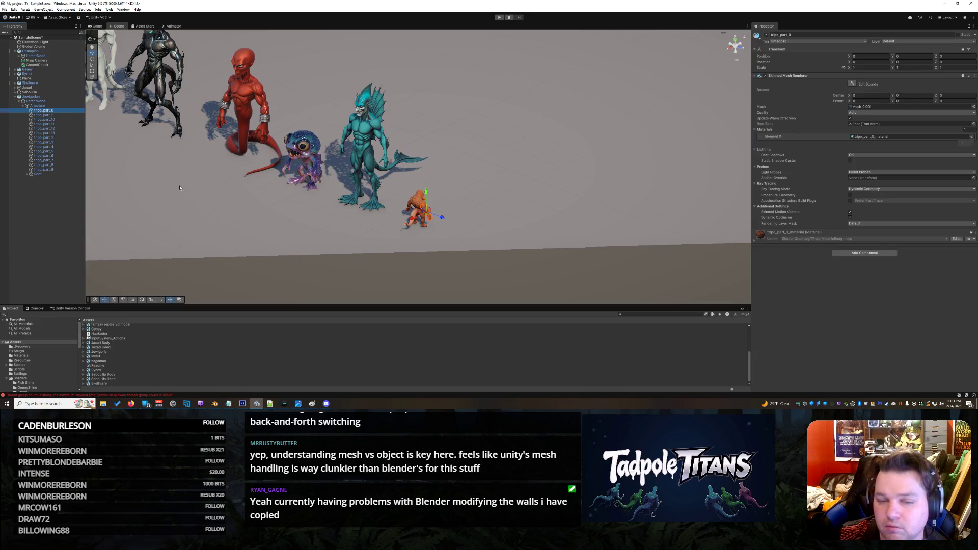
{"action": "left_click", "coordinate": [115, 351]}
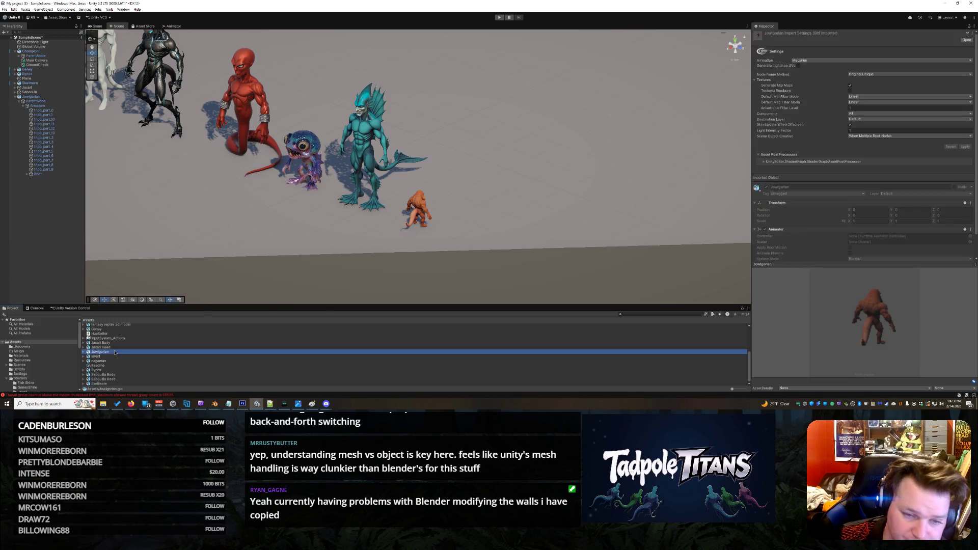
{"action": "right_click", "coordinate": [114, 350]}
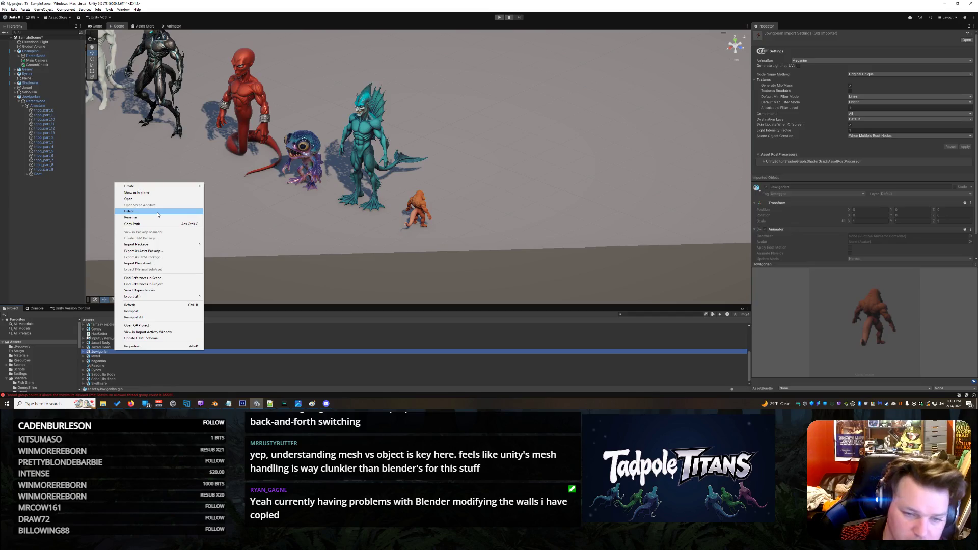
{"action": "left_click", "coordinate": [500, 244]}
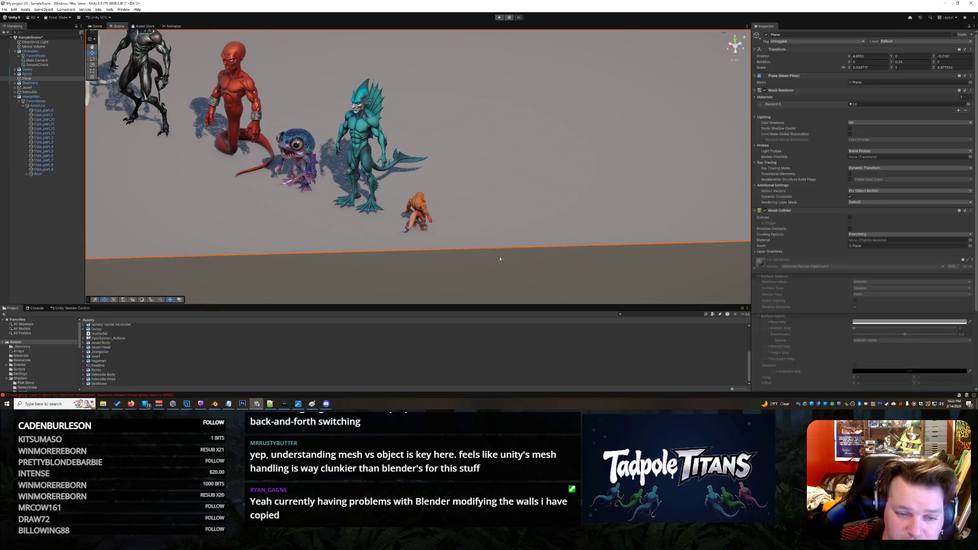
{"action": "left_click", "coordinate": [430, 214]}
{"action": "right_click", "coordinate": [418, 207]}
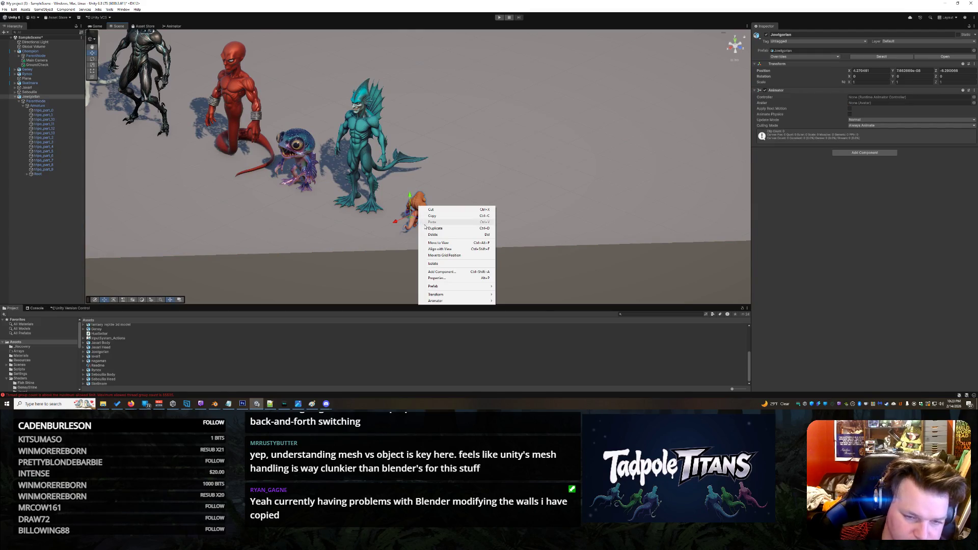
{"action": "left_click", "coordinate": [447, 264]}
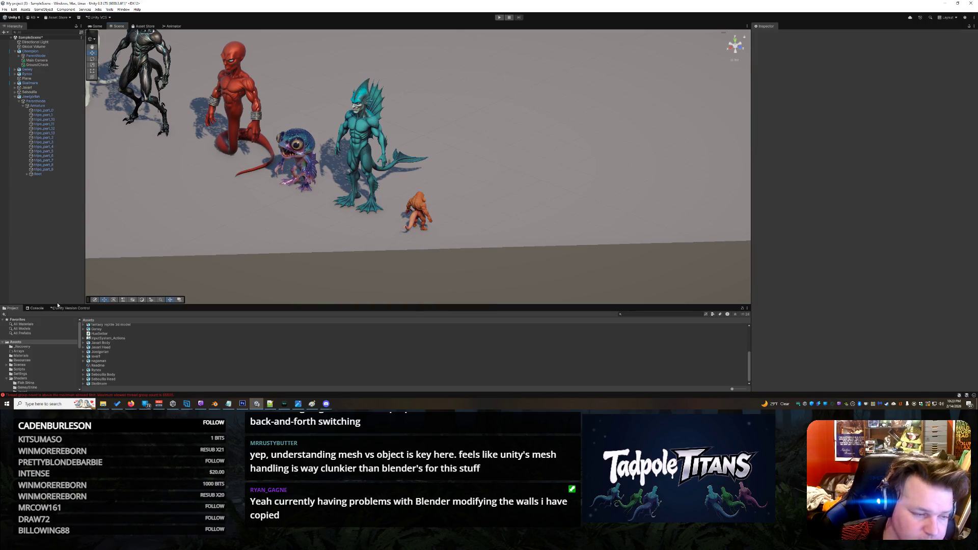
{"action": "left_click", "coordinate": [40, 309]}
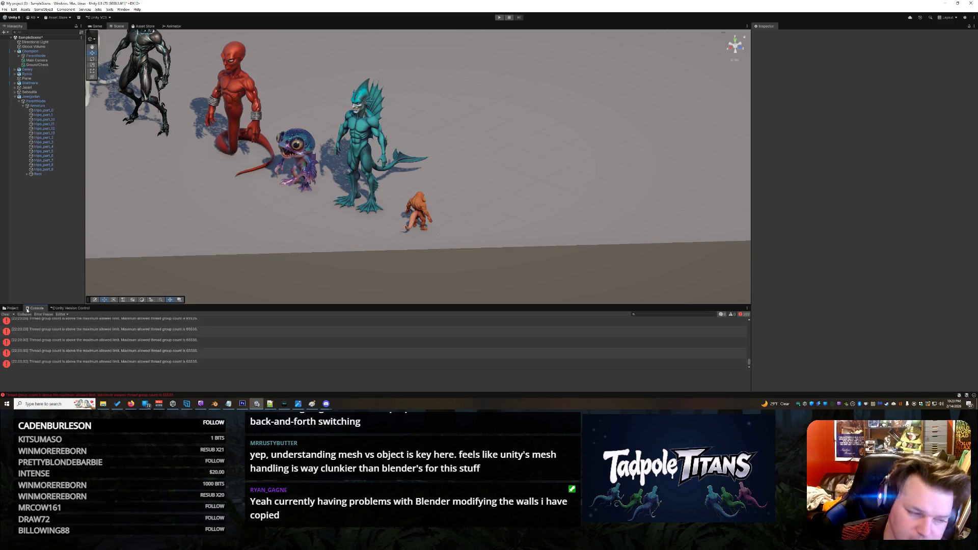
{"action": "left_click", "coordinate": [11, 314]}
{"action": "left_click", "coordinate": [12, 308]}
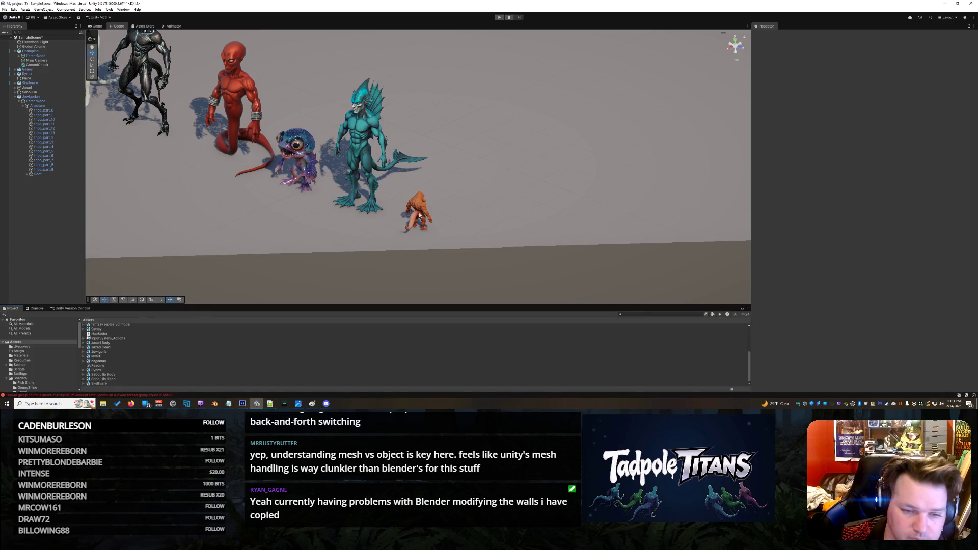
{"action": "left_click", "coordinate": [420, 211]}
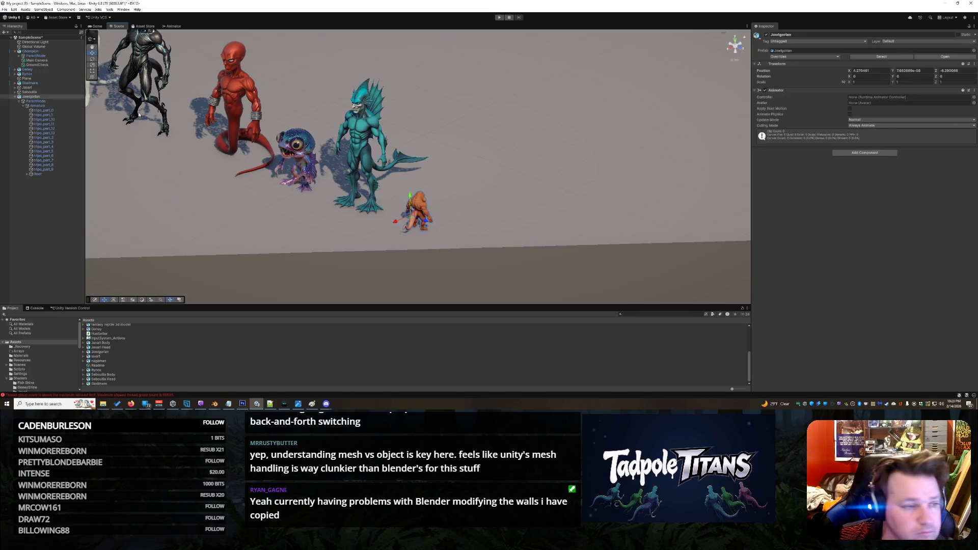
{"action": "mouse_move", "coordinate": [412, 214]}
{"action": "left_mouse_down"}
{"action": "mouse_move", "coordinate": [520, 140]}
{"action": "mouse_move", "coordinate": [387, 179]}
{"action": "left_mouse_up"}
{"action": "key", "text": "ctrl+z"}
{"action": "right_click", "coordinate": [409, 223]}
{"action": "left_click", "coordinate": [411, 219]}
{"action": "scroll", "coordinate": [461, 219], "scroll_direction": "up", "scroll_amount": 2}
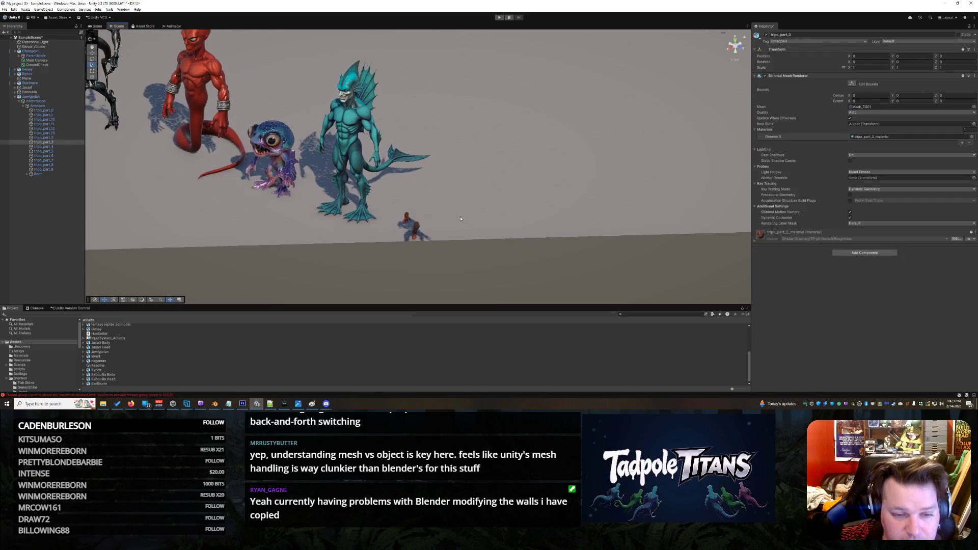
- Switch off the Skinned Mesh Renderer on Jowlgorian's tripo_part_10 and clear the Console
{"action": "mouse_move", "coordinate": [496, 209]}
{"action": "left_mouse_down"}
{"action": "mouse_move", "coordinate": [384, 207]}
{"action": "mouse_move", "coordinate": [265, 153]}
{"action": "left_mouse_up"}
{"action": "left_click", "coordinate": [178, 111]}
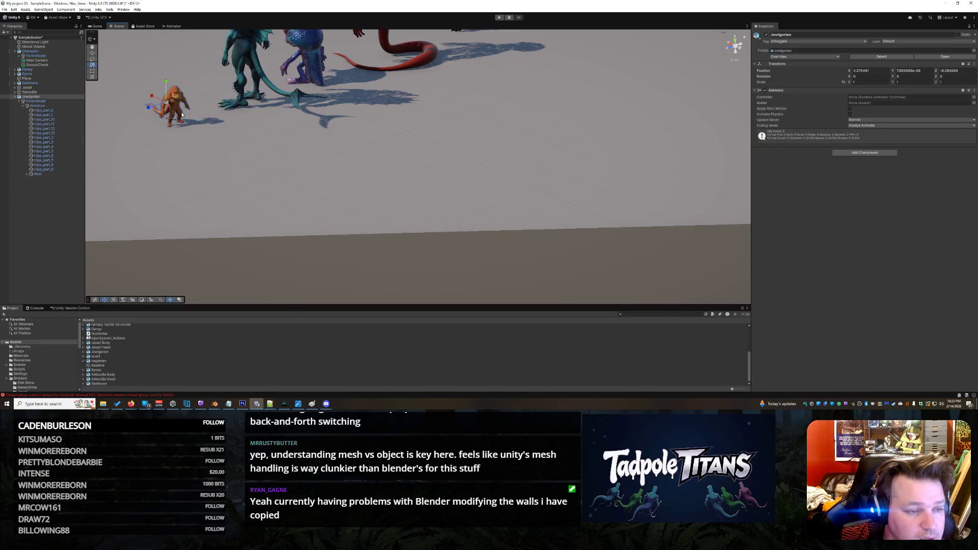
{"action": "left_click", "coordinate": [184, 117]}
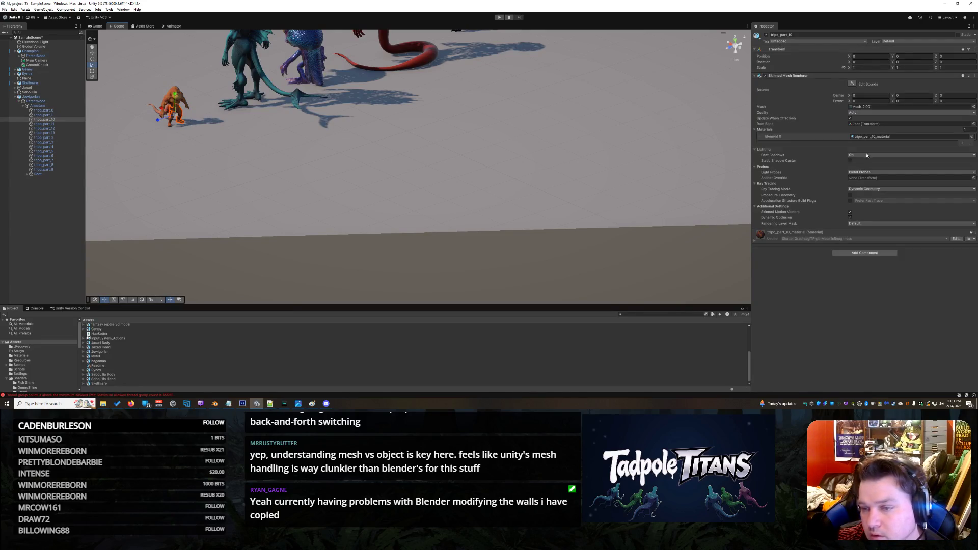
{"action": "left_click", "coordinate": [765, 76]}
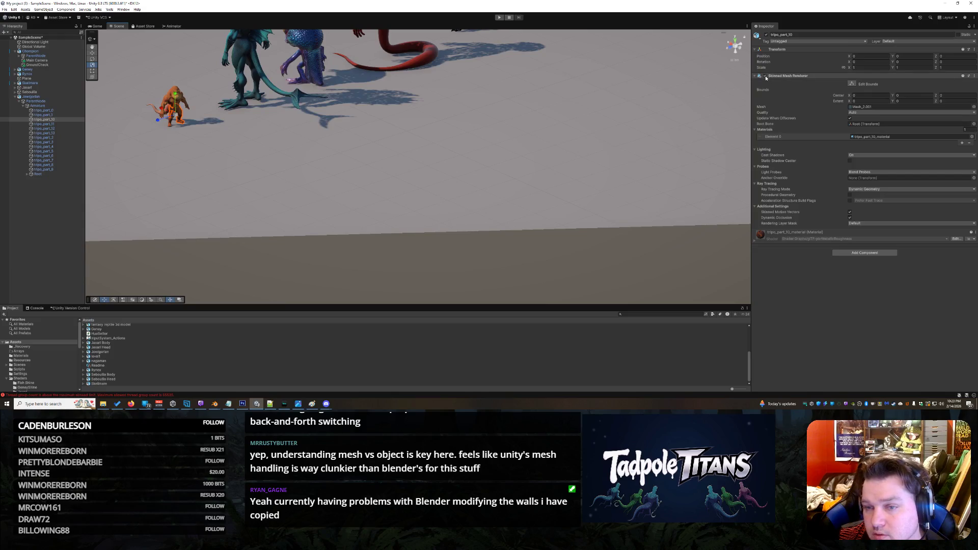
{"action": "left_click", "coordinate": [229, 180]}
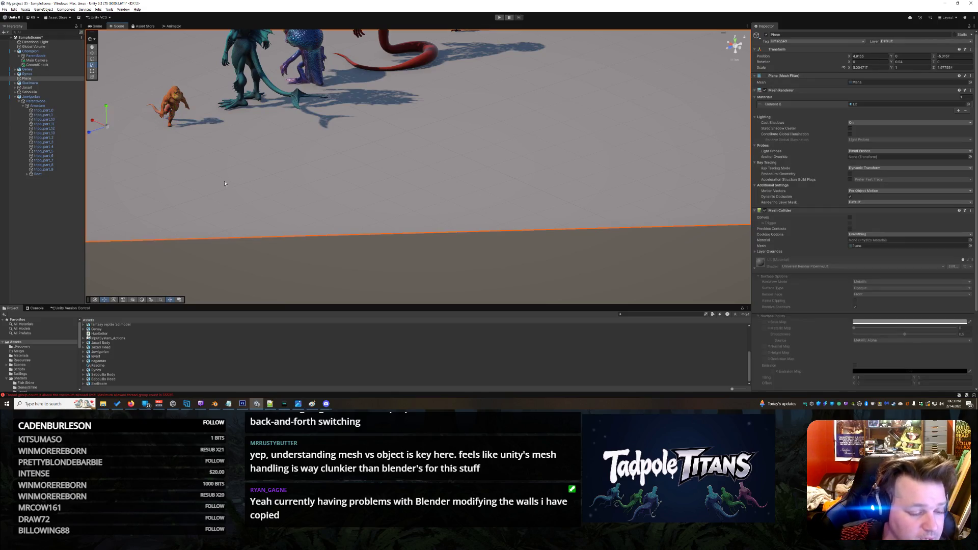
{"action": "left_click", "coordinate": [36, 308]}
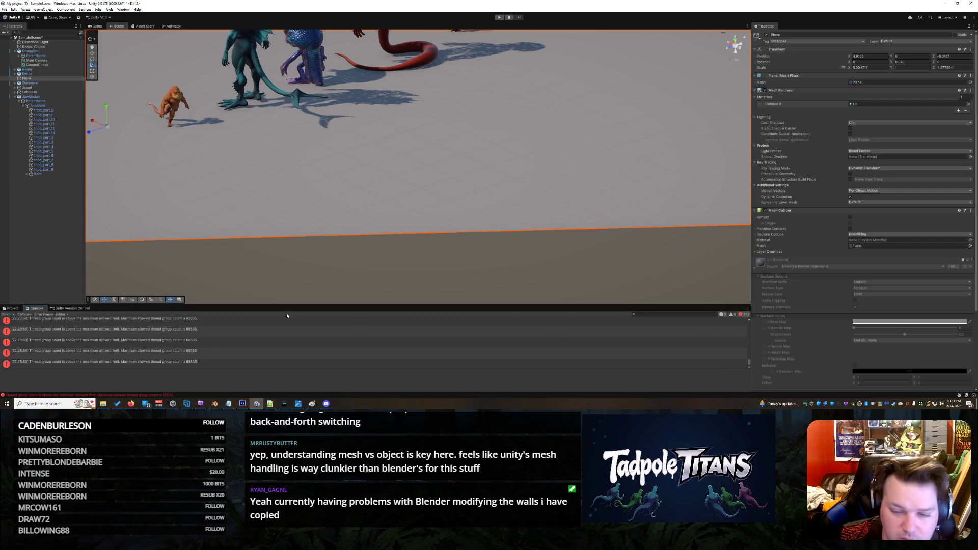
{"action": "left_click", "coordinate": [6, 314]}
- Disable tripo_part_3's Skinned Mesh Renderer, clear the Console, and bring up Jowlgorian's Hierarchy actions
{"action": "left_click_drag", "start_coordinate": [141, 60], "coordinate": [194, 135]}
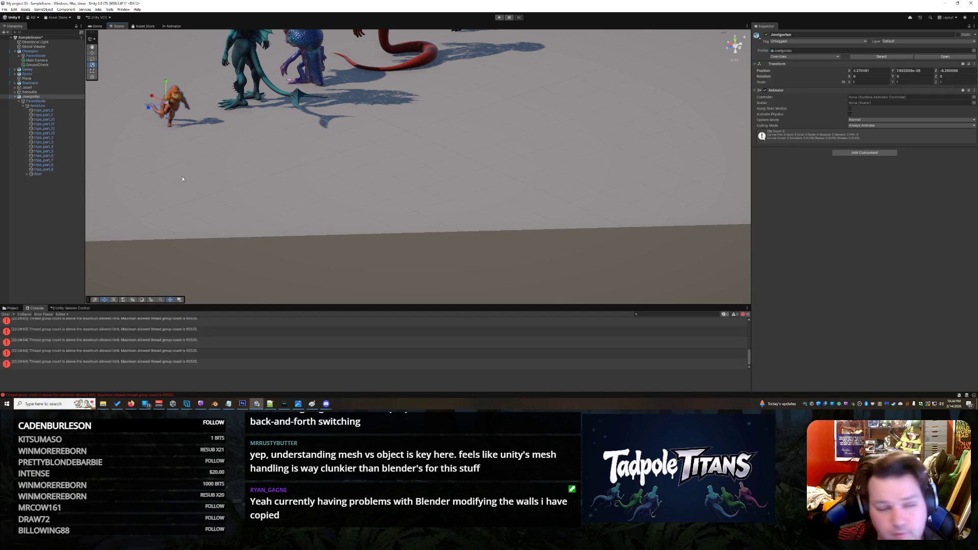
{"action": "left_click", "coordinate": [151, 124]}
{"action": "left_click", "coordinate": [167, 118]}
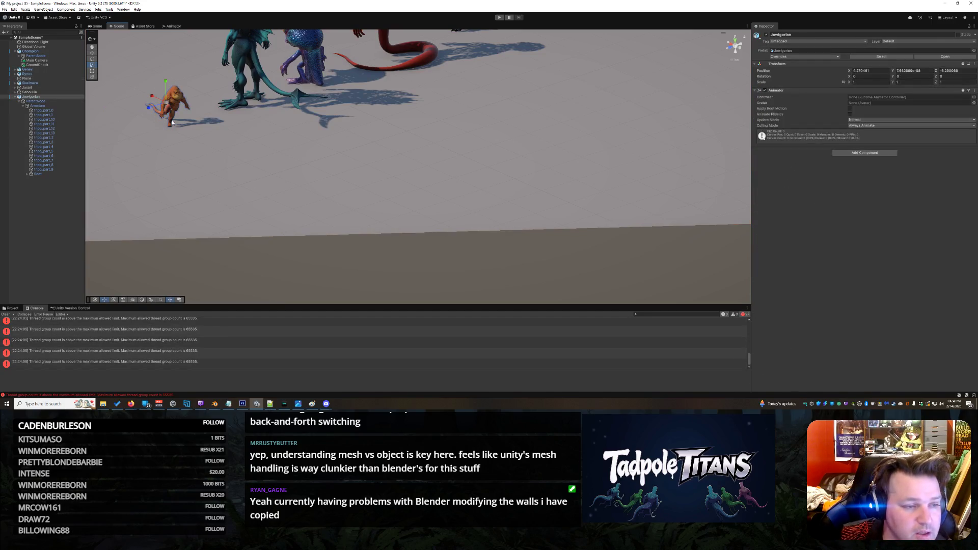
{"action": "left_click", "coordinate": [158, 113]}
{"action": "left_click", "coordinate": [158, 113]}
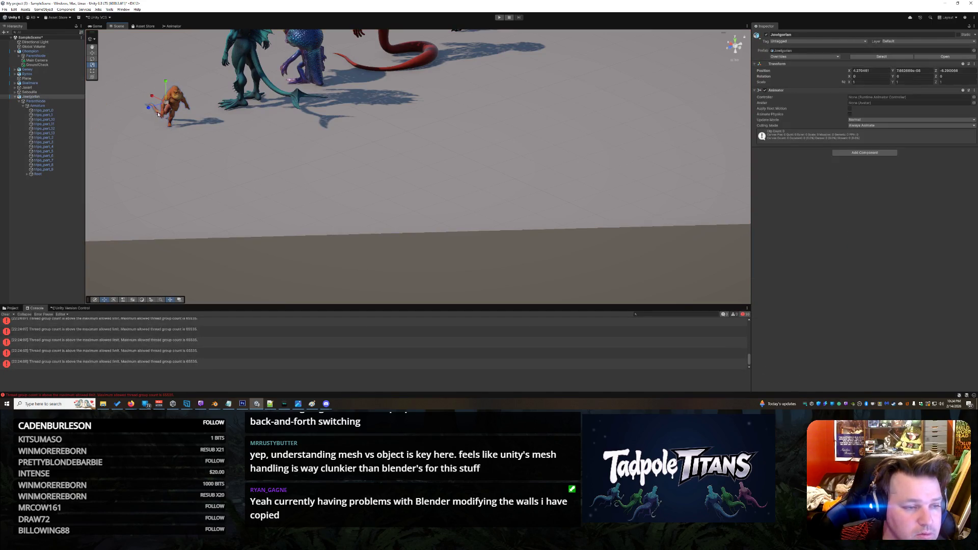
{"action": "left_click", "coordinate": [6, 314]}
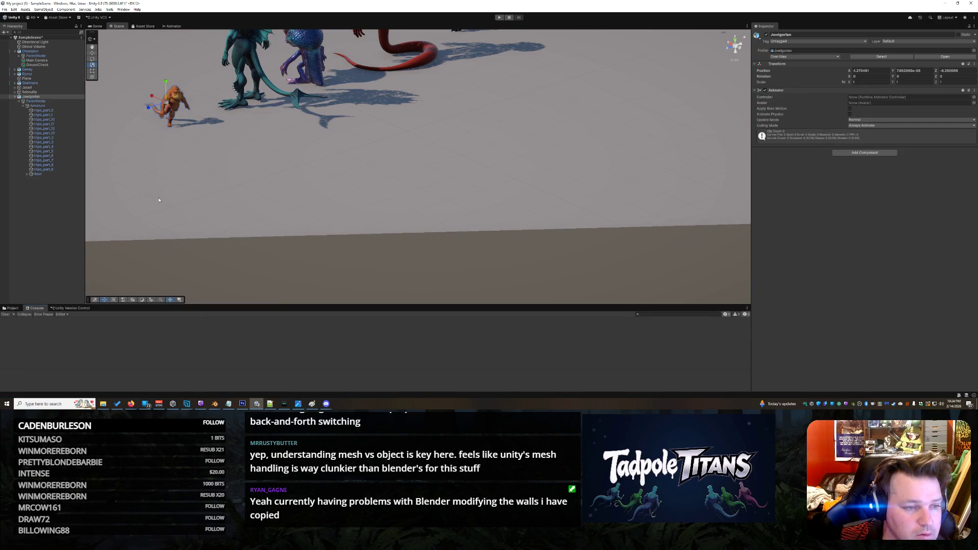
{"action": "left_click", "coordinate": [160, 118]}
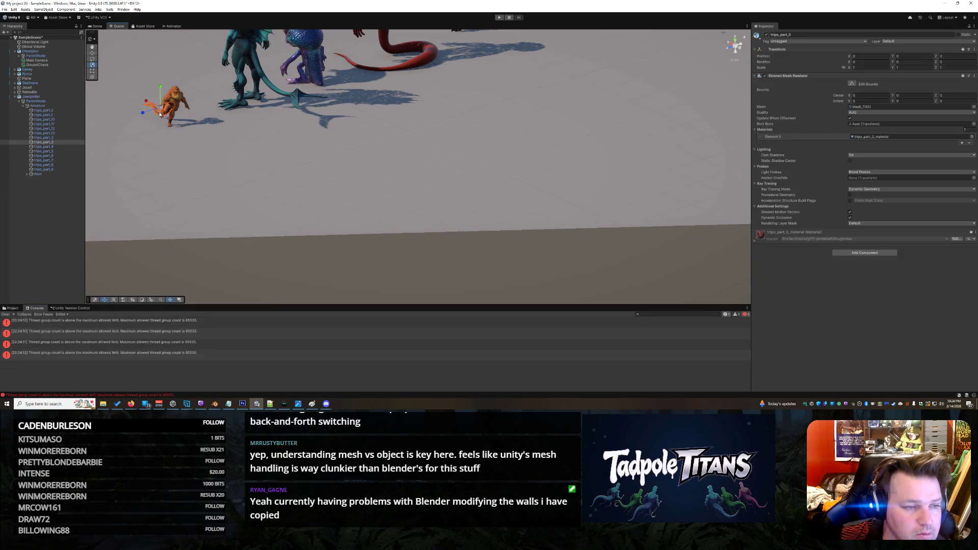
{"action": "left_click", "coordinate": [764, 76]}
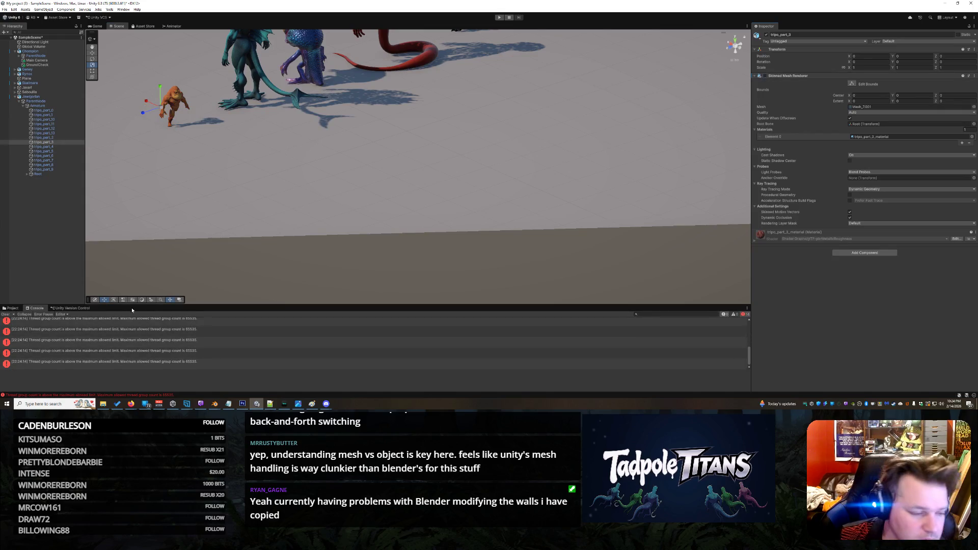
{"action": "left_click", "coordinate": [10, 315]}
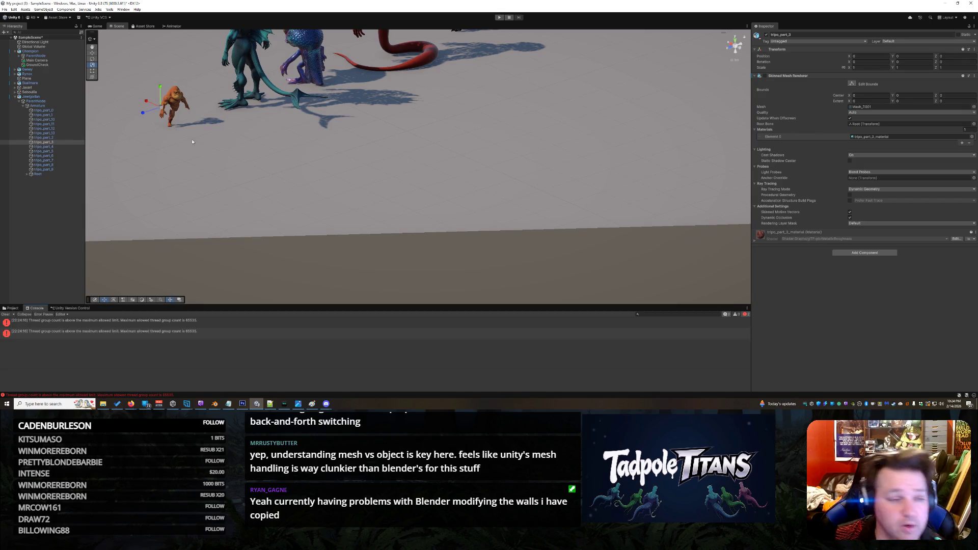
{"action": "left_click", "coordinate": [31, 96]}
{"action": "right_click", "coordinate": [35, 97]}
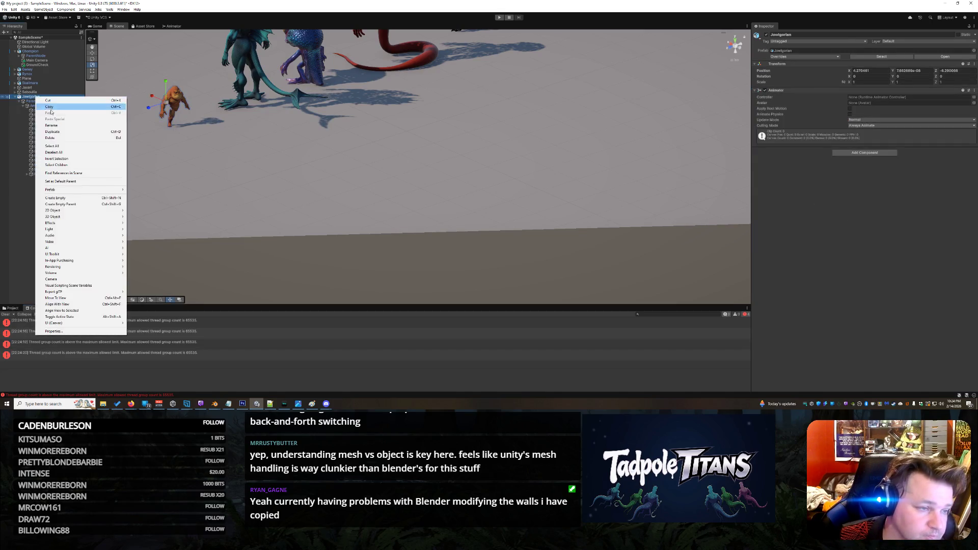
- Delete Jowlgorian from the Hierarchy and reframe the view on the remaining six creatures
{"action": "left_click", "coordinate": [51, 137]}
{"action": "scroll", "coordinate": [304, 143], "scroll_direction": "up", "scroll_amount": 3}
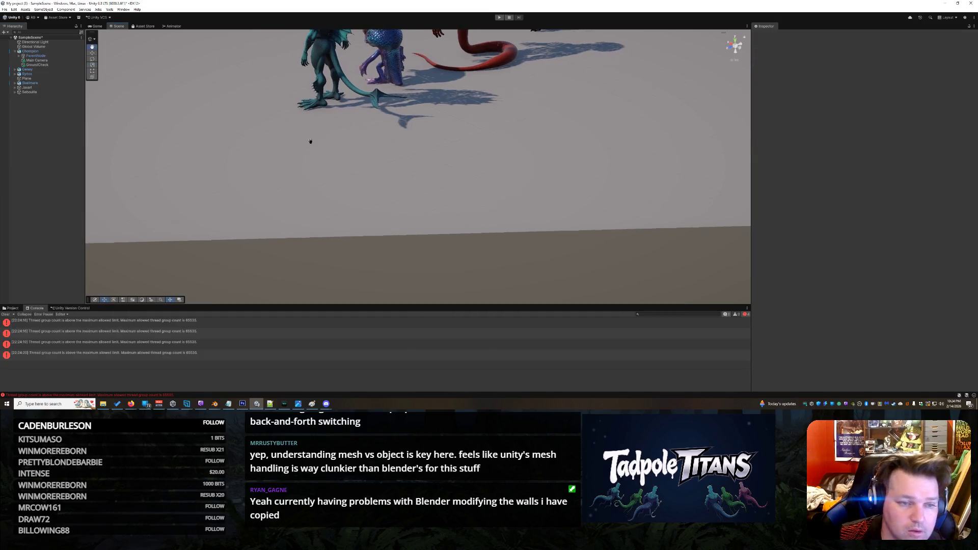
{"action": "mouse_move", "coordinate": [351, 200]}
{"action": "left_mouse_down"}
{"action": "mouse_move", "coordinate": [441, 185]}
{"action": "mouse_move", "coordinate": [572, 184]}
{"action": "mouse_move", "coordinate": [307, 203]}
{"action": "mouse_move", "coordinate": [397, 203]}
{"action": "mouse_move", "coordinate": [326, 198]}
{"action": "left_mouse_up"}
{"action": "scroll", "coordinate": [307, 202], "scroll_direction": "down", "scroll_amount": 3}
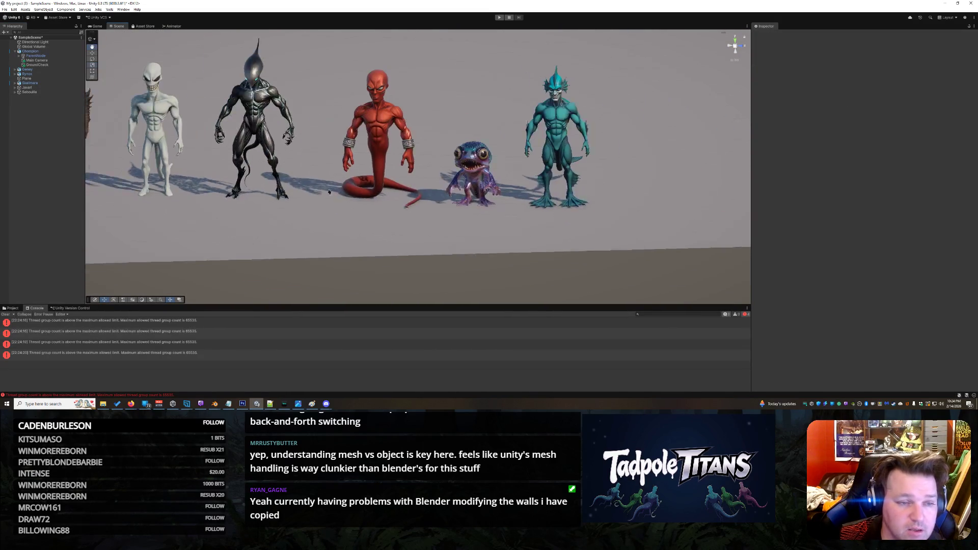
{"action": "scroll", "coordinate": [477, 181], "scroll_direction": "up", "scroll_amount": 2}
{"action": "scroll", "coordinate": [477, 181], "scroll_direction": "down", "scroll_amount": 3}
{"action": "mouse_move", "coordinate": [563, 172]}
{"action": "left_mouse_down"}
{"action": "mouse_move", "coordinate": [526, 176]}
{"action": "mouse_move", "coordinate": [564, 184]}
{"action": "left_mouse_up"}
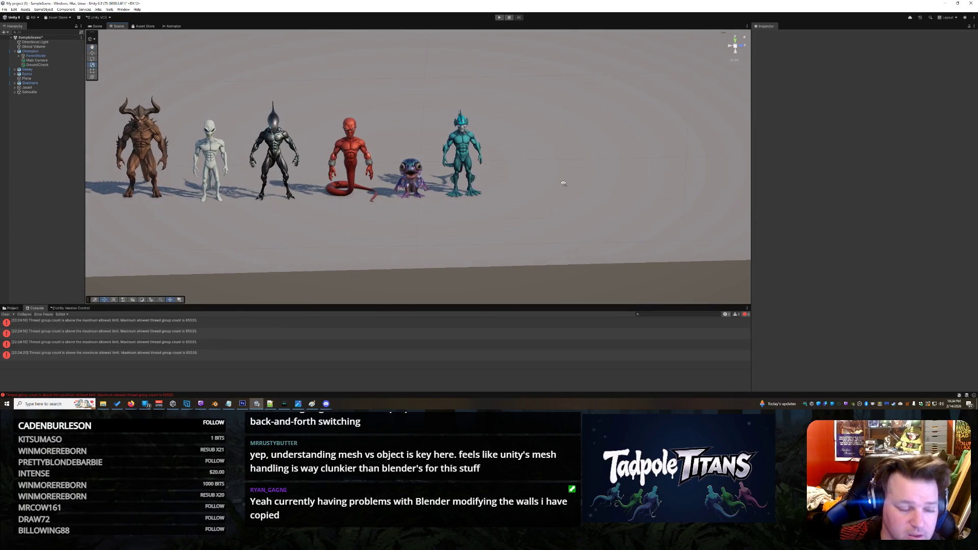
{"action": "left_click", "coordinate": [103, 405]}
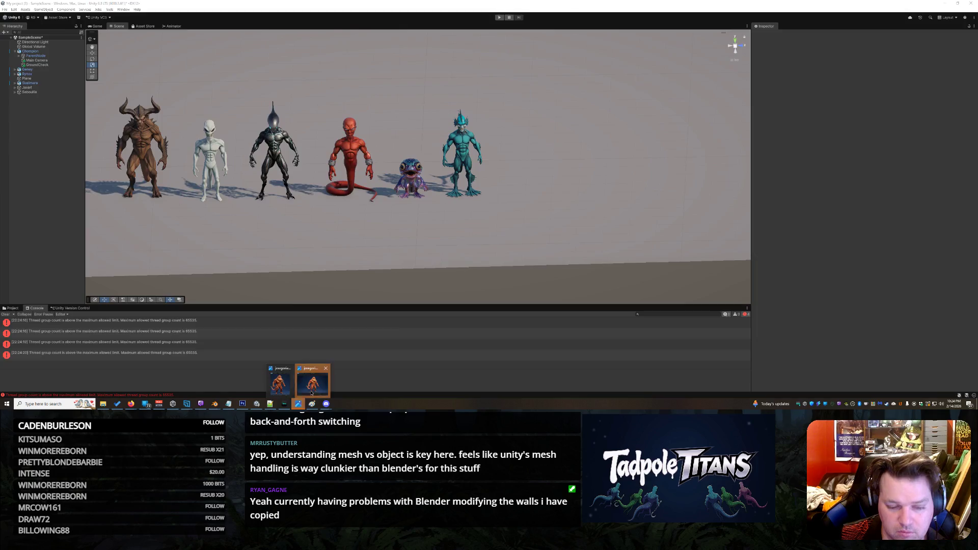
{"action": "left_click", "coordinate": [311, 391]}
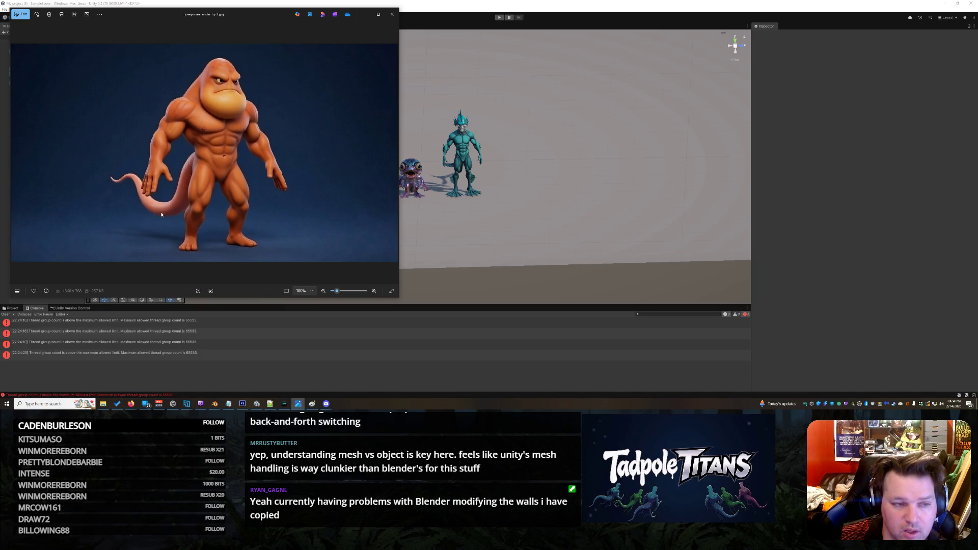
{"action": "left_click", "coordinate": [365, 15]}
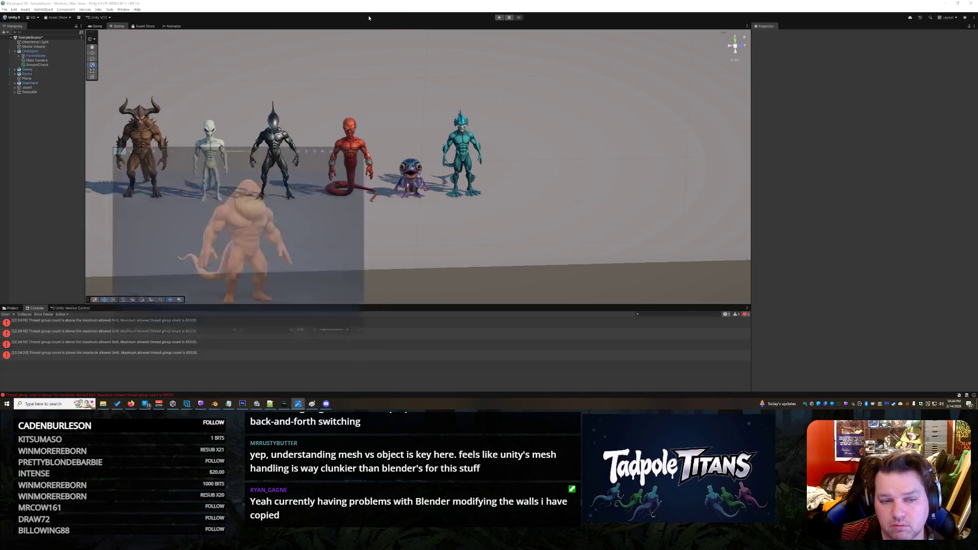
- Look down on the creature lineup and clear the Console error messages
{"action": "mouse_move", "coordinate": [137, 132]}
{"action": "left_mouse_down"}
{"action": "mouse_move", "coordinate": [266, 212]}
{"action": "mouse_move", "coordinate": [194, 199]}
{"action": "mouse_move", "coordinate": [149, 208]}
{"action": "mouse_move", "coordinate": [332, 222]}
{"action": "mouse_move", "coordinate": [362, 214]}
{"action": "mouse_move", "coordinate": [383, 226]}
{"action": "mouse_move", "coordinate": [357, 237]}
{"action": "mouse_move", "coordinate": [96, 231]}
{"action": "mouse_move", "coordinate": [515, 232]}
{"action": "mouse_move", "coordinate": [366, 232]}
{"action": "left_mouse_up"}
{"action": "scroll", "coordinate": [367, 233], "scroll_direction": "down", "scroll_amount": 10}
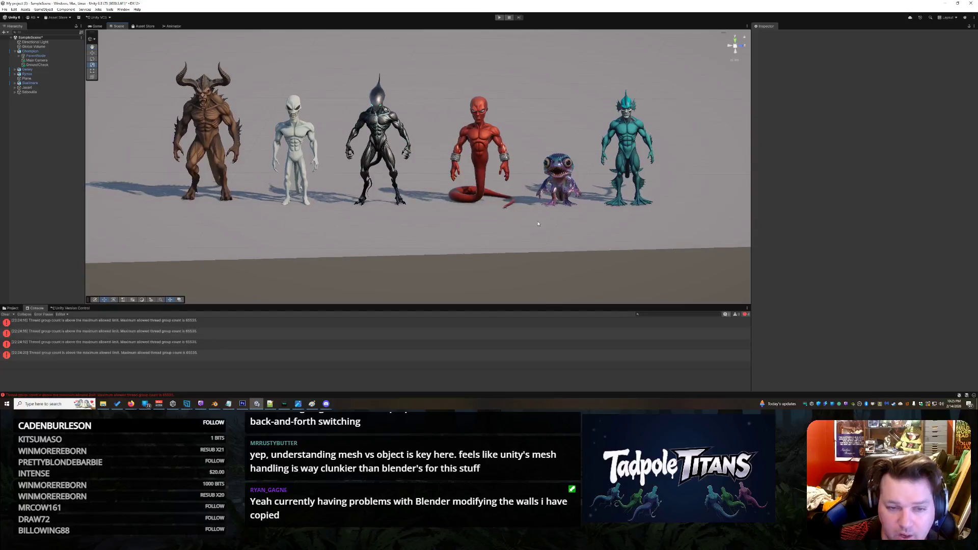
{"action": "left_click_drag", "start_coordinate": [537, 223], "coordinate": [535, 244]}
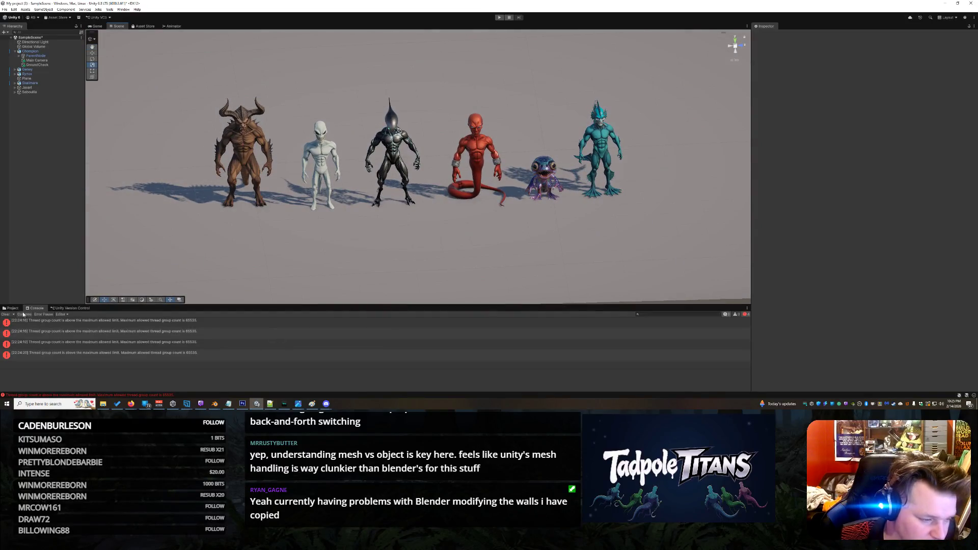
{"action": "left_click", "coordinate": [7, 315]}
- Minimize the Microsoft To Do window and bring the Tripo browser window to the front
{"action": "left_click", "coordinate": [145, 404]}
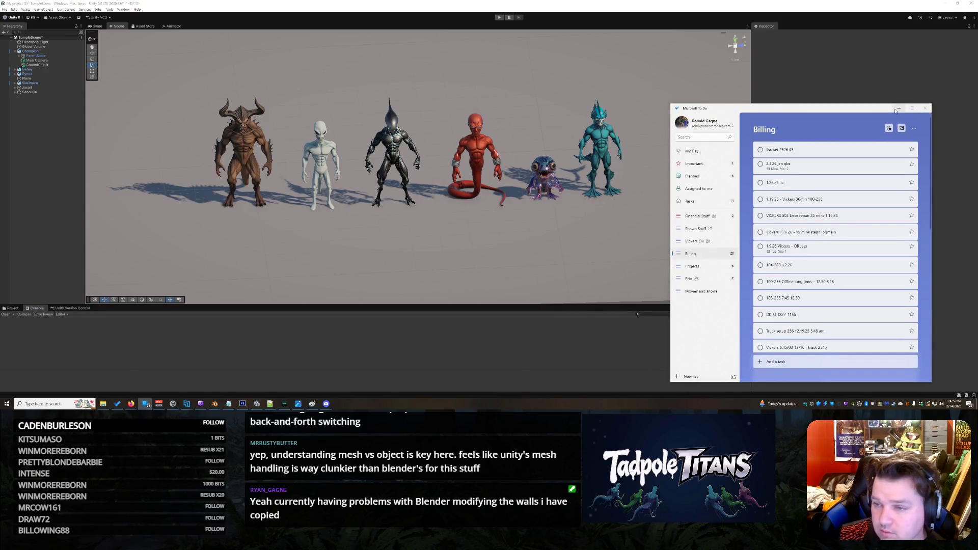
{"action": "left_click", "coordinate": [896, 109]}
{"action": "mouse_move", "coordinate": [130, 403]}
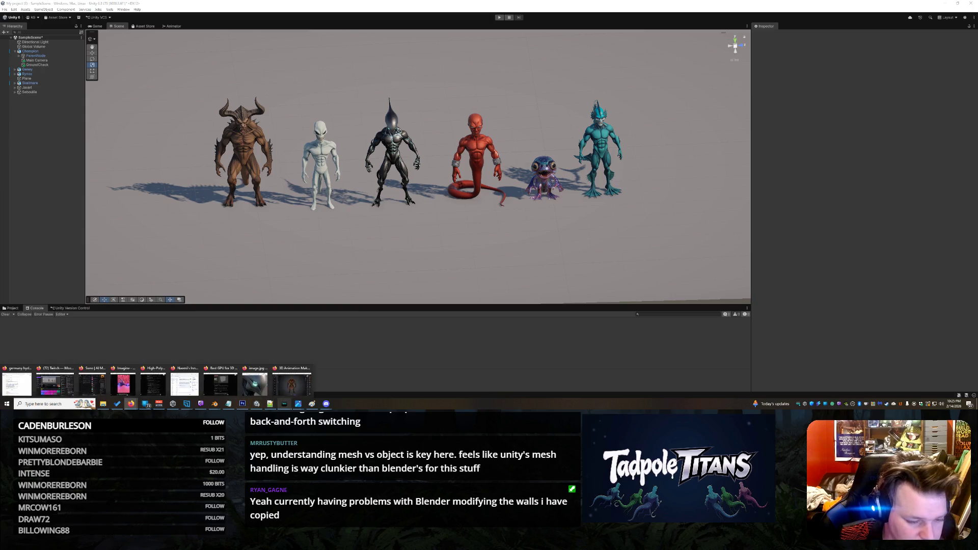
{"action": "left_click", "coordinate": [304, 375]}
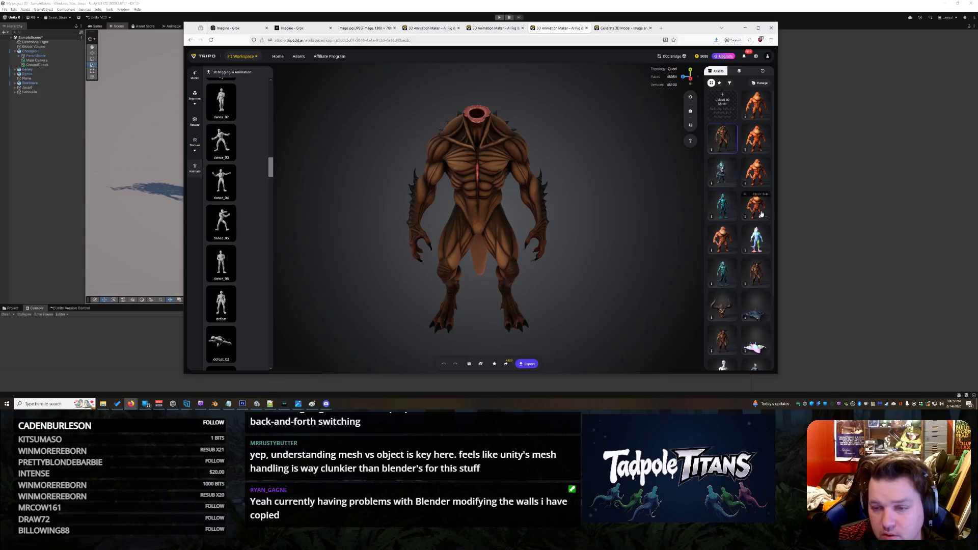
- Load the orange ape-like creature and apply a first animation in the 3D Animation Maker
{"action": "left_click", "coordinate": [767, 107]}
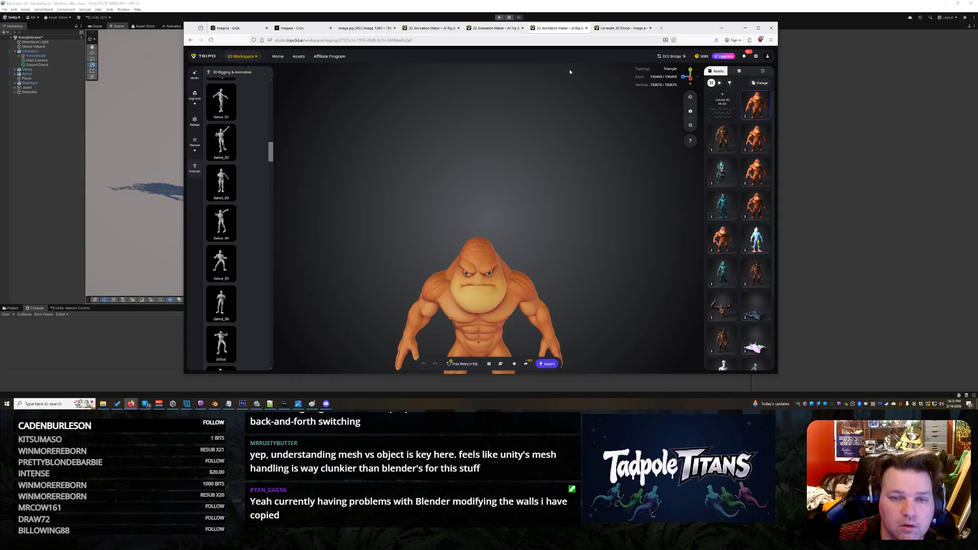
{"action": "left_click", "coordinate": [498, 29]}
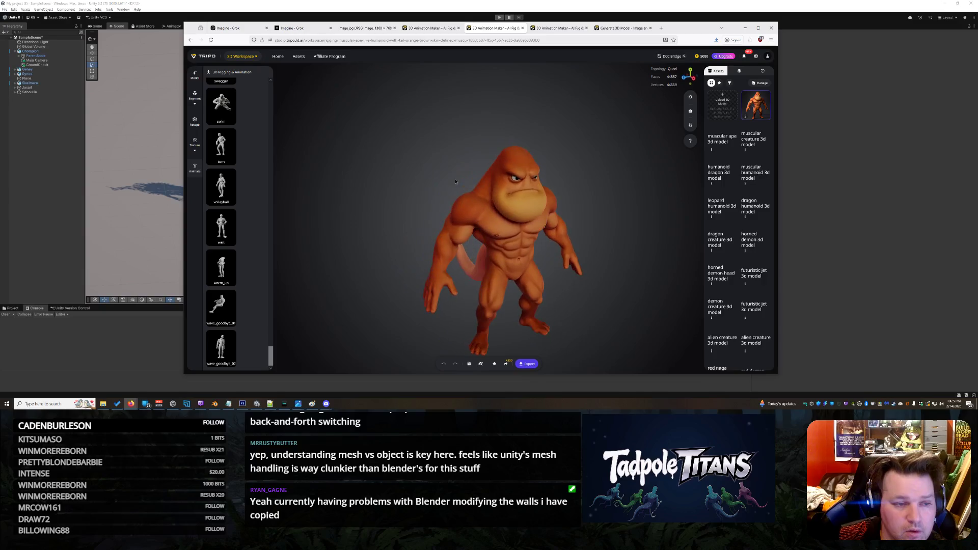
{"action": "mouse_move", "coordinate": [271, 358]}
{"action": "left_mouse_down"}
{"action": "mouse_move", "coordinate": [283, 85]}
{"action": "mouse_move", "coordinate": [270, 225]}
{"action": "mouse_move", "coordinate": [279, 320]}
{"action": "mouse_move", "coordinate": [272, 305]}
{"action": "left_mouse_up"}
{"action": "left_click", "coordinate": [221, 240]}
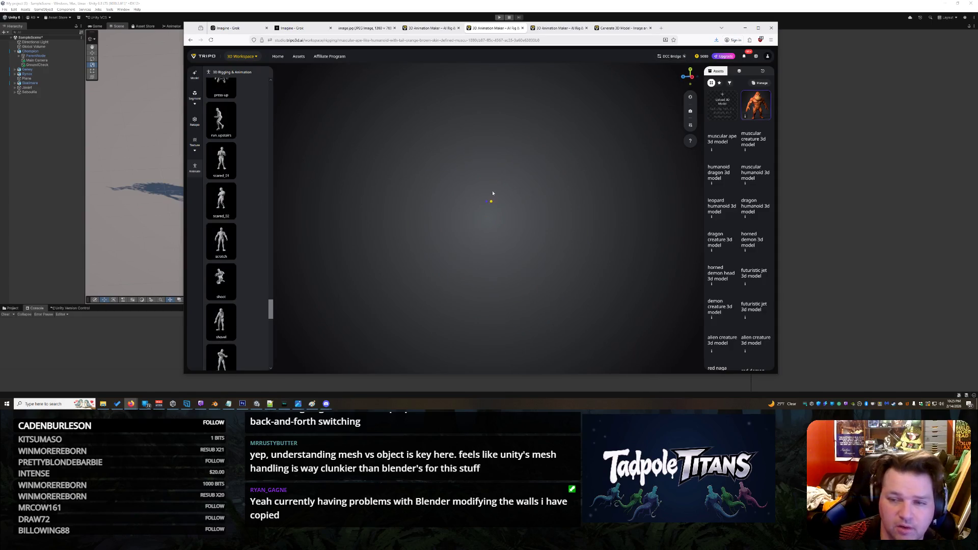
- Apply the jump animation, then another library animation, to the ape model
{"action": "scroll", "coordinate": [271, 307], "scroll_direction": "up", "scroll_amount": 1}
{"action": "left_click_drag", "start_coordinate": [271, 306], "coordinate": [271, 267]}
{"action": "left_click", "coordinate": [232, 193]}
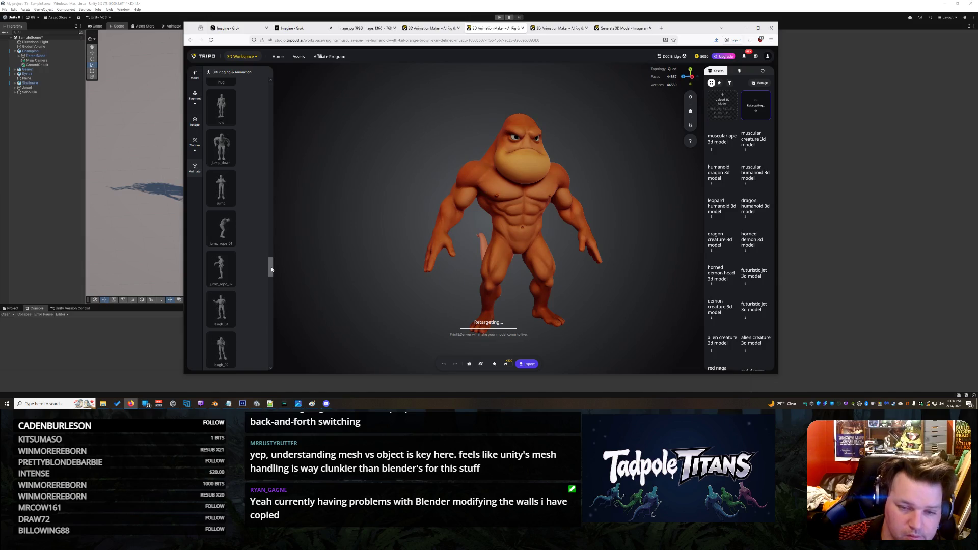
{"action": "scroll", "coordinate": [271, 268], "scroll_direction": "up", "scroll_amount": 3}
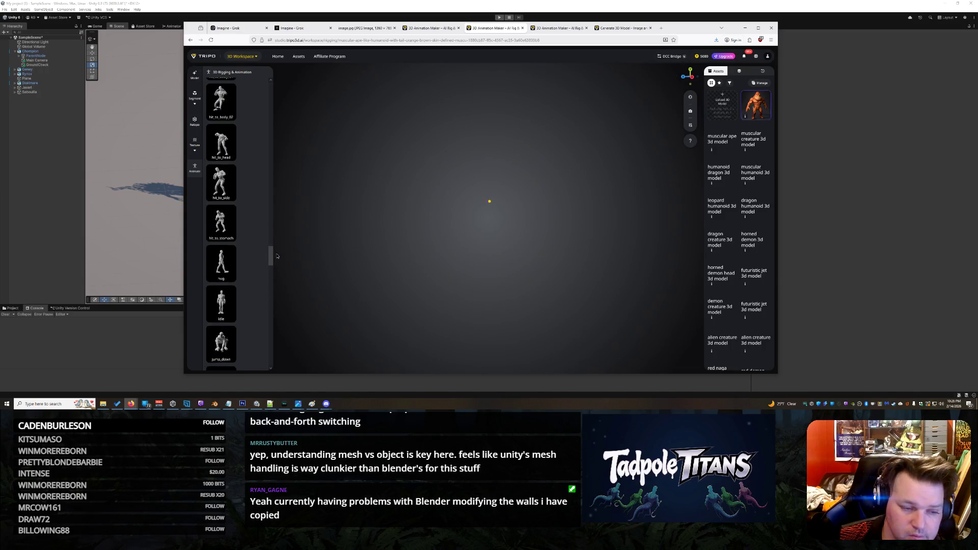
{"action": "left_click", "coordinate": [219, 254]}
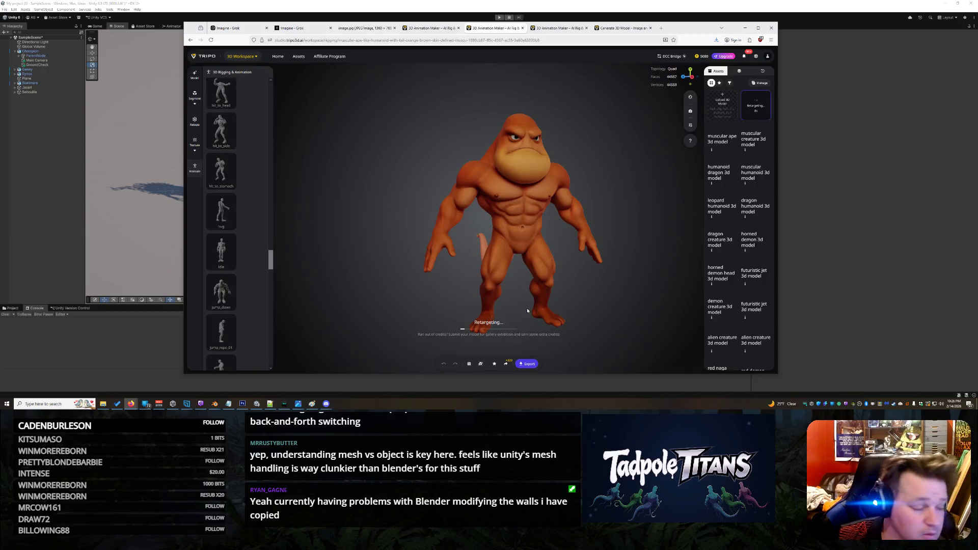
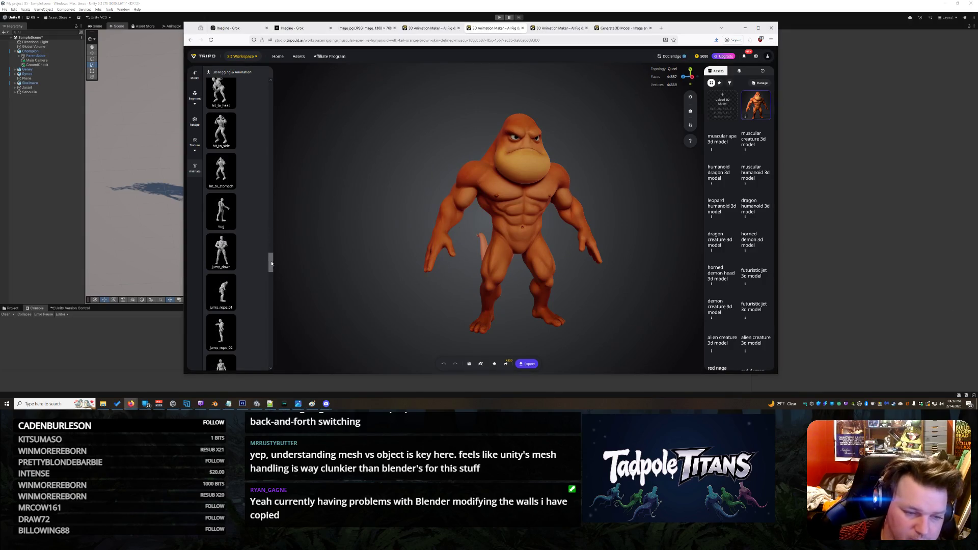
- Retarget the dance_05 animation onto the rigged orange ape and start it playing
{"action": "left_click_drag", "start_coordinate": [271, 262], "coordinate": [274, 97]}
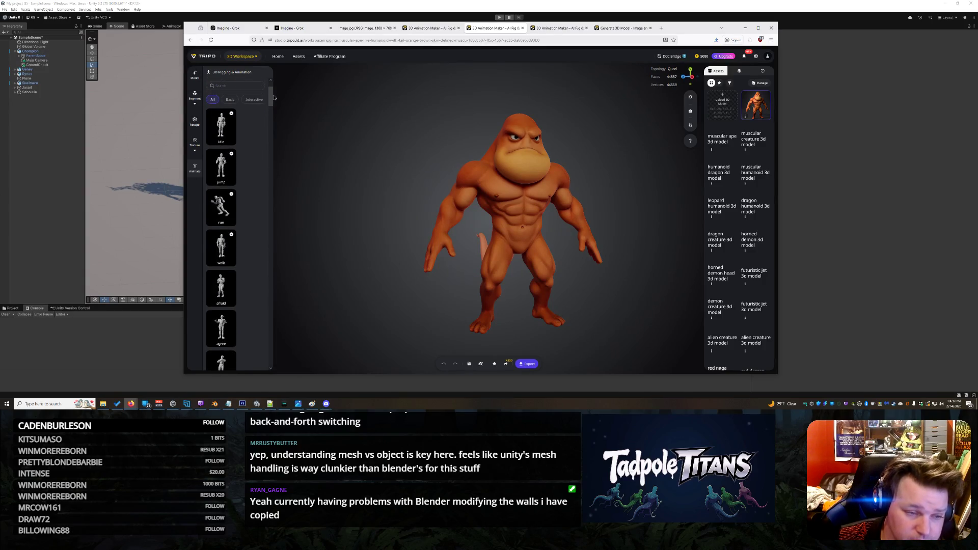
{"action": "left_click_drag", "start_coordinate": [274, 97], "coordinate": [278, 156]}
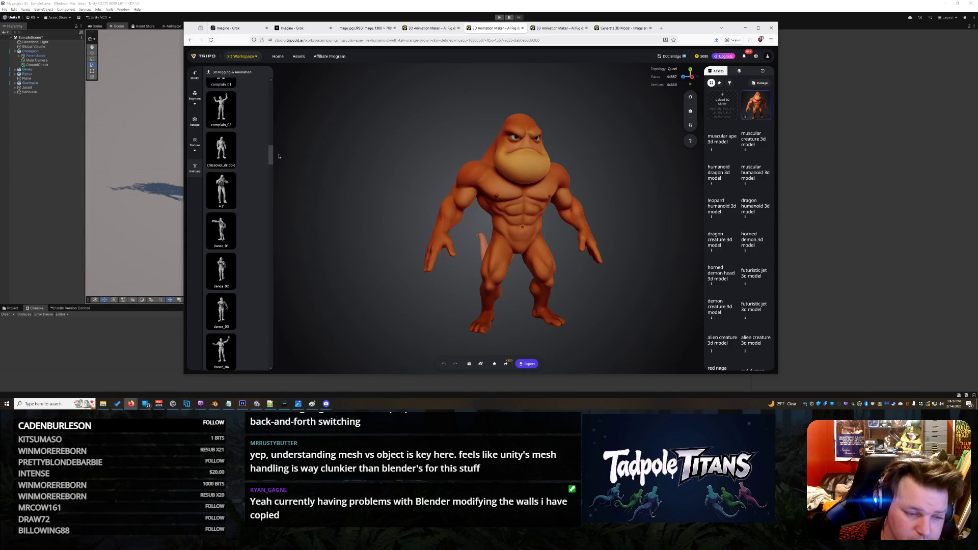
{"action": "scroll", "coordinate": [274, 161], "scroll_direction": "down", "scroll_amount": 2}
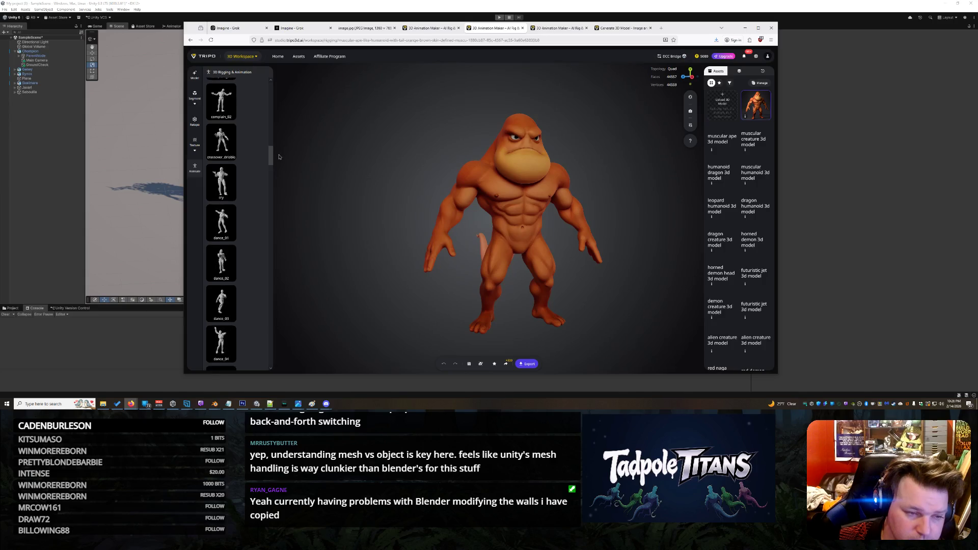
{"action": "scroll", "coordinate": [267, 173], "scroll_direction": "down", "scroll_amount": 2}
{"action": "left_click", "coordinate": [221, 208]}
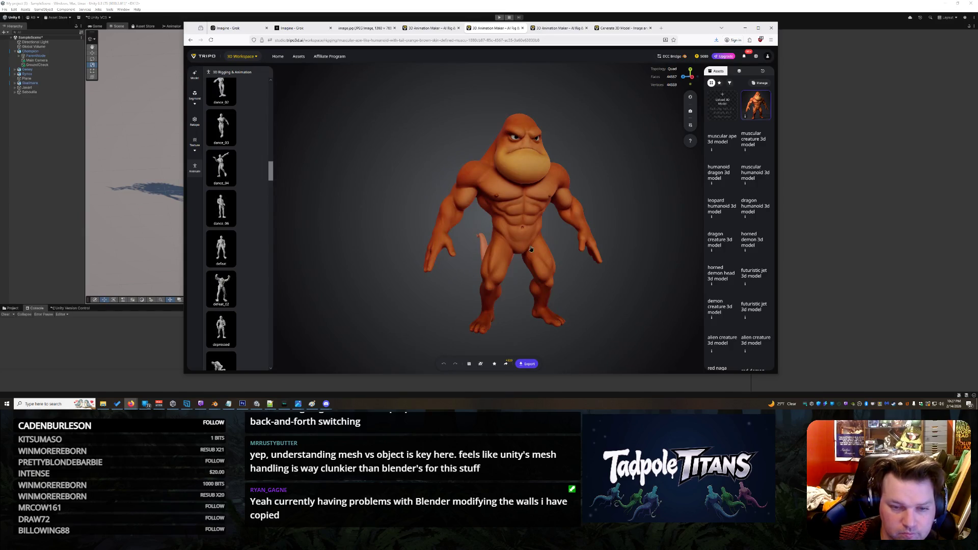
{"action": "left_click_drag", "start_coordinate": [271, 171], "coordinate": [270, 87]}
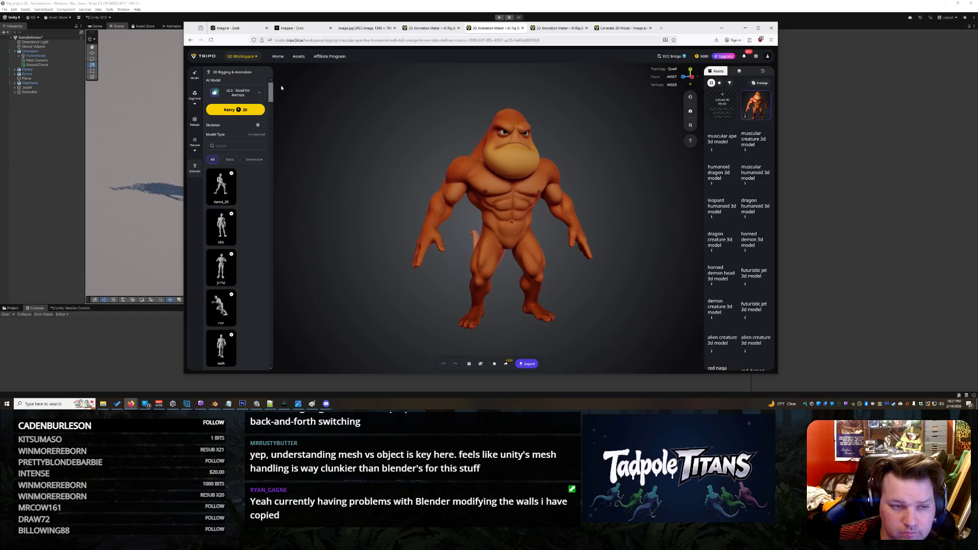
{"action": "left_click", "coordinate": [222, 187]}
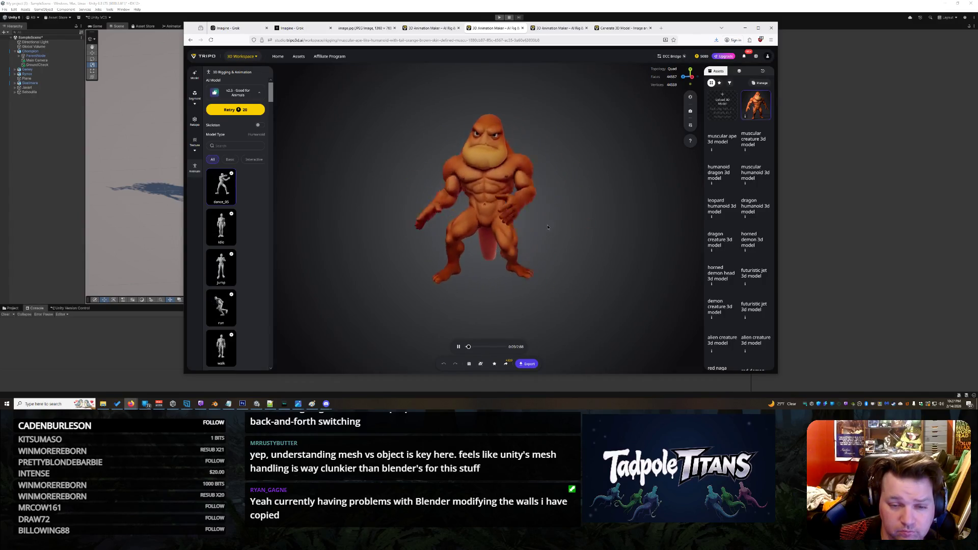
- View the dancing ape from the side and bring up its export settings
{"action": "left_click_drag", "start_coordinate": [553, 229], "coordinate": [661, 235]}
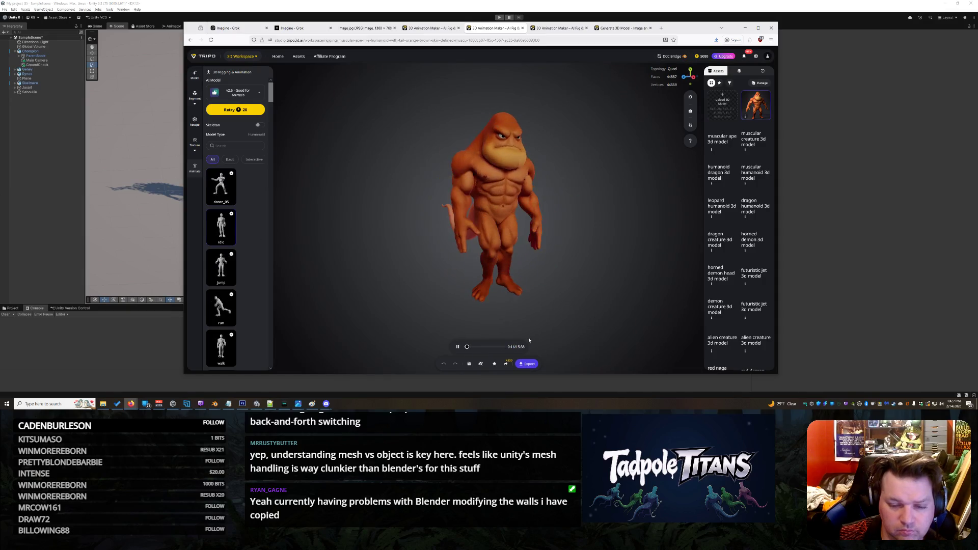
{"action": "left_click", "coordinate": [526, 363]}
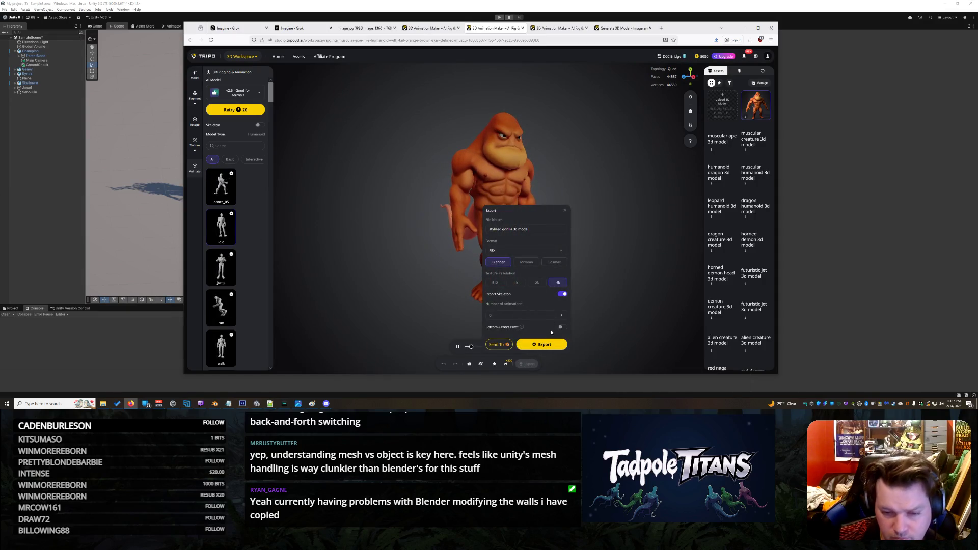
- Select all five animations, choose GLB format, correct the file name to Jowlgorian, and export
{"action": "left_click", "coordinate": [563, 316]}
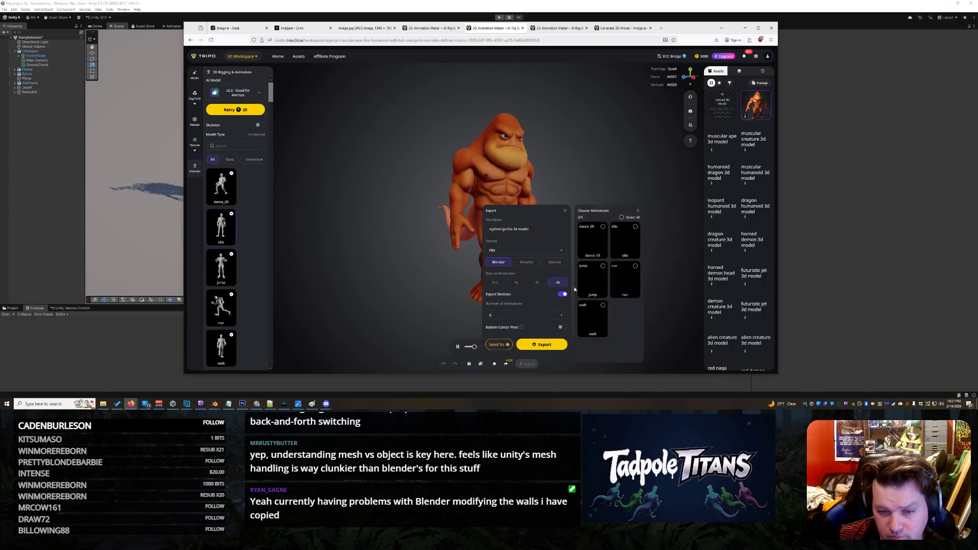
{"action": "left_click", "coordinate": [631, 217]}
{"action": "left_click", "coordinate": [524, 241]}
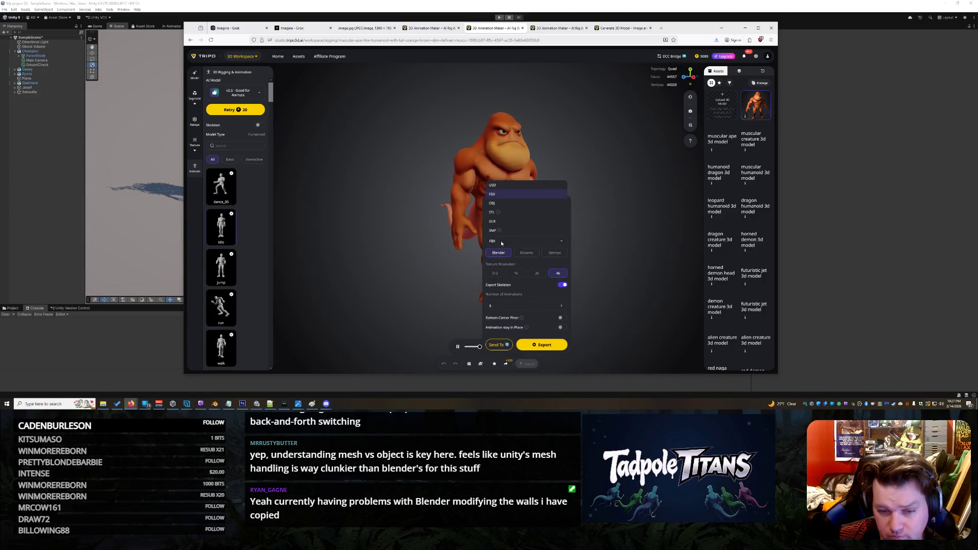
{"action": "left_click", "coordinate": [507, 232]}
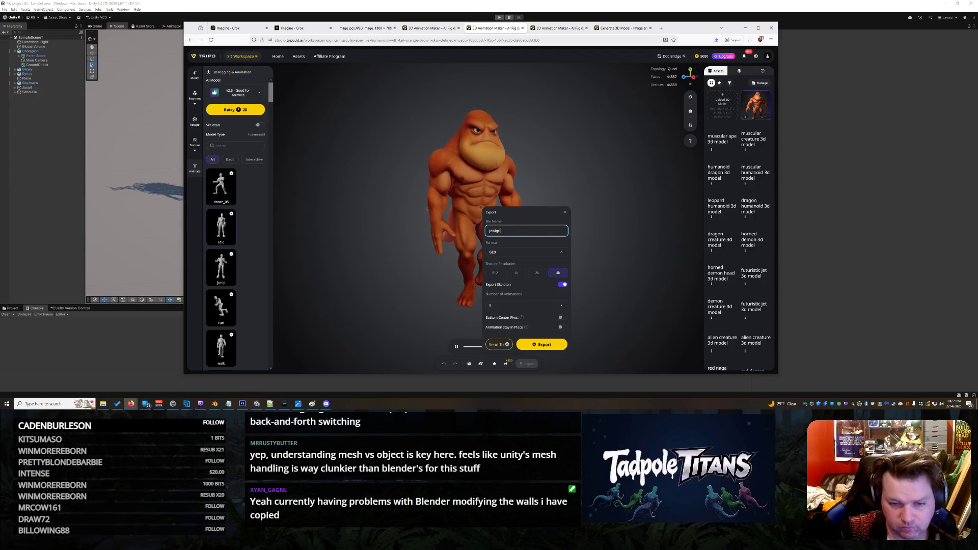
{"action": "left_click", "coordinate": [498, 230]}
{"action": "type", "text": "o"}
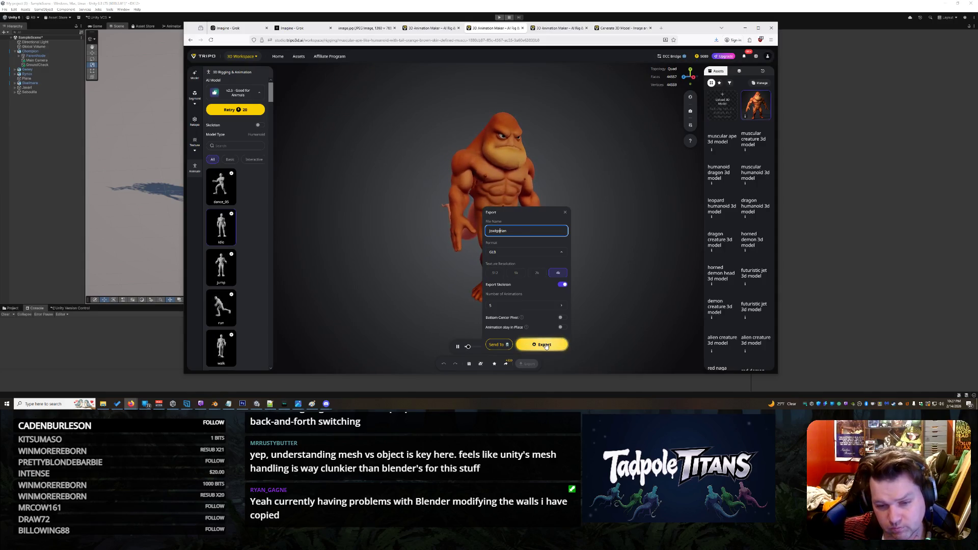
{"action": "left_click", "coordinate": [553, 345]}
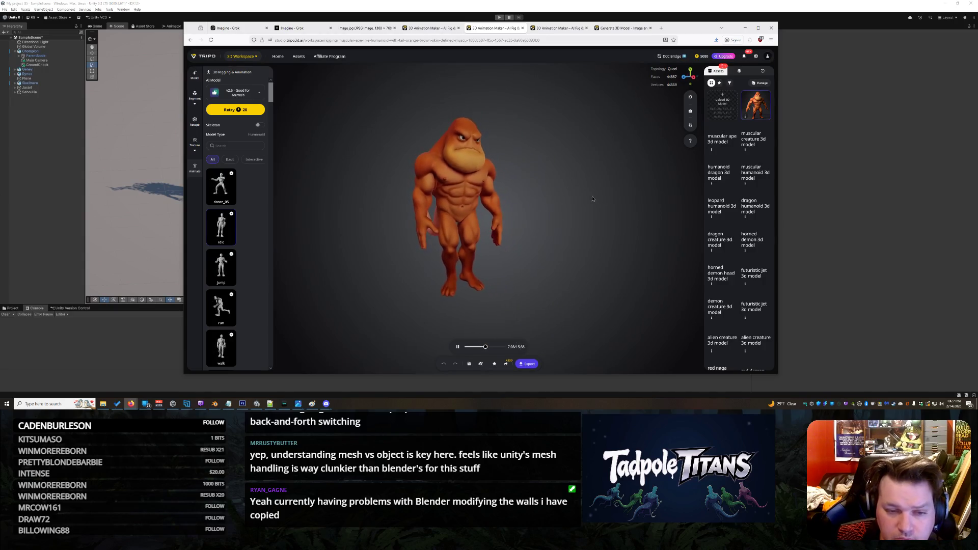
{"action": "scroll", "coordinate": [560, 166], "scroll_direction": "down", "scroll_amount": 5}
- Dismiss the downloads list, orbit the animated ape, and return to the Tripo Studio home page
{"action": "scroll", "coordinate": [550, 183], "scroll_direction": "up", "scroll_amount": 8}
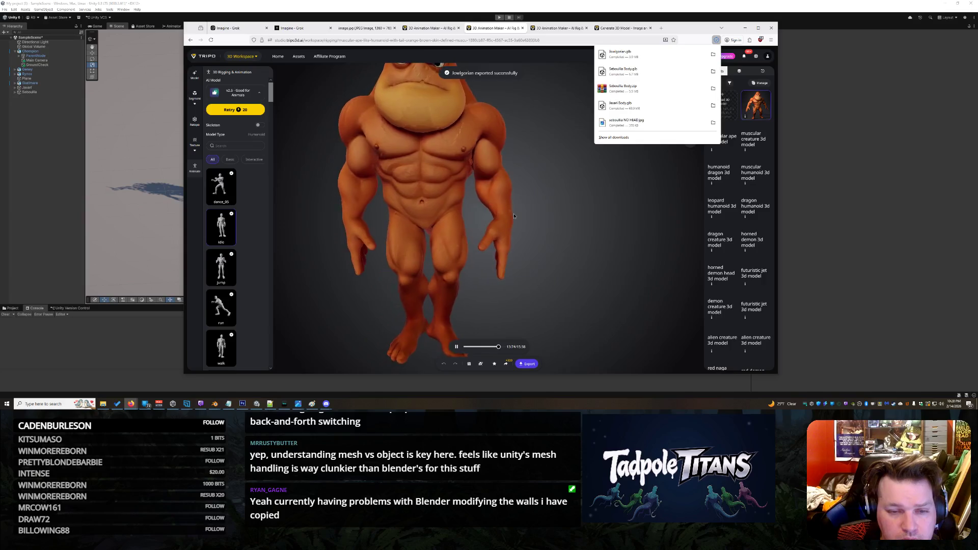
{"action": "left_click", "coordinate": [598, 237]}
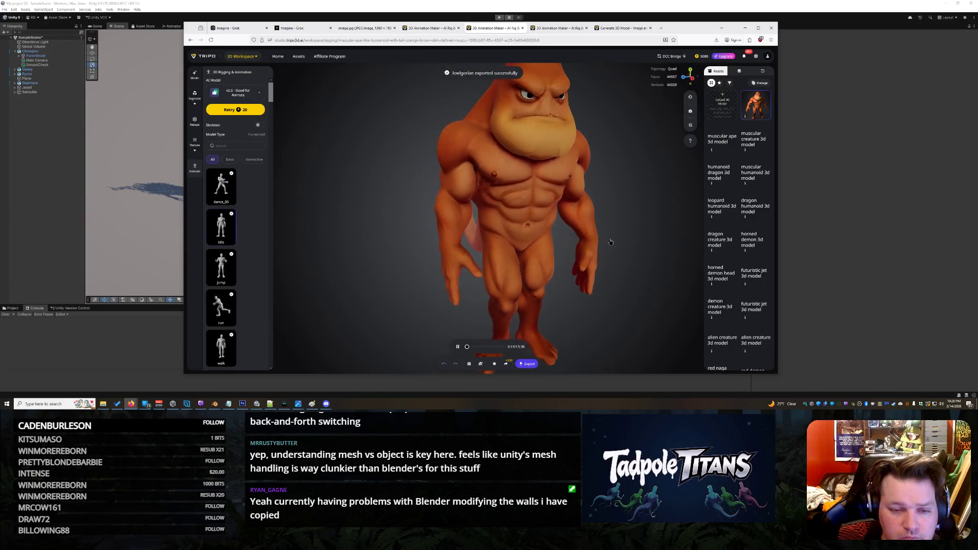
{"action": "left_click_drag", "start_coordinate": [591, 243], "coordinate": [294, 234]}
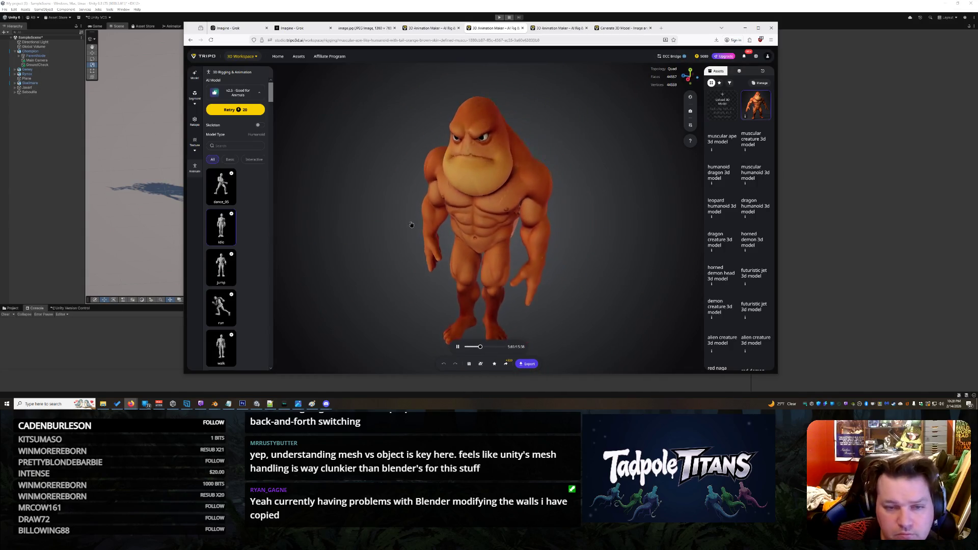
{"action": "scroll", "coordinate": [441, 220], "scroll_direction": "up", "scroll_amount": 5}
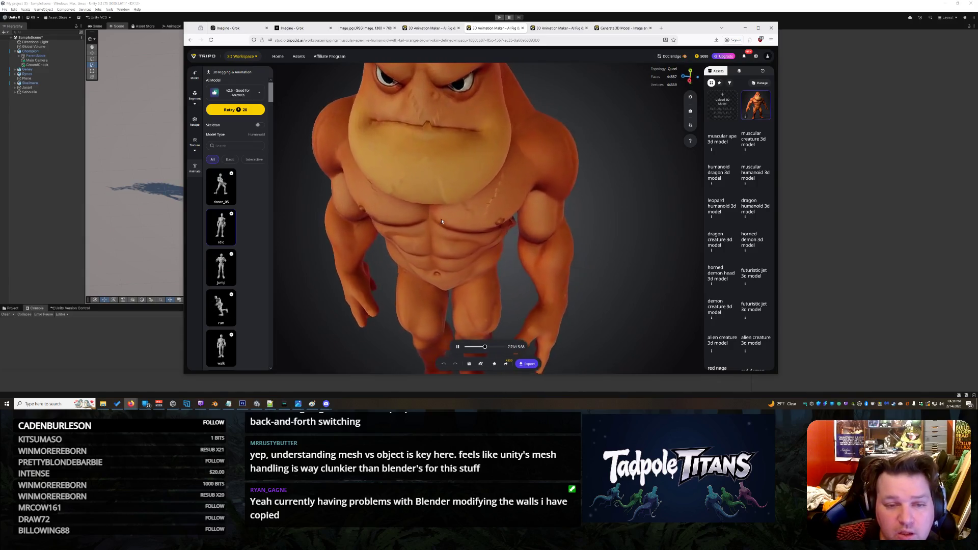
{"action": "scroll", "coordinate": [442, 220], "scroll_direction": "down", "scroll_amount": 5}
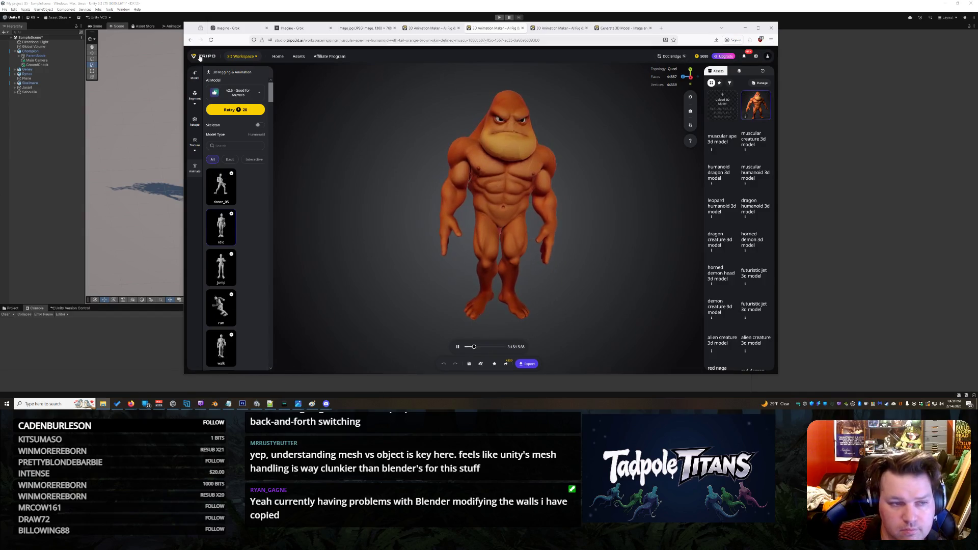
{"action": "key", "text": "alt+Left"}
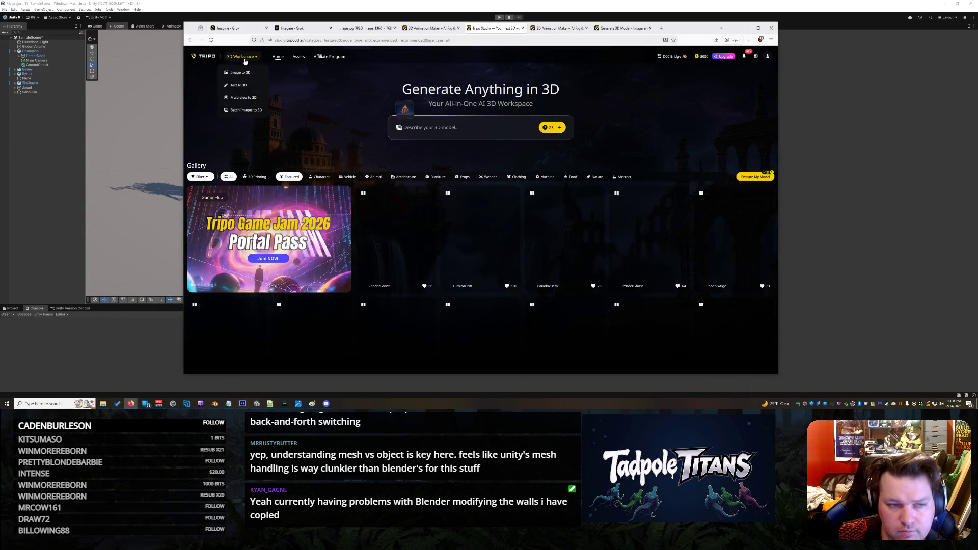
{"action": "left_click", "coordinate": [240, 72]}
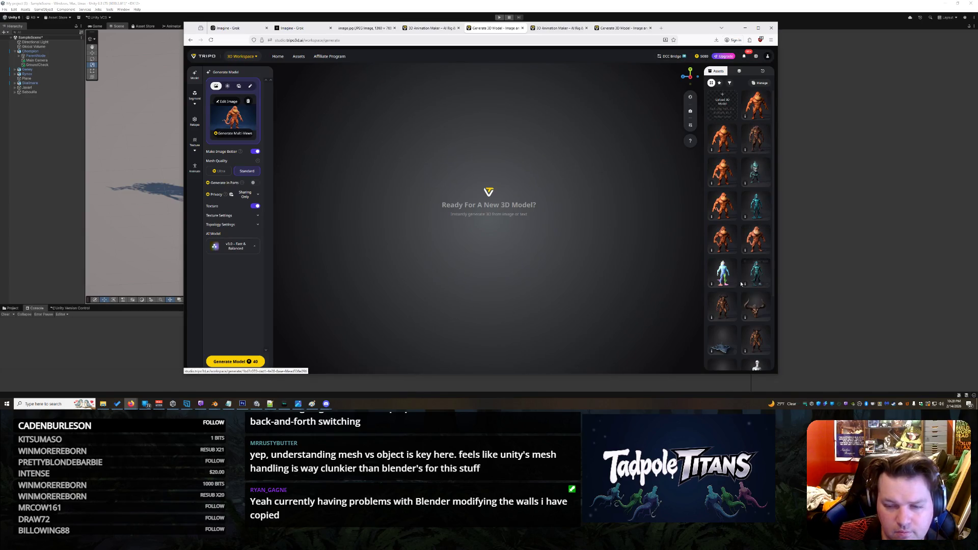
- Load the horned demon model from Assets and zoom and orbit to view its chest
{"action": "left_click", "coordinate": [722, 310]}
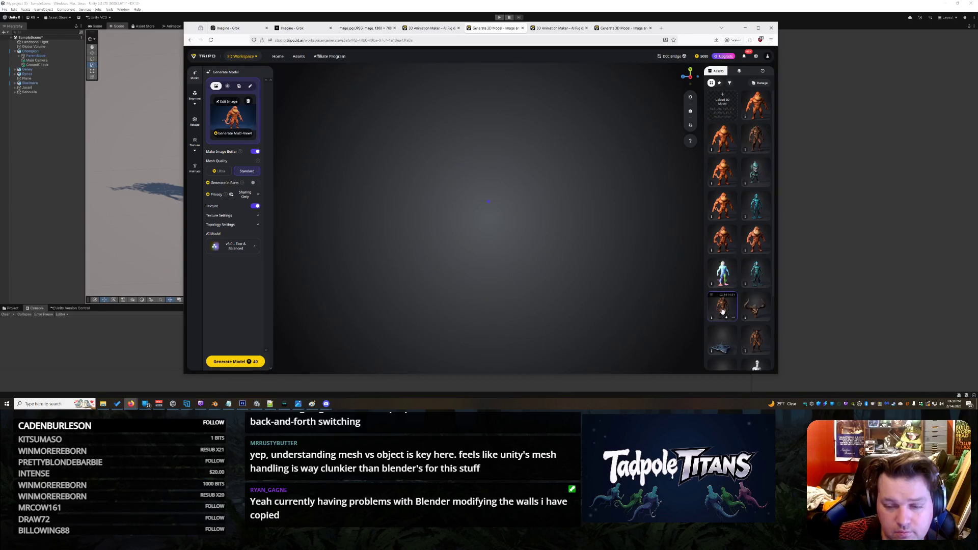
{"action": "left_click", "coordinate": [757, 340]}
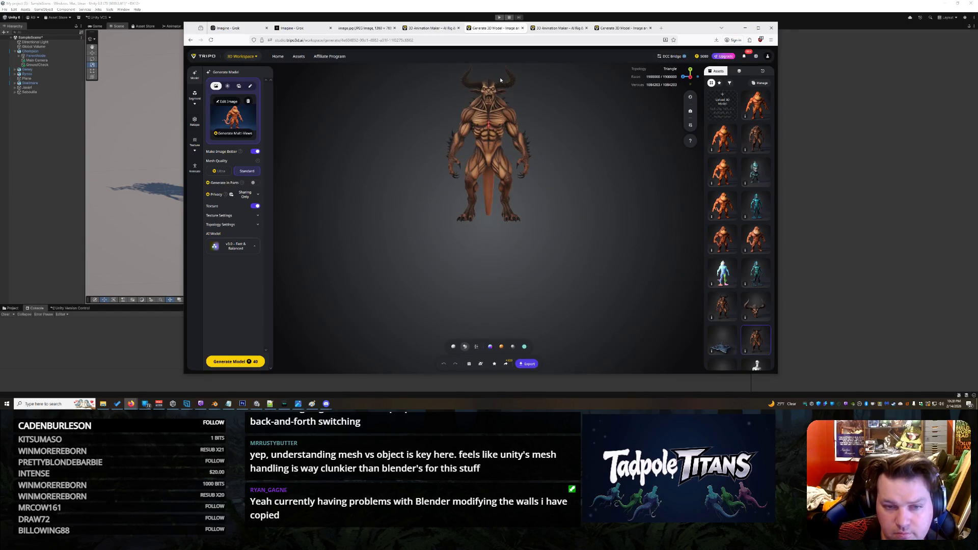
{"action": "scroll", "coordinate": [500, 116], "scroll_direction": "up", "scroll_amount": 5}
{"action": "scroll", "coordinate": [500, 115], "scroll_direction": "down", "scroll_amount": 5}
{"action": "scroll", "coordinate": [557, 240], "scroll_direction": "up", "scroll_amount": 8}
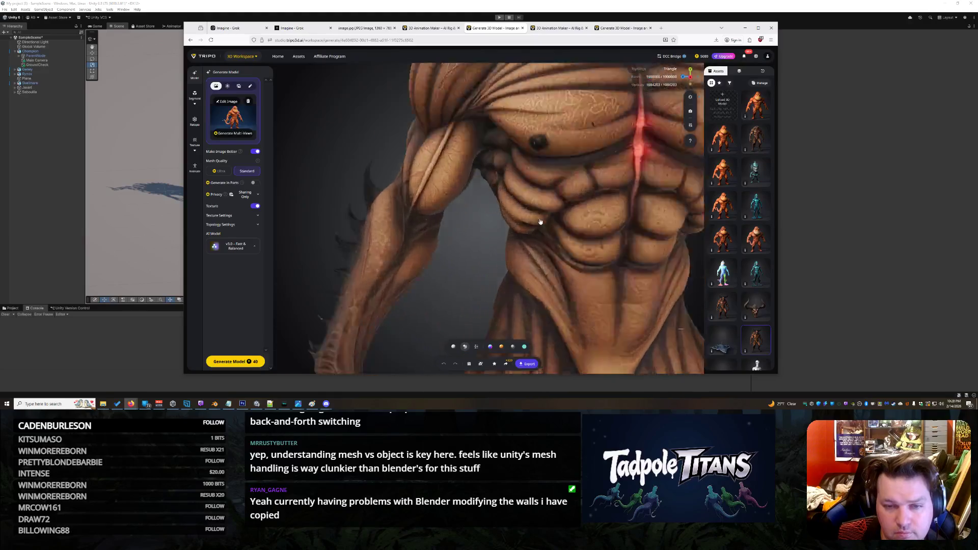
{"action": "scroll", "coordinate": [558, 239], "scroll_direction": "down", "scroll_amount": 5}
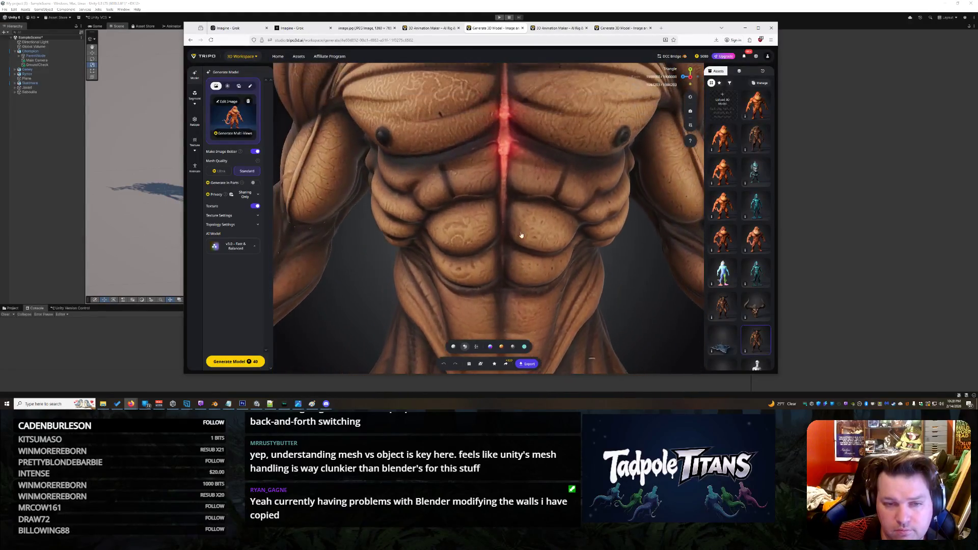
{"action": "scroll", "coordinate": [553, 245], "scroll_direction": "up", "scroll_amount": 8}
{"action": "mouse_move", "coordinate": [552, 246]}
{"action": "left_mouse_down"}
{"action": "mouse_move", "coordinate": [545, 224]}
{"action": "mouse_move", "coordinate": [482, 214]}
{"action": "mouse_move", "coordinate": [497, 204]}
{"action": "left_mouse_up"}
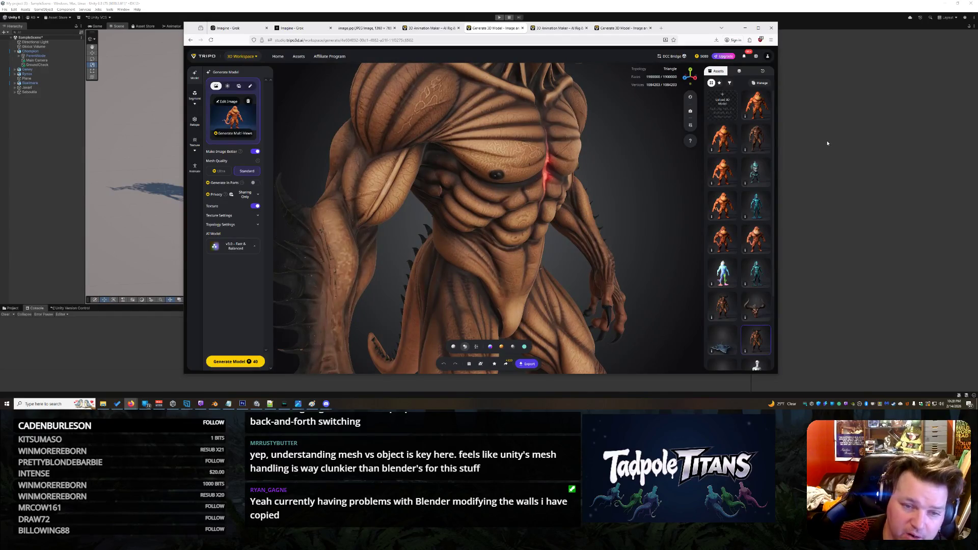
- Switch to Unity to look around the creature lineup, then bring Blender forward
{"action": "key", "text": "alt+Tab"}
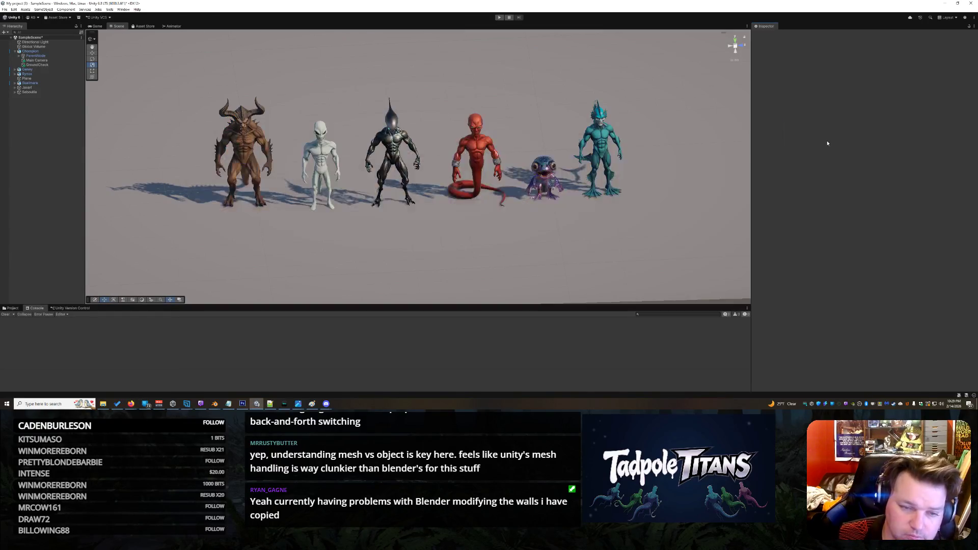
{"action": "mouse_move", "coordinate": [291, 222]}
{"action": "left_mouse_down"}
{"action": "mouse_move", "coordinate": [346, 219]}
{"action": "mouse_move", "coordinate": [302, 217]}
{"action": "mouse_move", "coordinate": [312, 281]}
{"action": "left_mouse_up"}
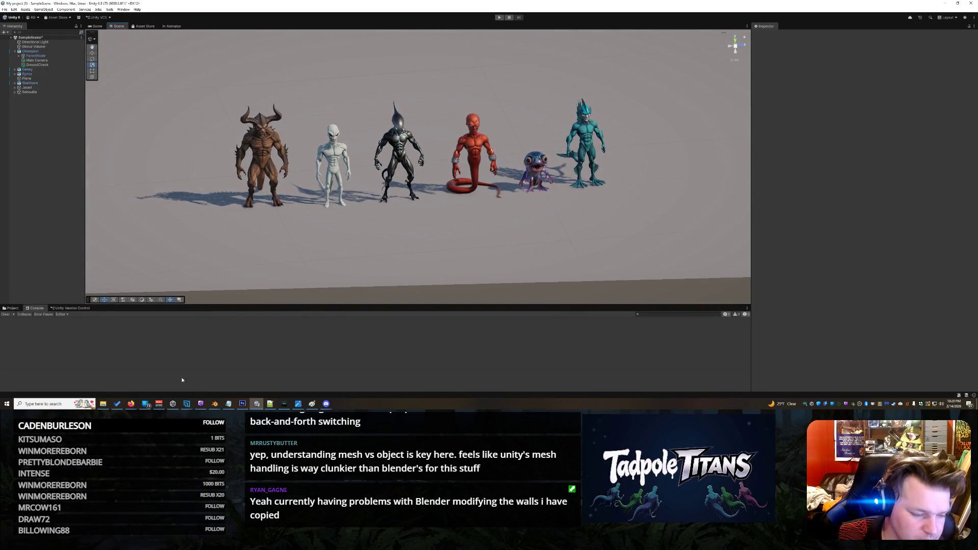
{"action": "mouse_move", "coordinate": [214, 403]}
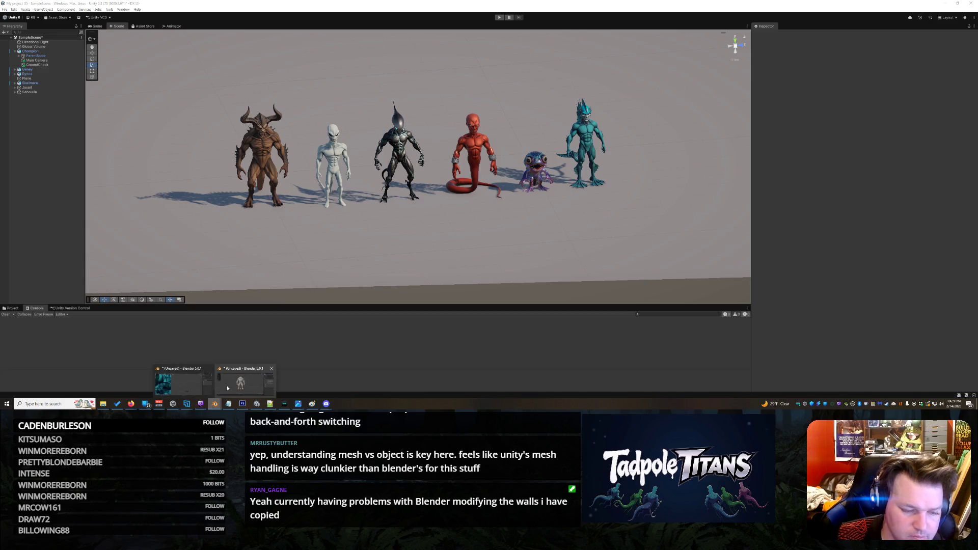
{"action": "left_click", "coordinate": [229, 386]}
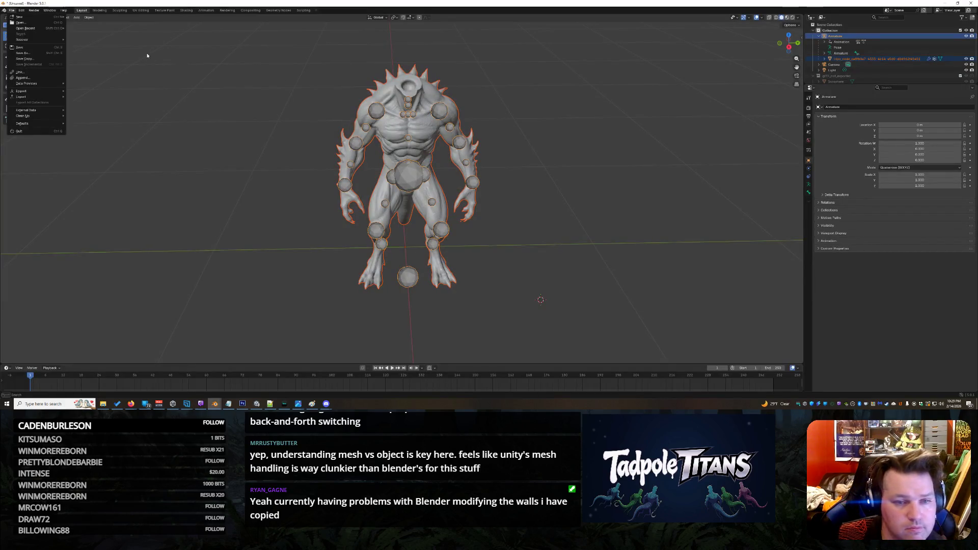
- Start a new General scene without saving, delete the default cube, and begin importing Jowlgorian.glb
{"action": "mouse_move", "coordinate": [21, 17]}
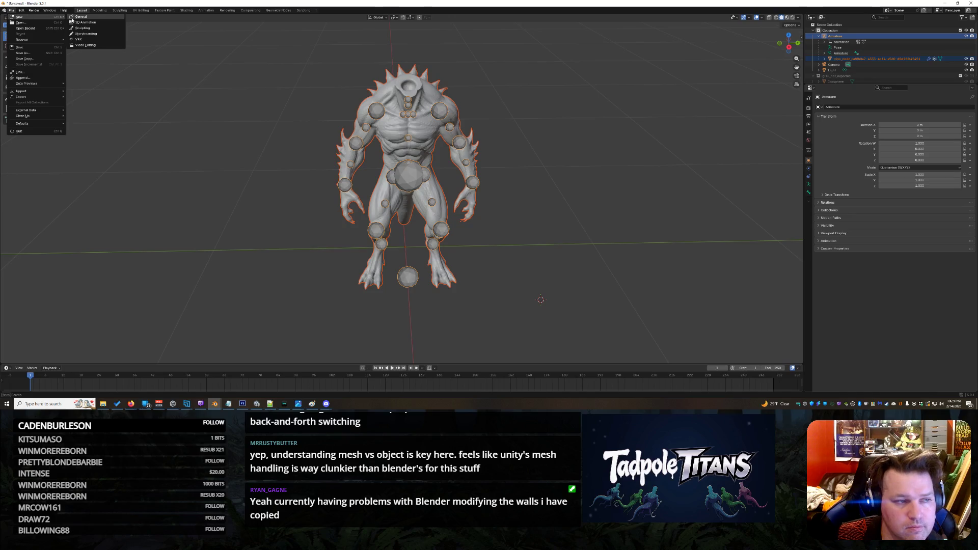
{"action": "left_click", "coordinate": [86, 19]}
{"action": "left_click", "coordinate": [495, 210]}
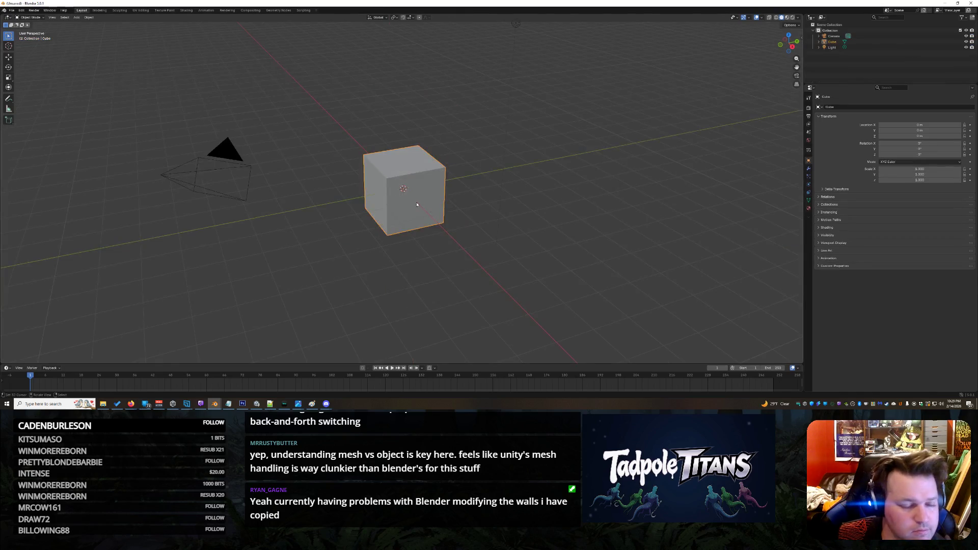
{"action": "key", "text": "Delete"}
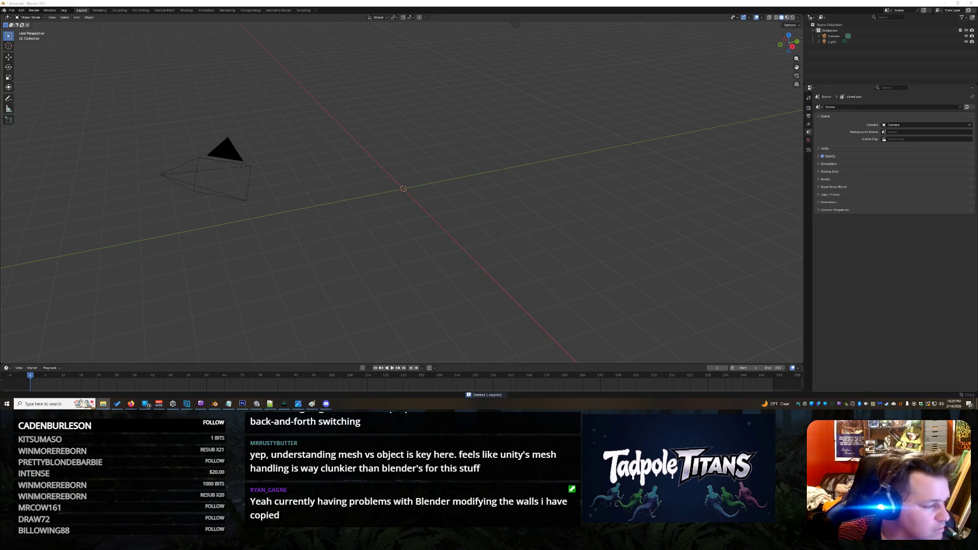
{"action": "key", "text": "ctrl+v"}
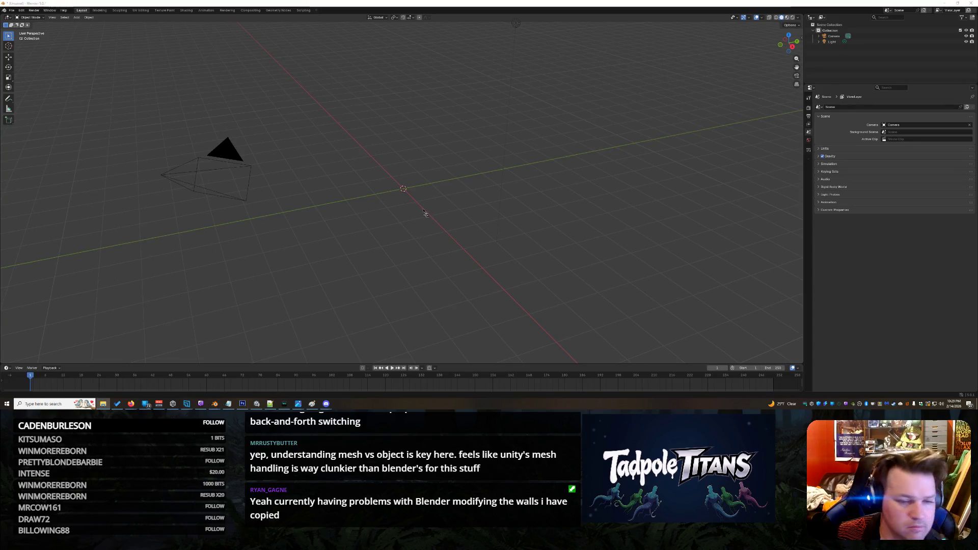
{"action": "key", "text": "ctrl+v"}
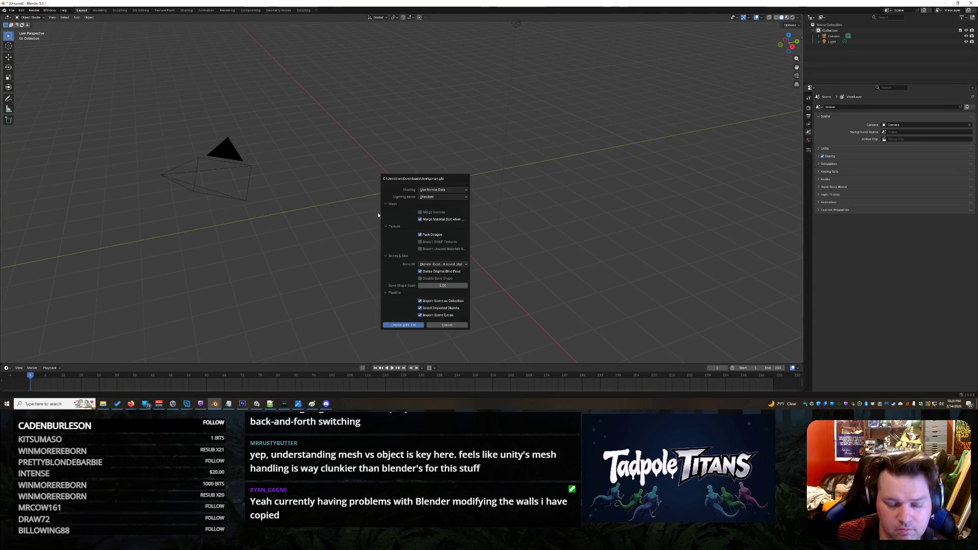
- Import the Jowlgorian glTF, orbit to its front, and select the ape's body mesh
{"action": "key", "text": "Return"}
{"action": "scroll", "coordinate": [393, 214], "scroll_direction": "up", "scroll_amount": 5}
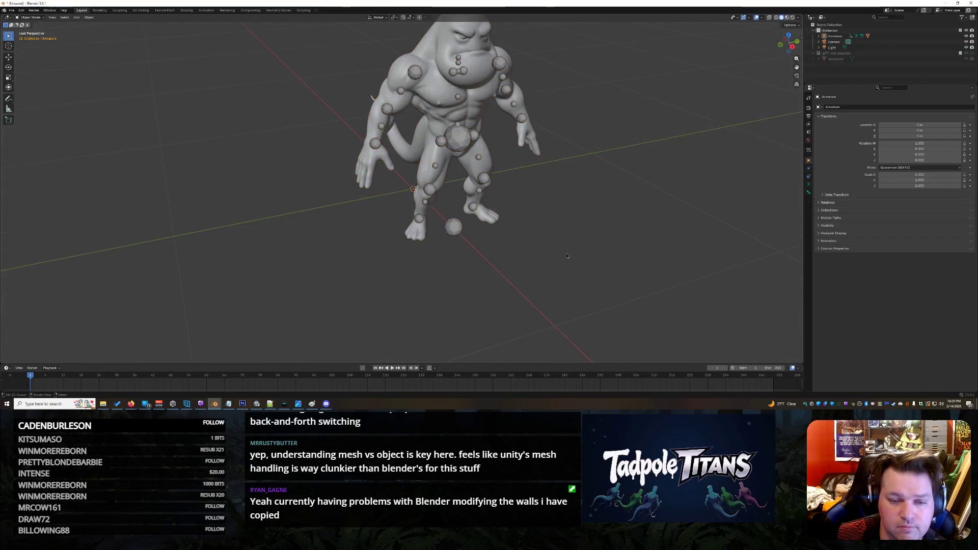
{"action": "scroll", "coordinate": [606, 231], "scroll_direction": "down", "scroll_amount": 6}
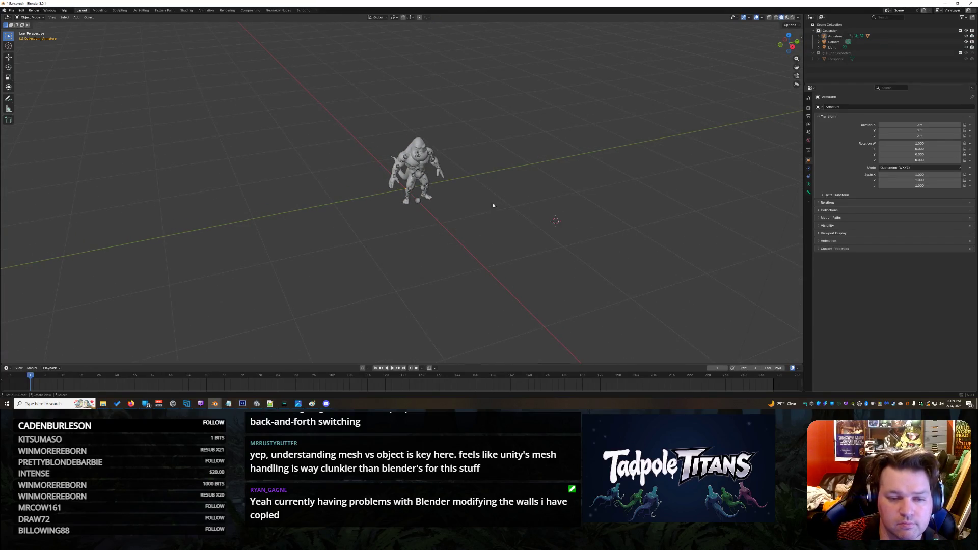
{"action": "scroll", "coordinate": [516, 208], "scroll_direction": "up", "scroll_amount": 6}
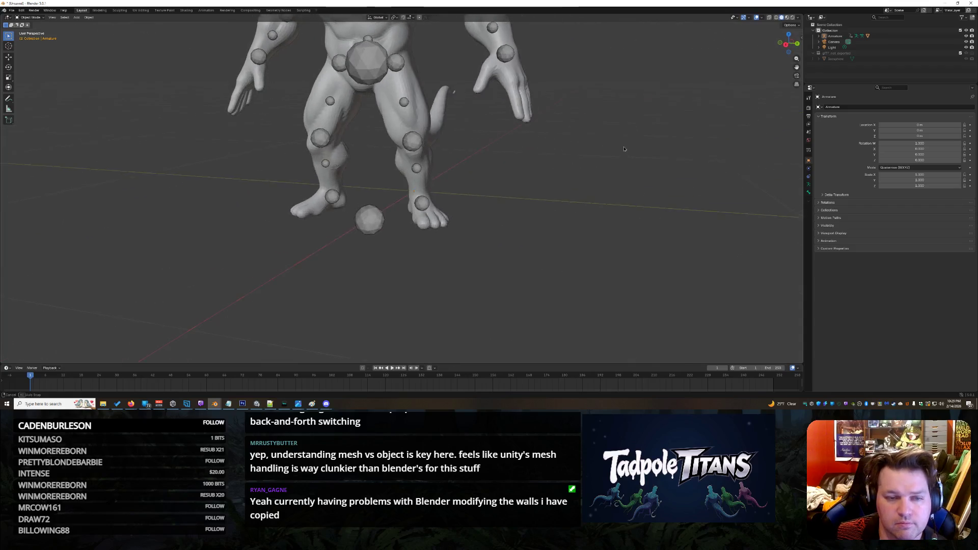
{"action": "left_click_drag", "start_coordinate": [624, 149], "coordinate": [645, 108]}
{"action": "mouse_move", "coordinate": [618, 180]}
{"action": "left_mouse_down"}
{"action": "mouse_move", "coordinate": [620, 92]}
{"action": "mouse_move", "coordinate": [597, 222]}
{"action": "mouse_move", "coordinate": [599, 196]}
{"action": "left_mouse_up"}
{"action": "left_click", "coordinate": [599, 195]}
{"action": "key", "text": "g"}
{"action": "left_click", "coordinate": [600, 186]}
{"action": "scroll", "coordinate": [600, 184], "scroll_direction": "down", "scroll_amount": 2}
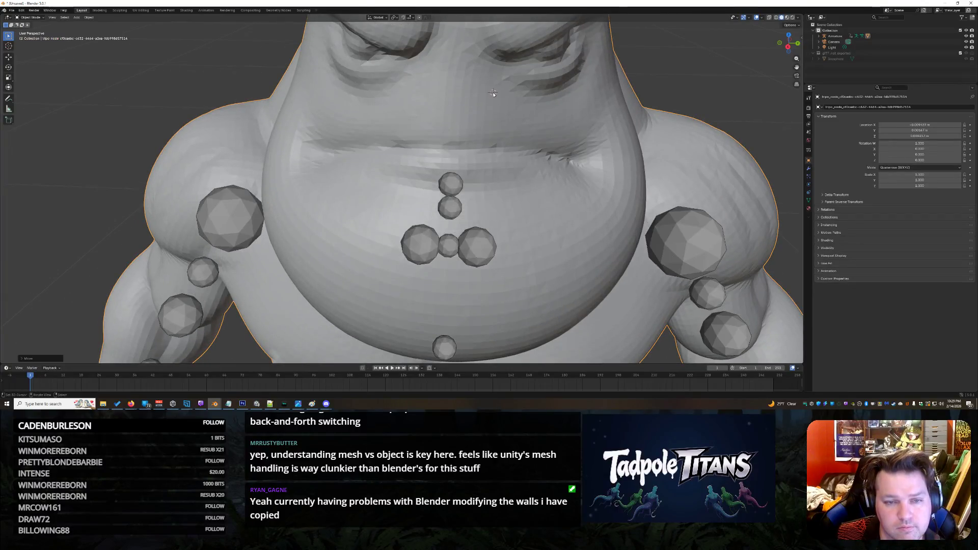
{"action": "scroll", "coordinate": [535, 158], "scroll_direction": "down", "scroll_amount": 3}
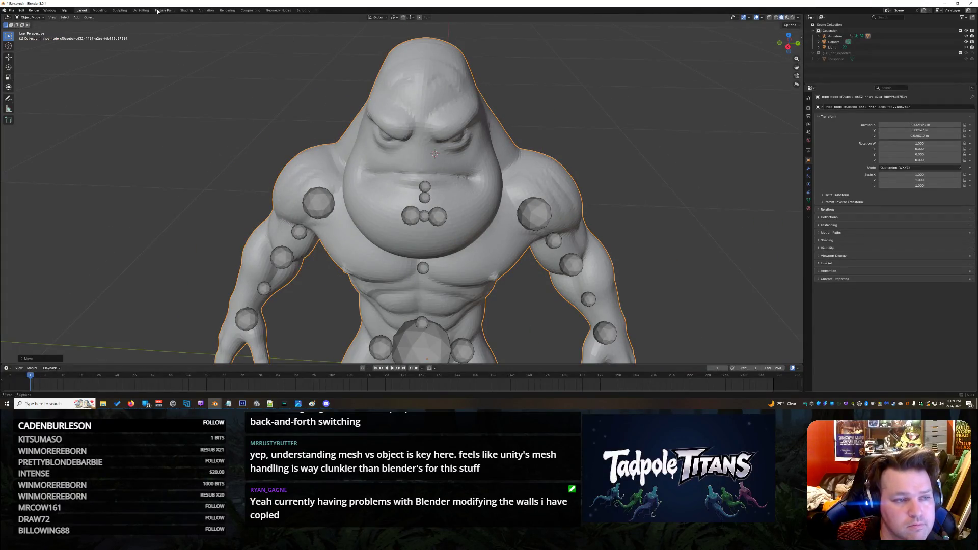
- In Texture Paint, blur the texture near the ape's nose, then frame the whole character
{"action": "key", "text": "ctrl+Page_Down"}
{"action": "key", "text": "ctrl+Page_Down"}
{"action": "key", "text": "ctrl+Page_Down"}
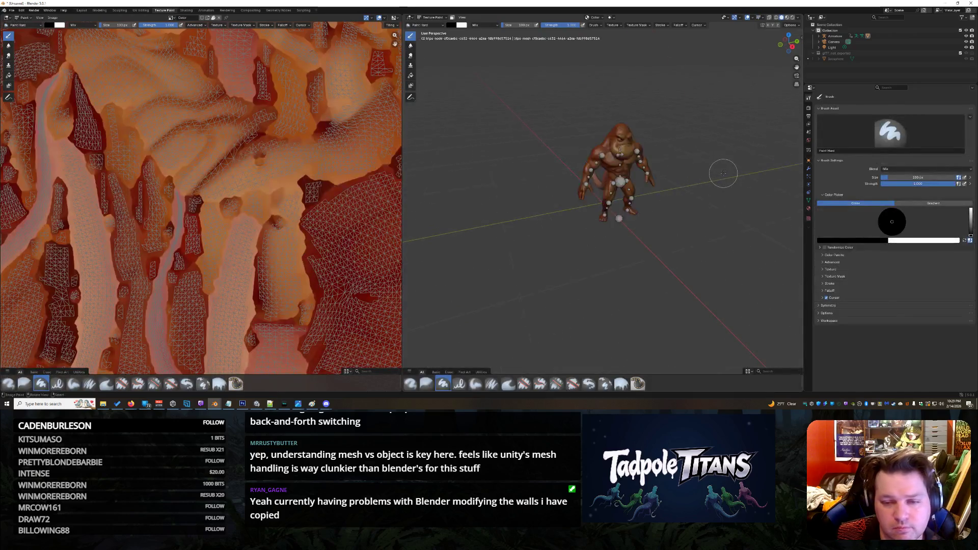
{"action": "mouse_move", "coordinate": [797, 67]}
{"action": "left_mouse_down"}
{"action": "mouse_move", "coordinate": [775, 48]}
{"action": "mouse_move", "coordinate": [784, 45]}
{"action": "left_mouse_up"}
{"action": "scroll", "coordinate": [794, 59], "scroll_direction": "up", "scroll_amount": 5}
{"action": "scroll", "coordinate": [574, 156], "scroll_direction": "up", "scroll_amount": 4}
{"action": "scroll", "coordinate": [574, 156], "scroll_direction": "down", "scroll_amount": 3}
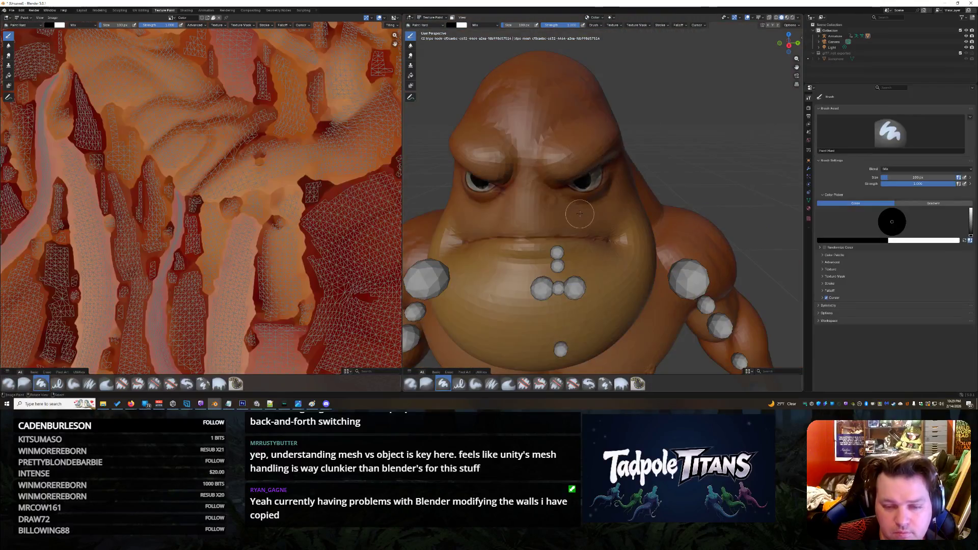
{"action": "left_click", "coordinate": [428, 384]}
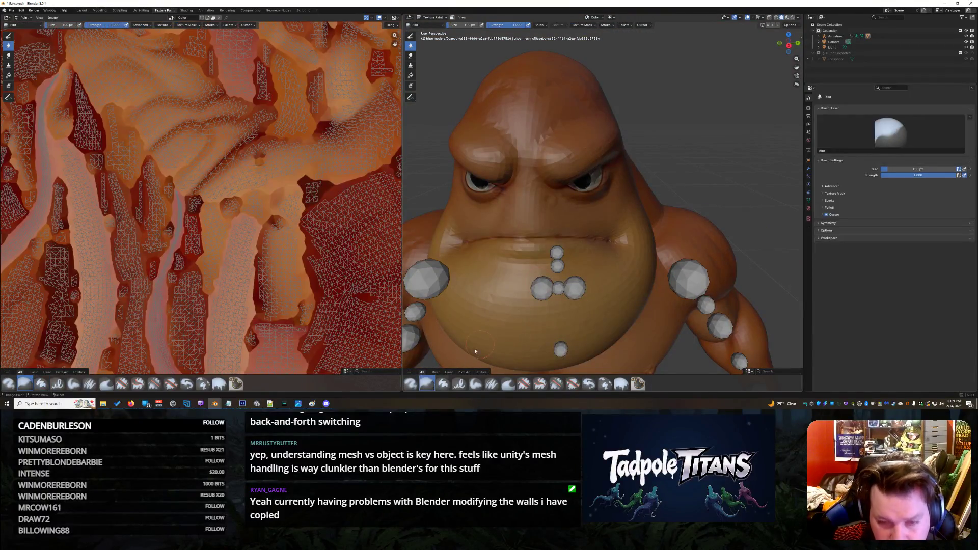
{"action": "left_click_drag", "start_coordinate": [544, 193], "coordinate": [545, 197]}
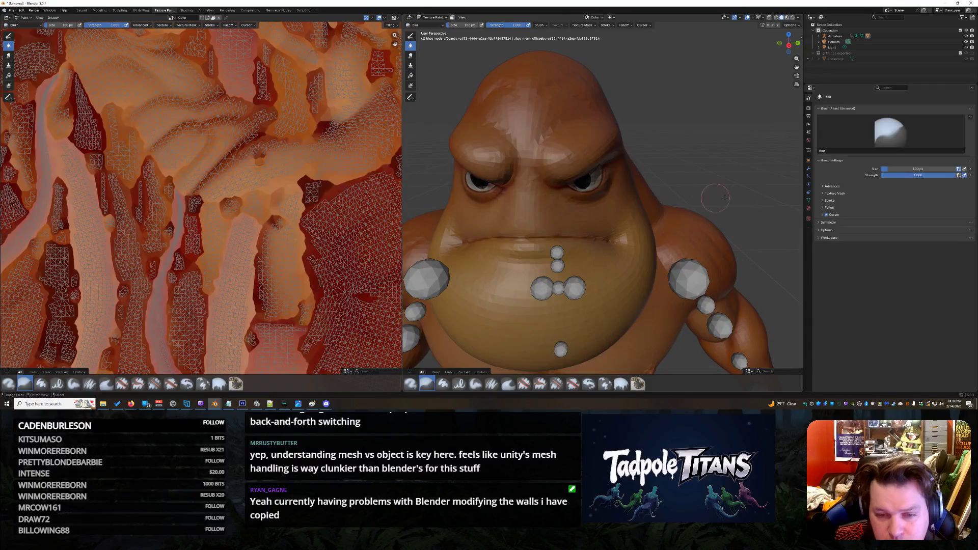
{"action": "scroll", "coordinate": [627, 190], "scroll_direction": "down", "scroll_amount": 5}
{"action": "scroll", "coordinate": [663, 218], "scroll_direction": "up", "scroll_amount": 8}
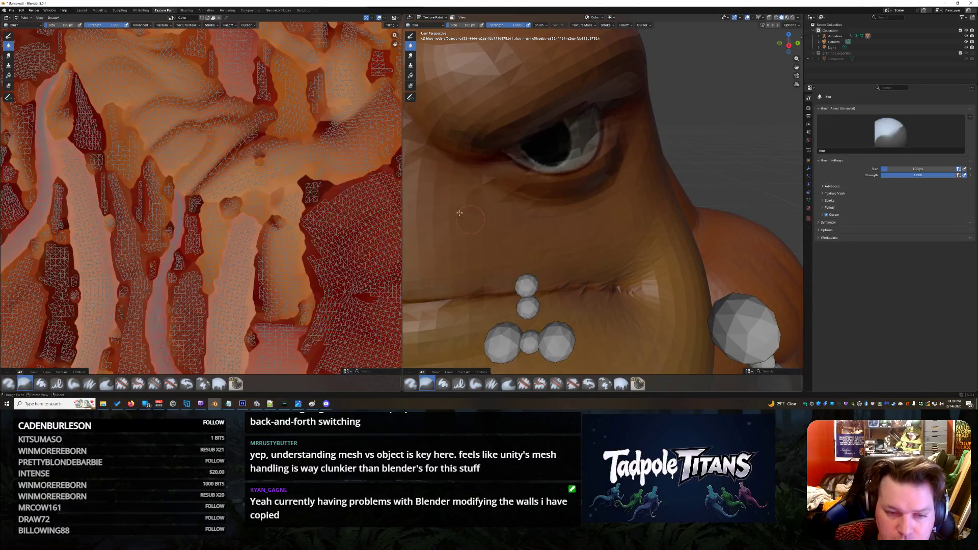
{"action": "scroll", "coordinate": [461, 214], "scroll_direction": "down", "scroll_amount": 8}
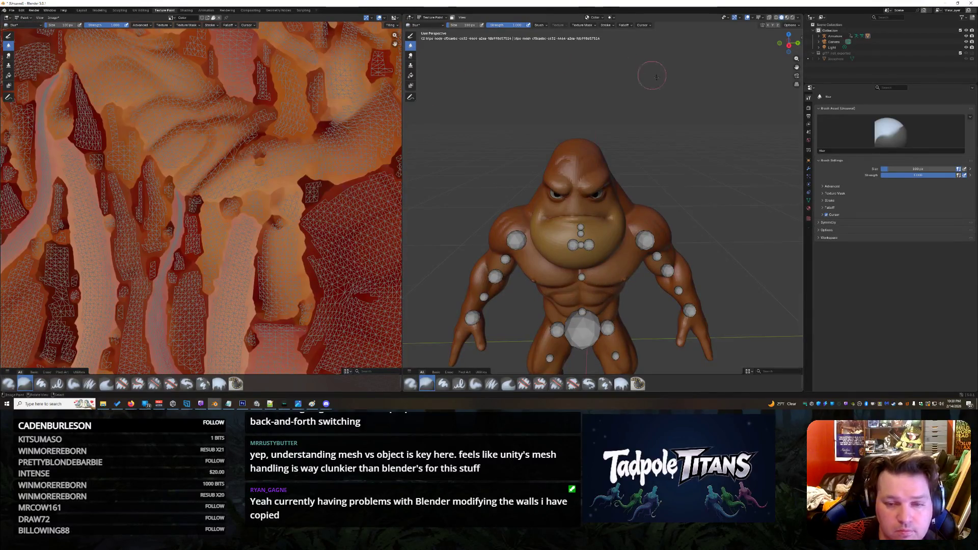
{"action": "scroll", "coordinate": [640, 71], "scroll_direction": "up", "scroll_amount": 5}
{"action": "mouse_move", "coordinate": [788, 43]}
{"action": "left_mouse_down"}
{"action": "mouse_move", "coordinate": [798, 46]}
{"action": "mouse_move", "coordinate": [788, 46]}
{"action": "left_mouse_up"}
{"action": "key", "text": "KP_Decimal"}
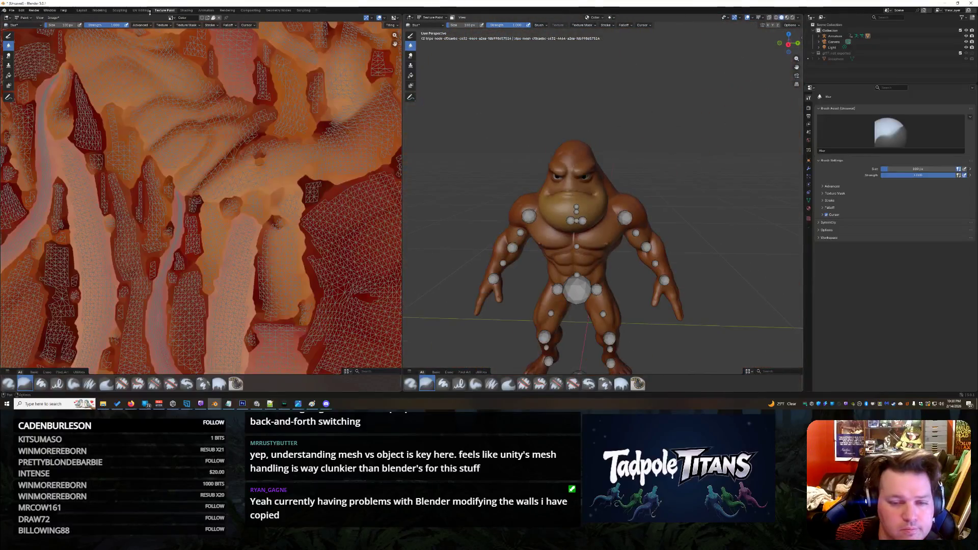
- Export the ape as glTF 2.0 named Jowlgorian.glb into the recent Assets folder
{"action": "left_click", "coordinate": [11, 10]}
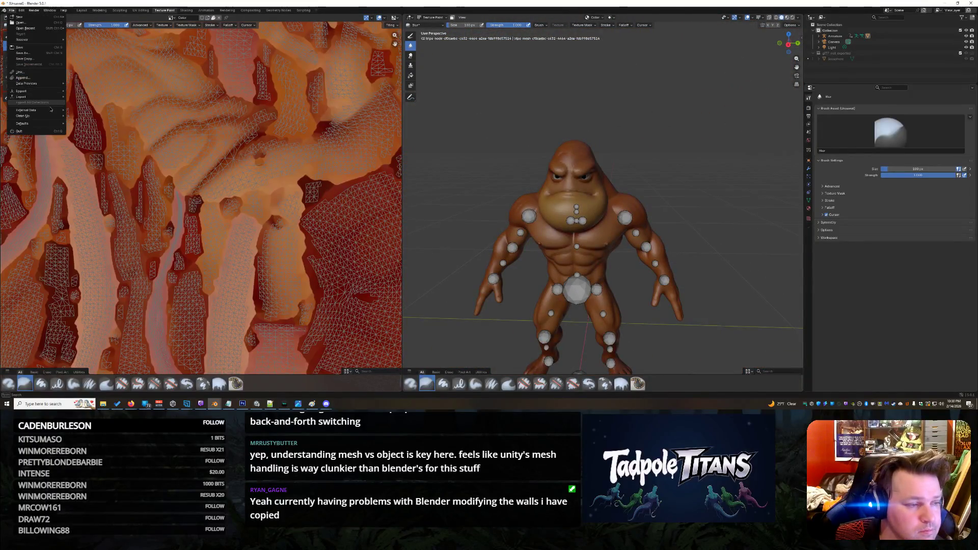
{"action": "mouse_move", "coordinate": [46, 96]}
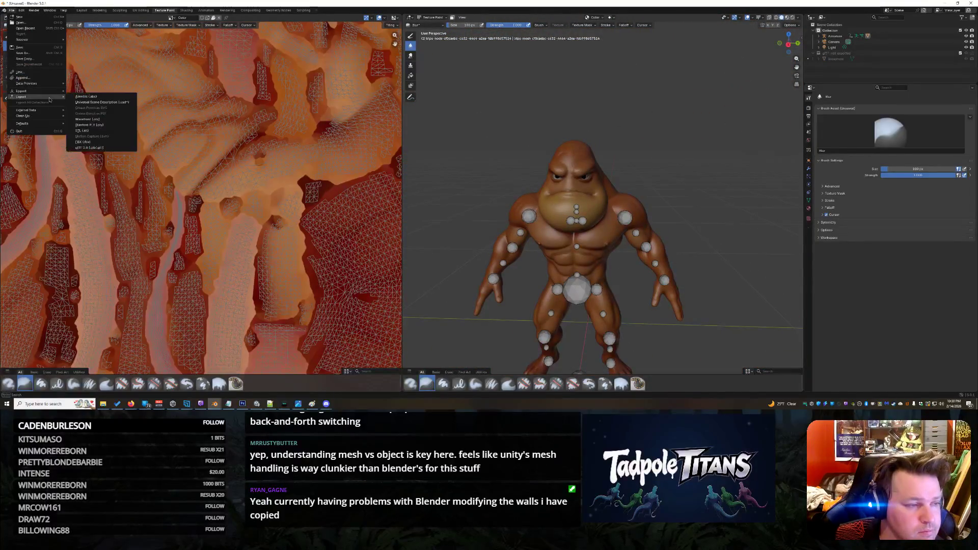
{"action": "left_click", "coordinate": [112, 149]}
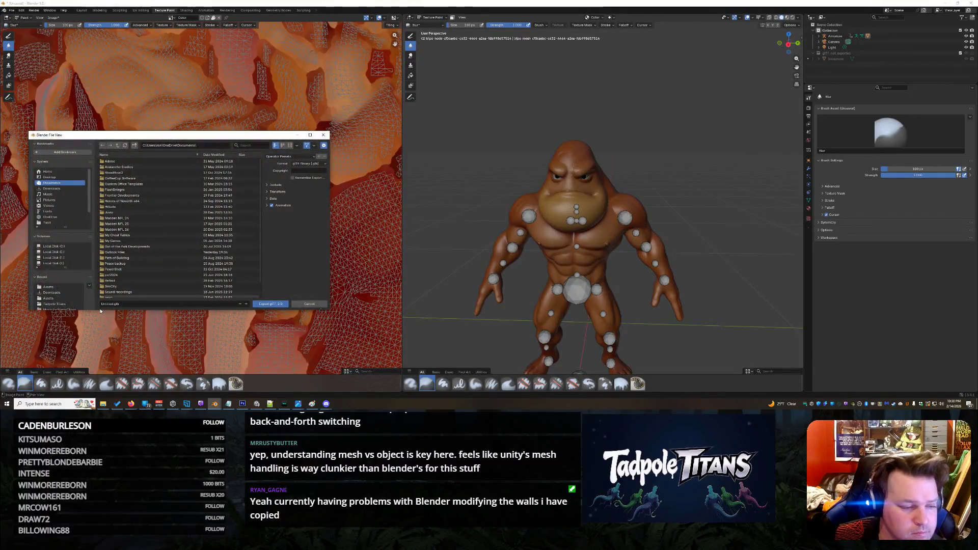
{"action": "left_click", "coordinate": [49, 286]}
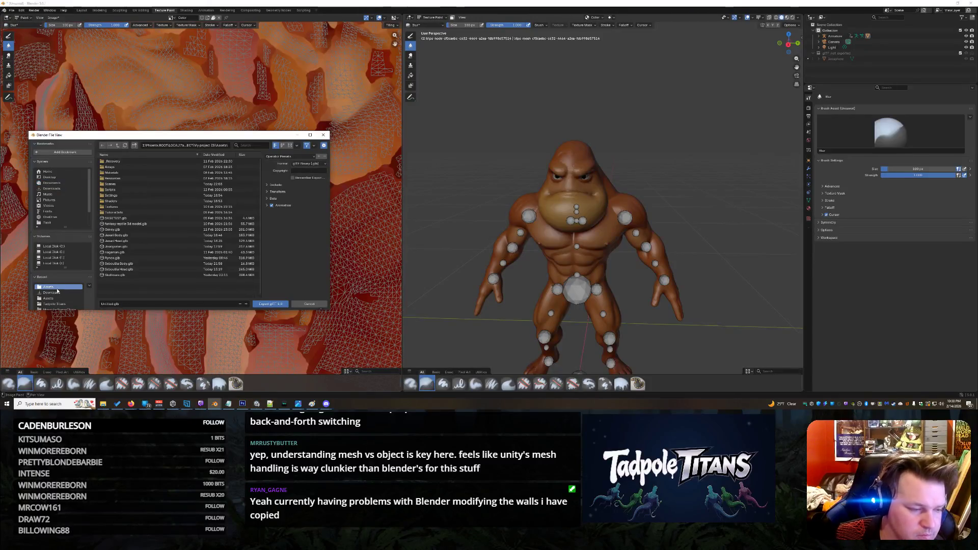
{"action": "left_click", "coordinate": [134, 304]}
{"action": "type", "text": "iganian"}
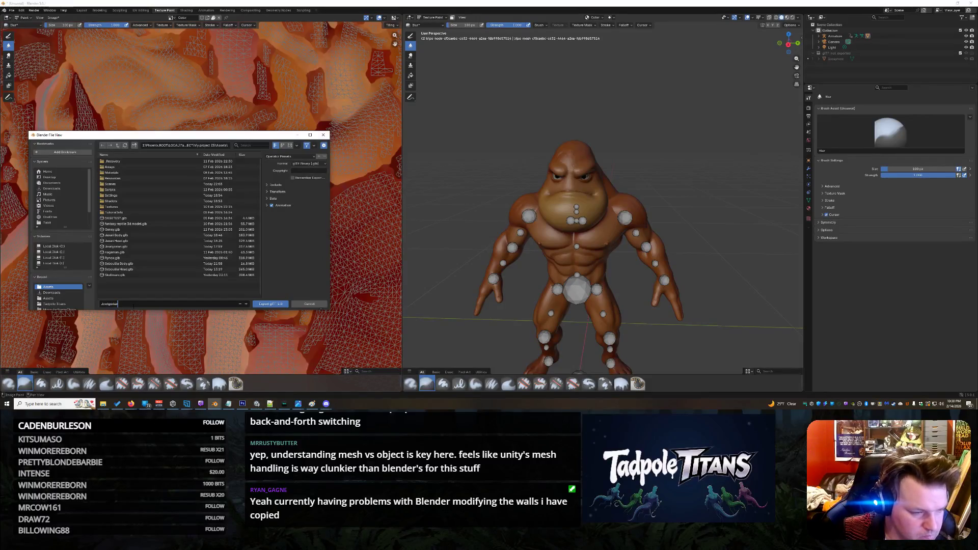
{"action": "key", "text": "Return"}
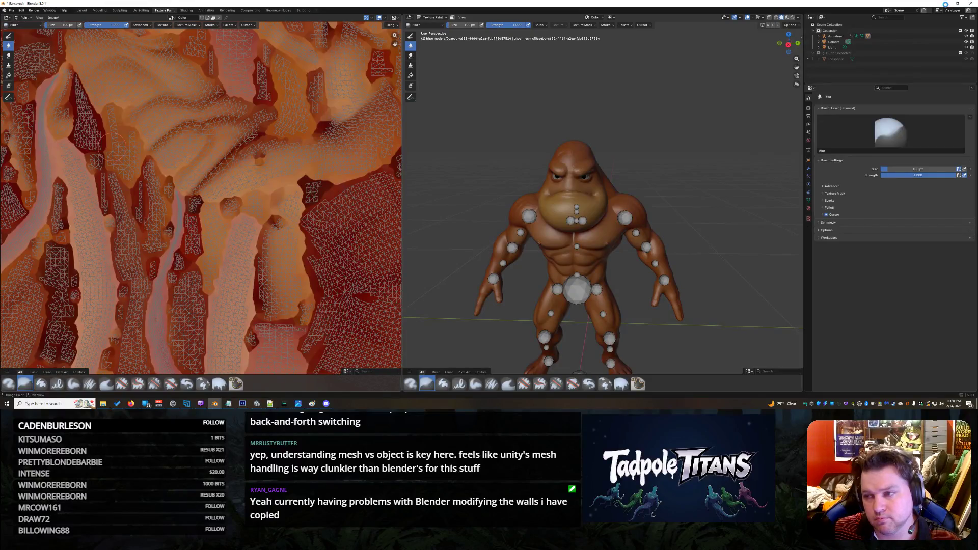
{"action": "left_click", "coordinate": [944, 7]}
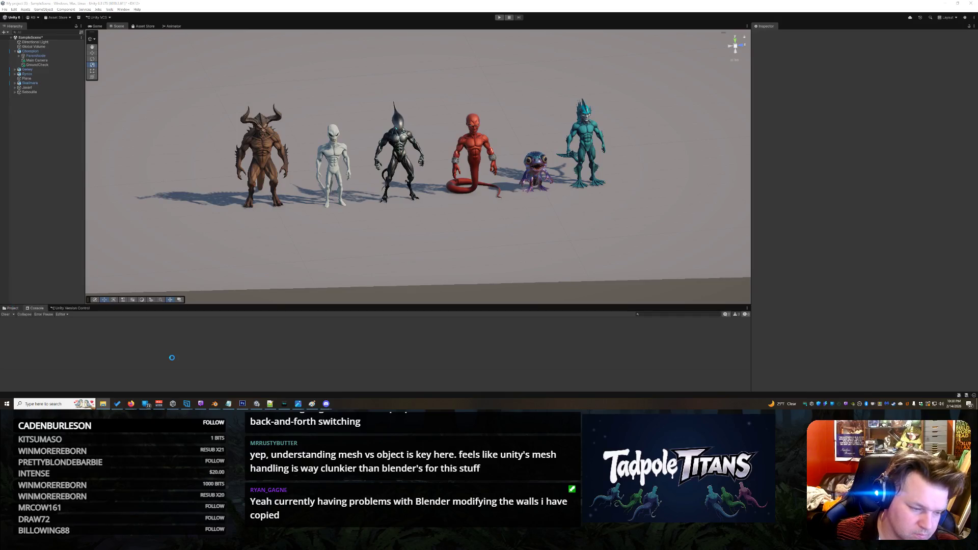
- Clear the Console errors and drag the Jowlgorian asset into the Scene in front of the lineup
{"action": "left_click", "coordinate": [99, 351]}
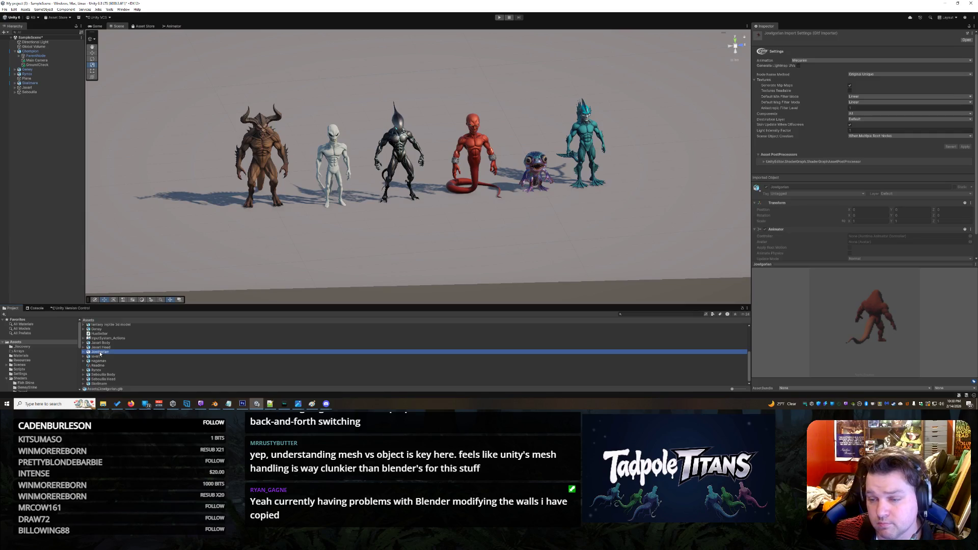
{"action": "mouse_move", "coordinate": [99, 353]}
{"action": "left_mouse_down"}
{"action": "mouse_move", "coordinate": [179, 228]}
{"action": "mouse_move", "coordinate": [622, 210]}
{"action": "mouse_move", "coordinate": [647, 195]}
{"action": "mouse_move", "coordinate": [600, 202]}
{"action": "mouse_move", "coordinate": [194, 356]}
{"action": "mouse_move", "coordinate": [129, 362]}
{"action": "left_mouse_up"}
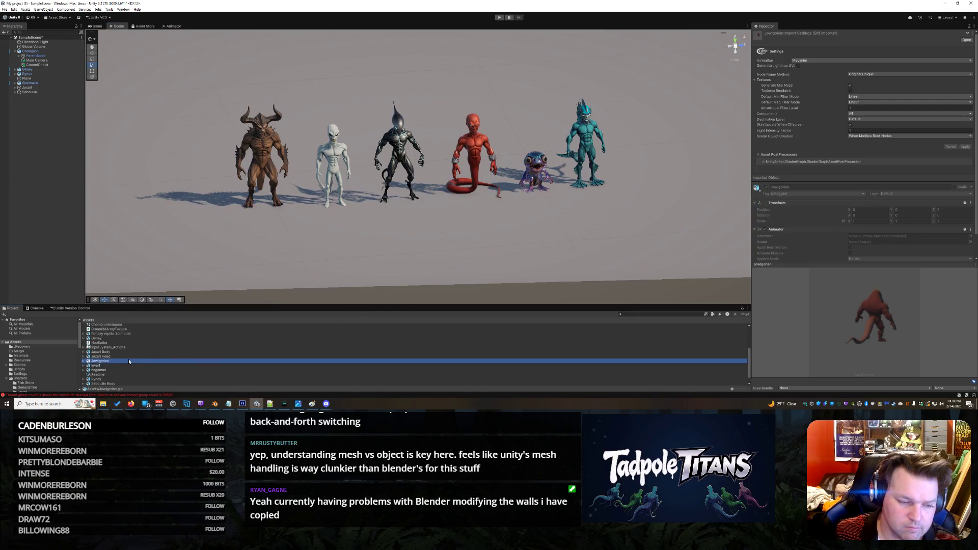
{"action": "left_click", "coordinate": [36, 309]}
{"action": "left_click", "coordinate": [5, 314]}
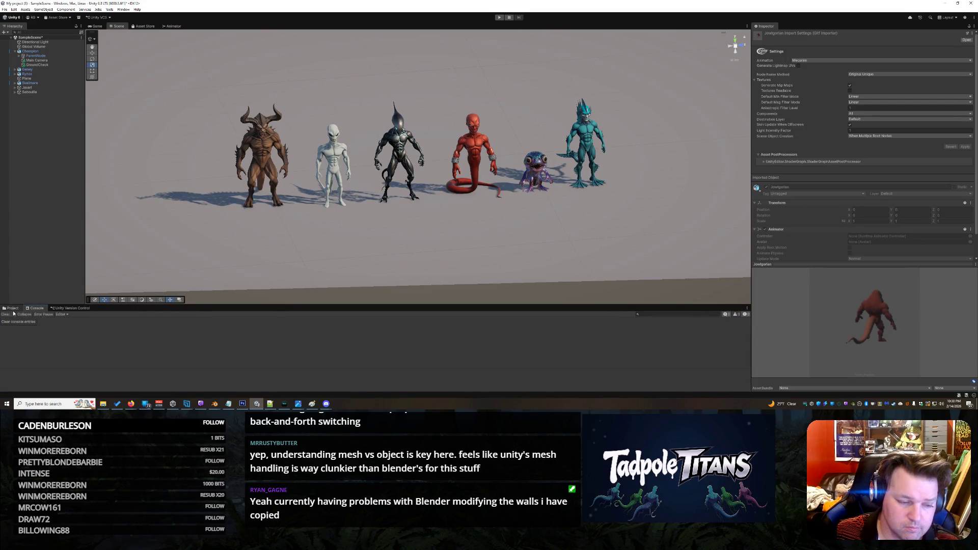
{"action": "left_click", "coordinate": [11, 308]}
{"action": "mouse_move", "coordinate": [100, 361]}
{"action": "left_mouse_down"}
{"action": "mouse_move", "coordinate": [497, 322]}
{"action": "mouse_move", "coordinate": [668, 203]}
{"action": "mouse_move", "coordinate": [585, 230]}
{"action": "left_mouse_up"}
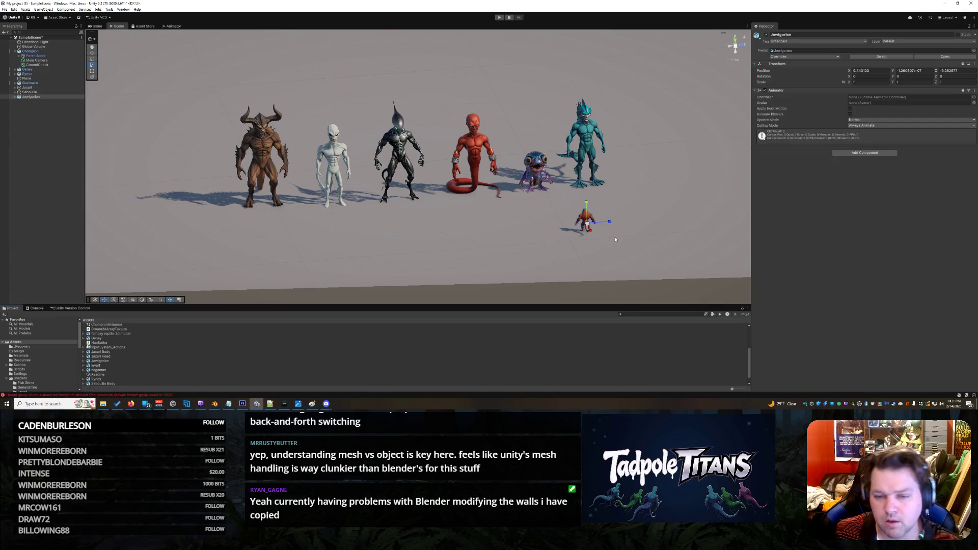
{"action": "scroll", "coordinate": [641, 225], "scroll_direction": "up", "scroll_amount": 2}
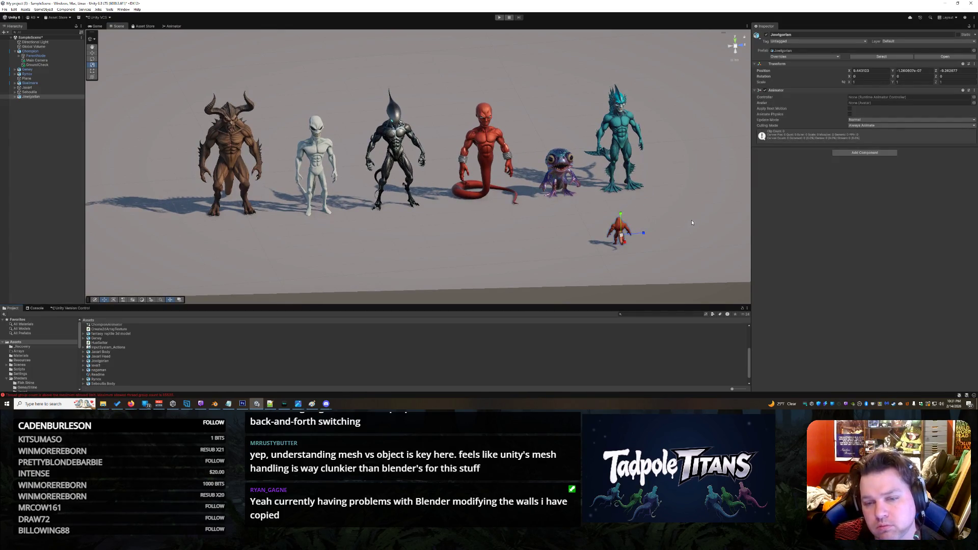
{"action": "scroll", "coordinate": [697, 239], "scroll_direction": "up", "scroll_amount": 5}
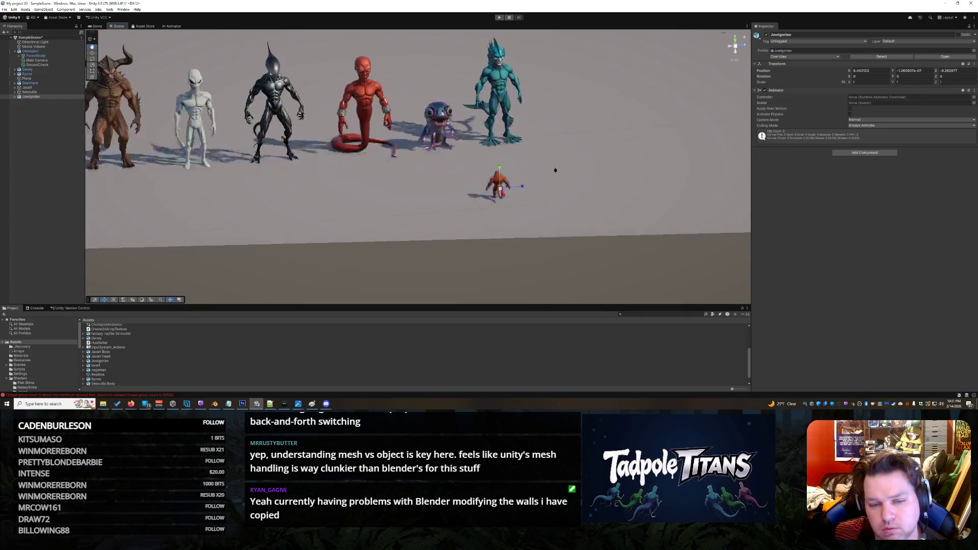
{"action": "mouse_move", "coordinate": [582, 174]}
{"action": "left_mouse_down"}
{"action": "mouse_move", "coordinate": [510, 173]}
{"action": "mouse_move", "coordinate": [574, 166]}
{"action": "mouse_move", "coordinate": [493, 178]}
{"action": "mouse_move", "coordinate": [564, 168]}
{"action": "mouse_move", "coordinate": [552, 179]}
{"action": "left_mouse_up"}
- On the tripo_node child, disable the Skinned Mesh Renderer and add a Mesh Filter using the tripo mesh
{"action": "right_click", "coordinate": [398, 203]}
{"action": "left_click", "coordinate": [399, 199]}
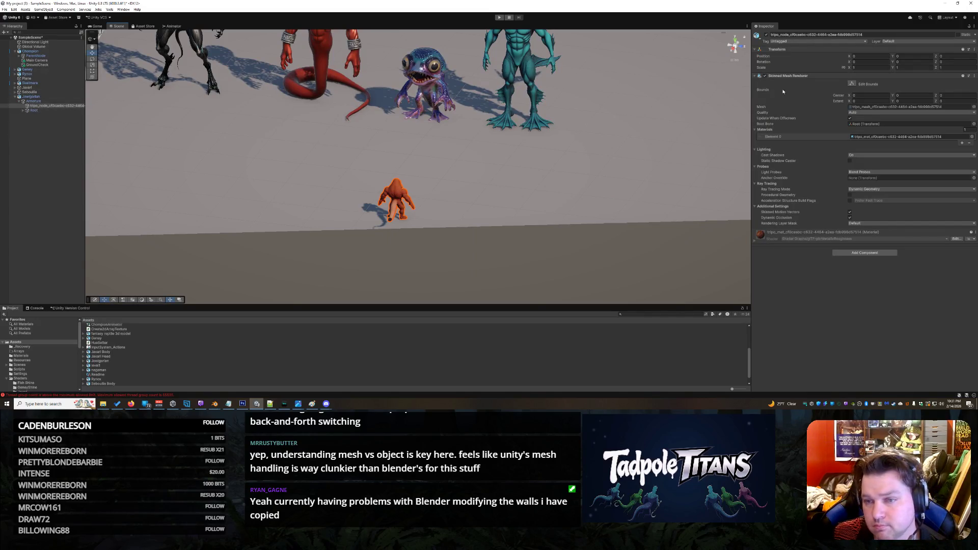
{"action": "left_click", "coordinate": [764, 76]}
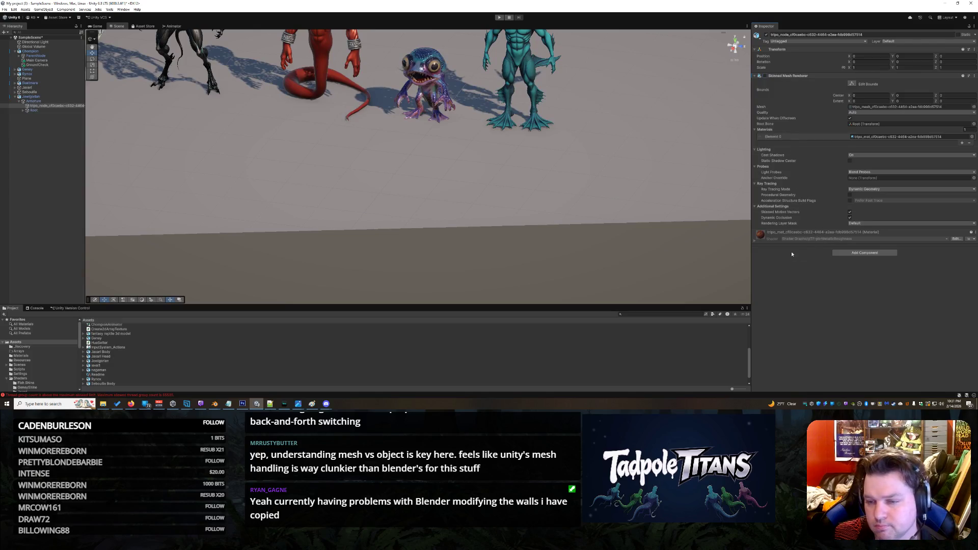
{"action": "left_click", "coordinate": [863, 253]}
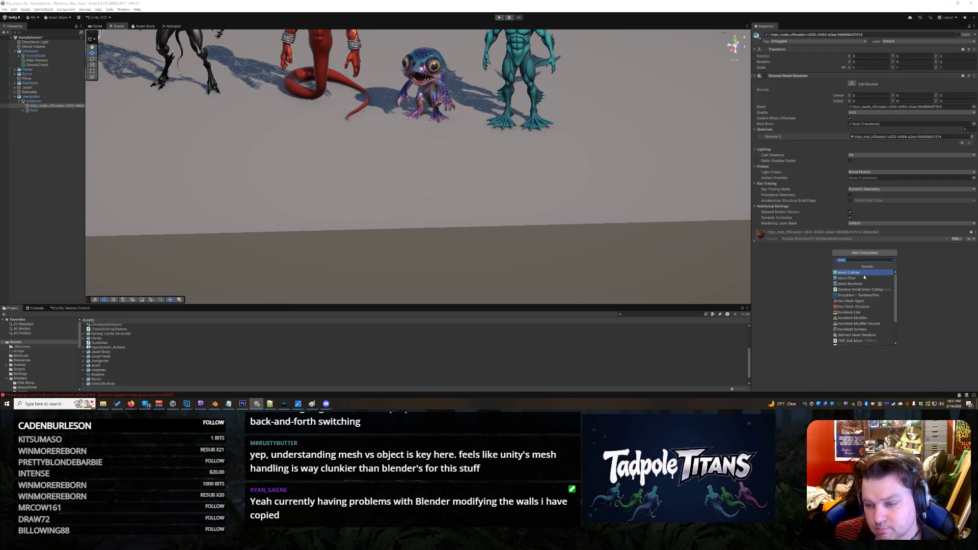
{"action": "left_click", "coordinate": [864, 277]}
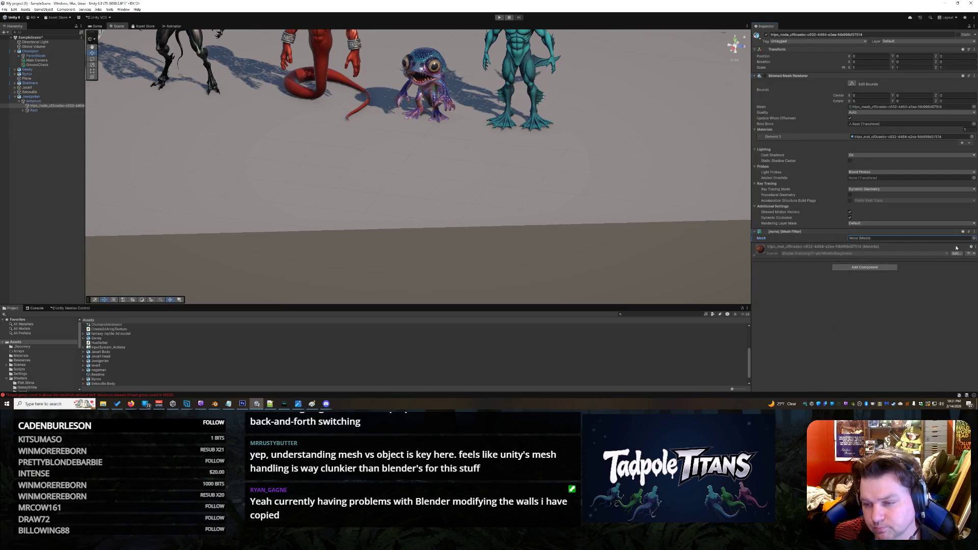
{"action": "left_click", "coordinate": [974, 238]}
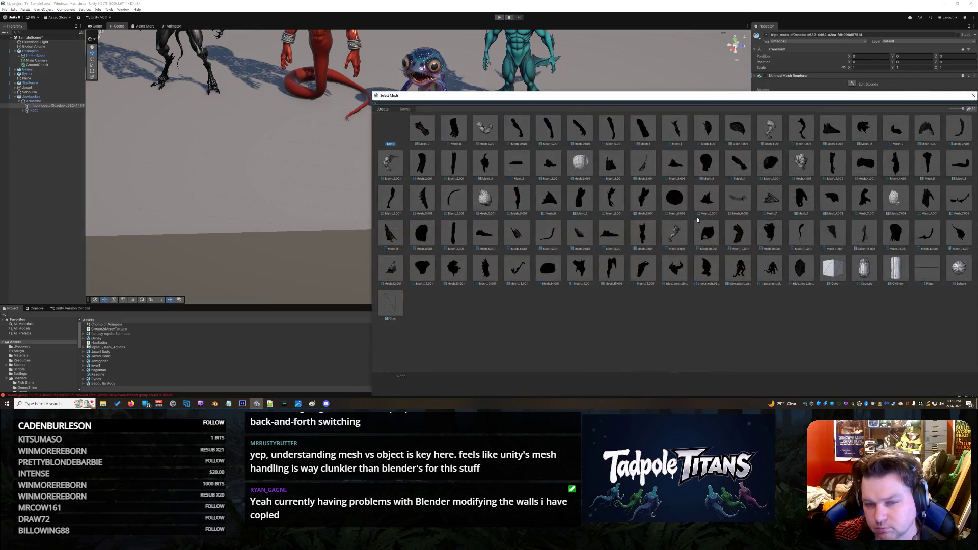
{"action": "double_click", "coordinate": [770, 269]}
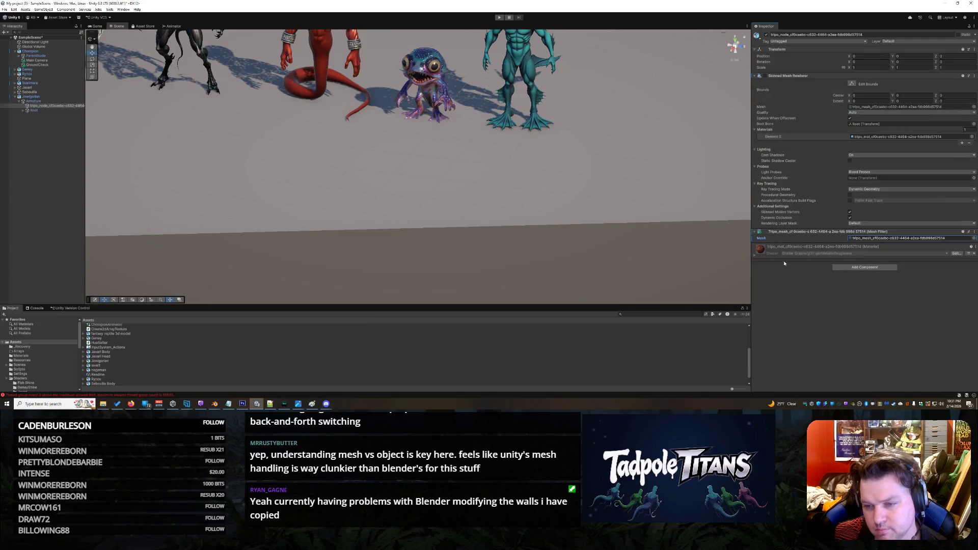
- Add a Mesh Renderer and assign the orange tripo_mat material to Element 0
{"action": "left_click", "coordinate": [847, 268]}
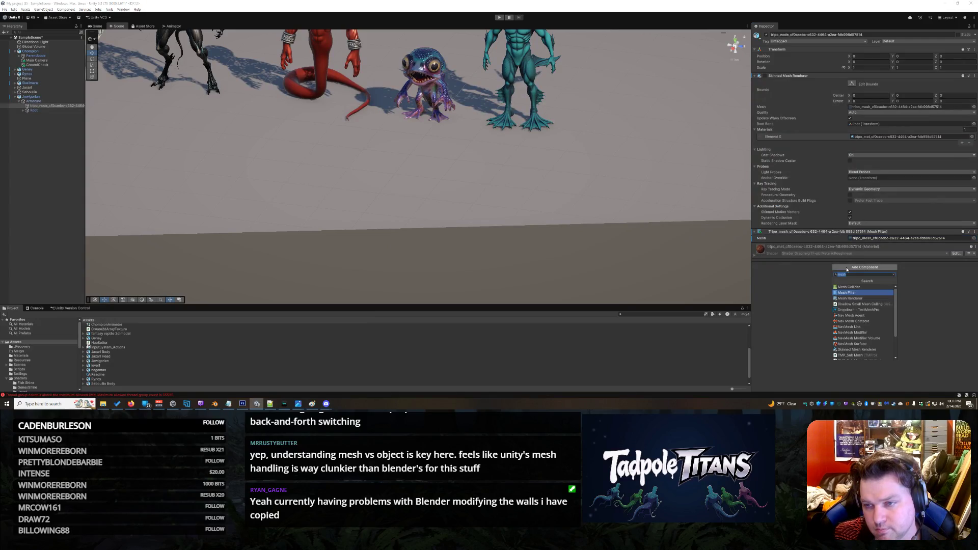
{"action": "left_click", "coordinate": [857, 298]}
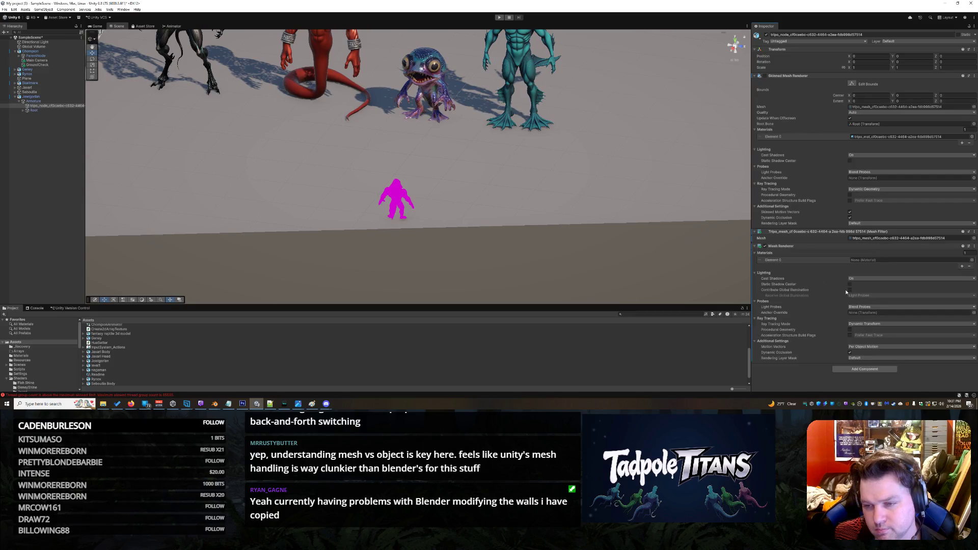
{"action": "left_click", "coordinate": [971, 259]}
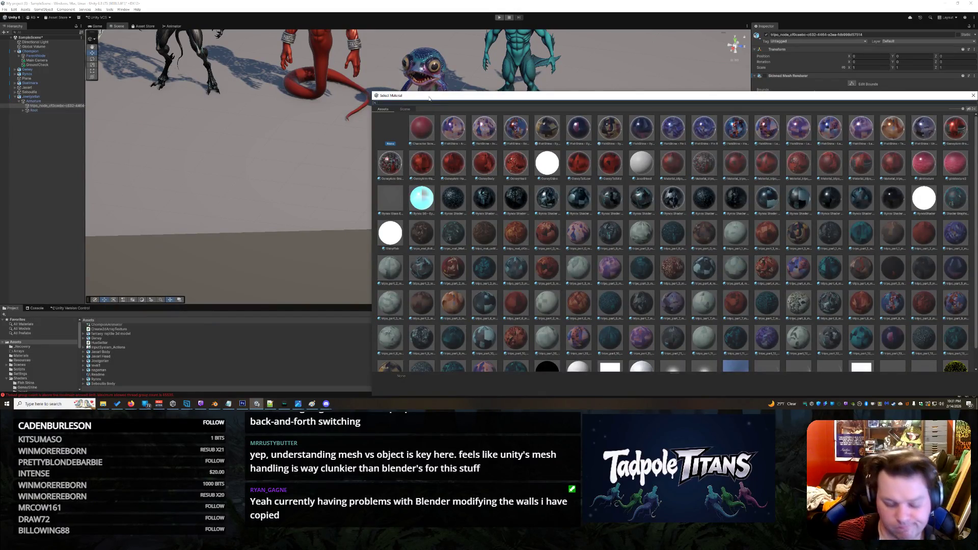
{"action": "key", "text": "BackSpace"}
{"action": "key", "text": "BackSpace"}
{"action": "key", "text": "BackSpace"}
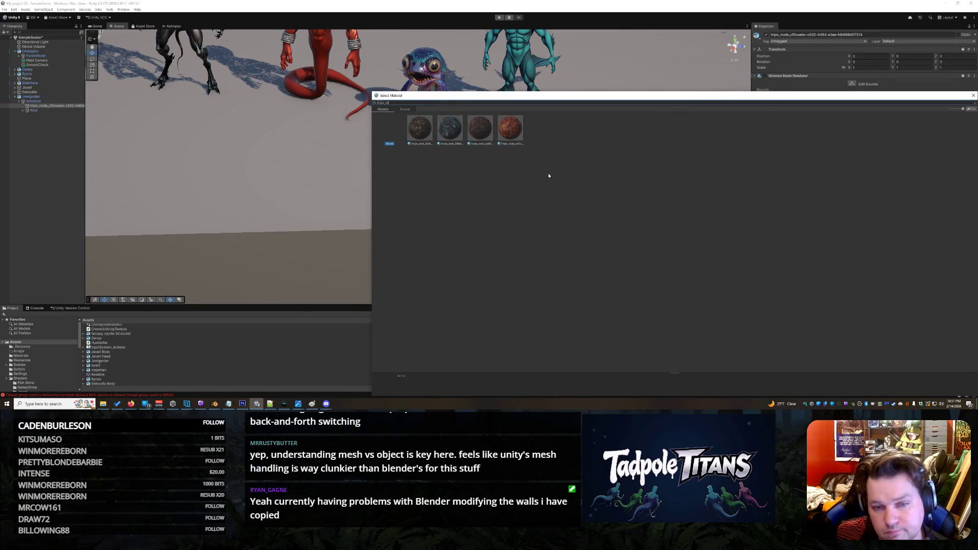
{"action": "double_click", "coordinate": [515, 137]}
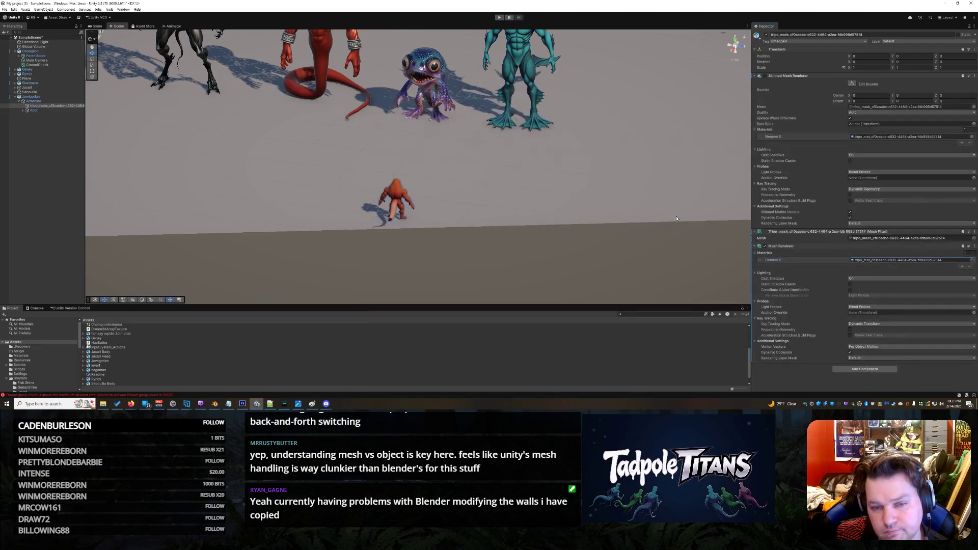
{"action": "left_click", "coordinate": [399, 201]}
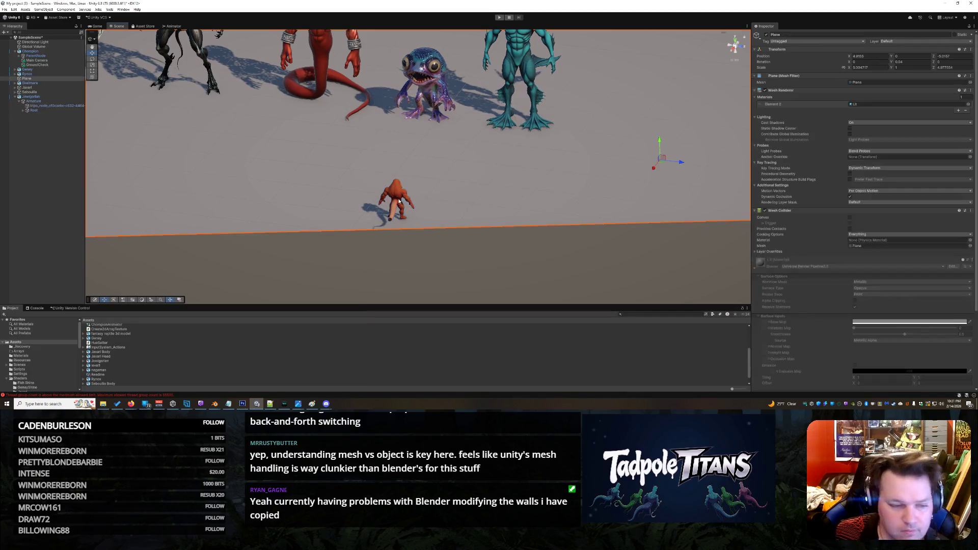
- Clear the console errors and move the orange ape up beside the blue creature
{"action": "left_click", "coordinate": [36, 308]}
{"action": "left_click", "coordinate": [10, 315]}
{"action": "left_click", "coordinate": [11, 308]}
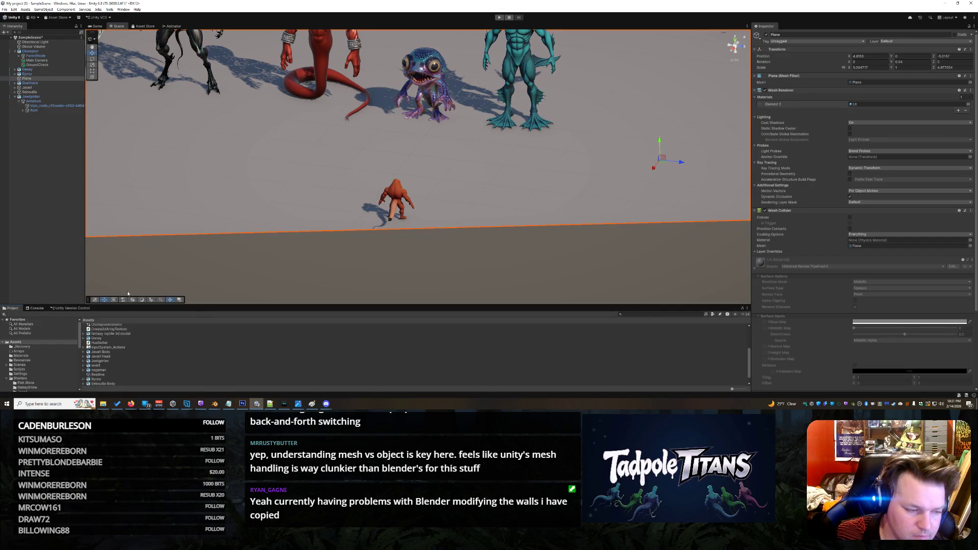
{"action": "left_click", "coordinate": [395, 200]}
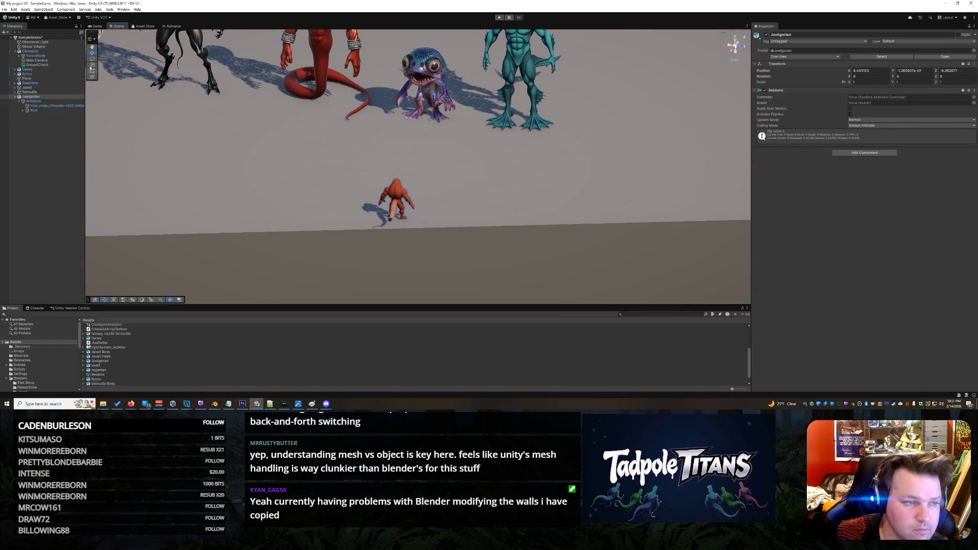
{"action": "left_click", "coordinate": [15, 97]}
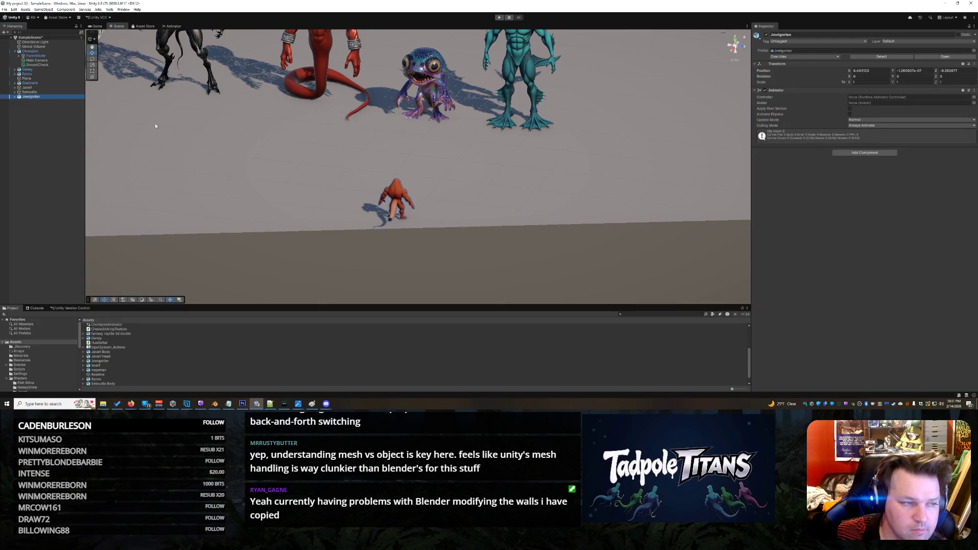
{"action": "left_click_drag", "start_coordinate": [455, 247], "coordinate": [408, 225]}
{"action": "mouse_move", "coordinate": [274, 222]}
{"action": "left_mouse_down"}
{"action": "mouse_move", "coordinate": [439, 130]}
{"action": "mouse_move", "coordinate": [532, 155]}
{"action": "mouse_move", "coordinate": [575, 181]}
{"action": "mouse_move", "coordinate": [450, 155]}
{"action": "mouse_move", "coordinate": [431, 190]}
{"action": "mouse_move", "coordinate": [500, 185]}
{"action": "mouse_move", "coordinate": [504, 198]}
{"action": "mouse_move", "coordinate": [489, 199]}
{"action": "left_mouse_up"}
- Rotate the ape and scale it up to about four times its size
{"action": "key", "text": "e"}
{"action": "scroll", "coordinate": [586, 197], "scroll_direction": "up", "scroll_amount": 3}
{"action": "scroll", "coordinate": [586, 197], "scroll_direction": "up", "scroll_amount": 2}
{"action": "left_click", "coordinate": [92, 53]}
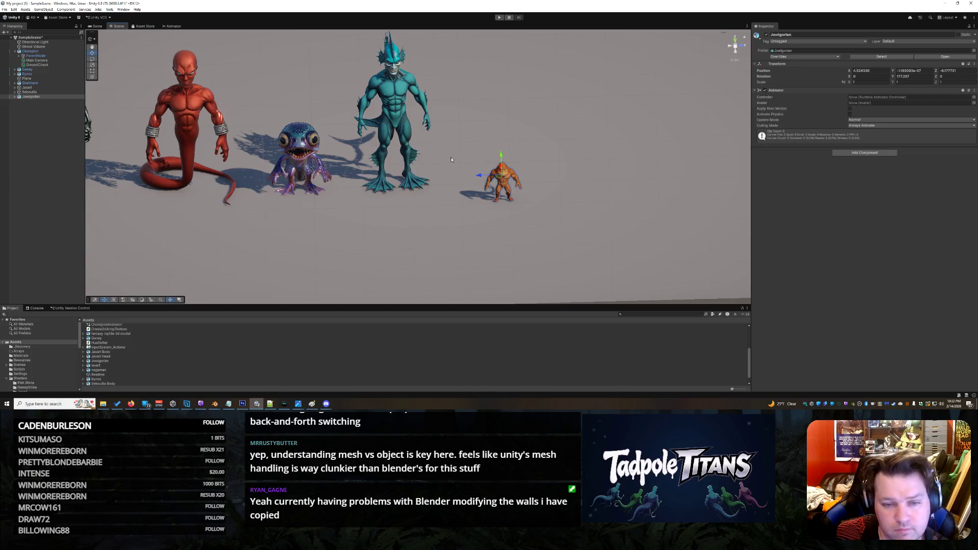
{"action": "mouse_move", "coordinate": [541, 179]}
{"action": "left_mouse_down"}
{"action": "mouse_move", "coordinate": [488, 205]}
{"action": "mouse_move", "coordinate": [459, 200]}
{"action": "mouse_move", "coordinate": [468, 190]}
{"action": "left_mouse_up"}
{"action": "left_click", "coordinate": [93, 65]}
{"action": "left_click_drag", "start_coordinate": [481, 195], "coordinate": [538, 157]}
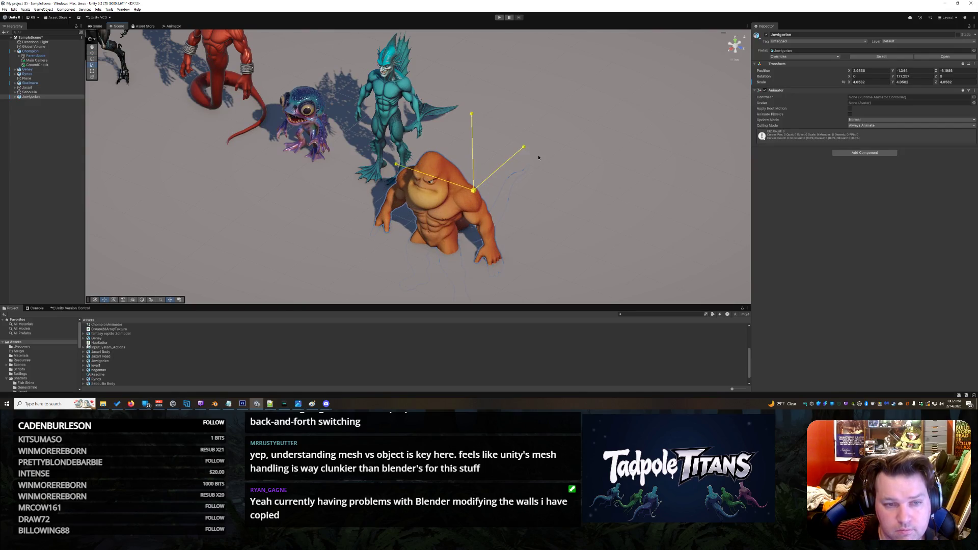
- Shift the ape along X into the lineup, settle it on the floor, and enlarge it slightly
{"action": "left_click", "coordinate": [93, 53]}
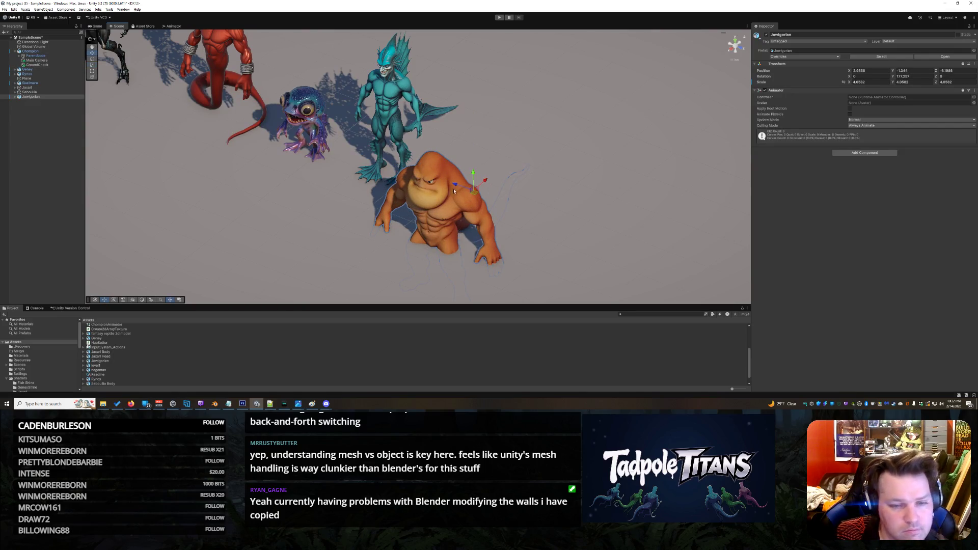
{"action": "mouse_move", "coordinate": [486, 182]}
{"action": "left_mouse_down"}
{"action": "mouse_move", "coordinate": [545, 149]}
{"action": "mouse_move", "coordinate": [509, 144]}
{"action": "mouse_move", "coordinate": [524, 145]}
{"action": "mouse_move", "coordinate": [571, 104]}
{"action": "left_mouse_up"}
{"action": "mouse_move", "coordinate": [509, 163]}
{"action": "left_mouse_down"}
{"action": "mouse_move", "coordinate": [401, 213]}
{"action": "mouse_move", "coordinate": [545, 137]}
{"action": "left_mouse_up"}
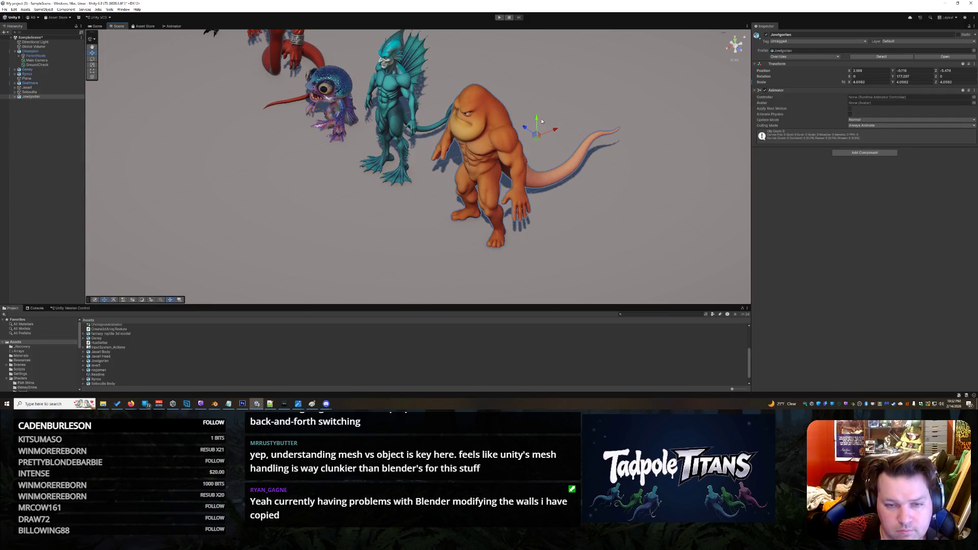
{"action": "left_click", "coordinate": [542, 120]}
{"action": "left_click", "coordinate": [498, 150]}
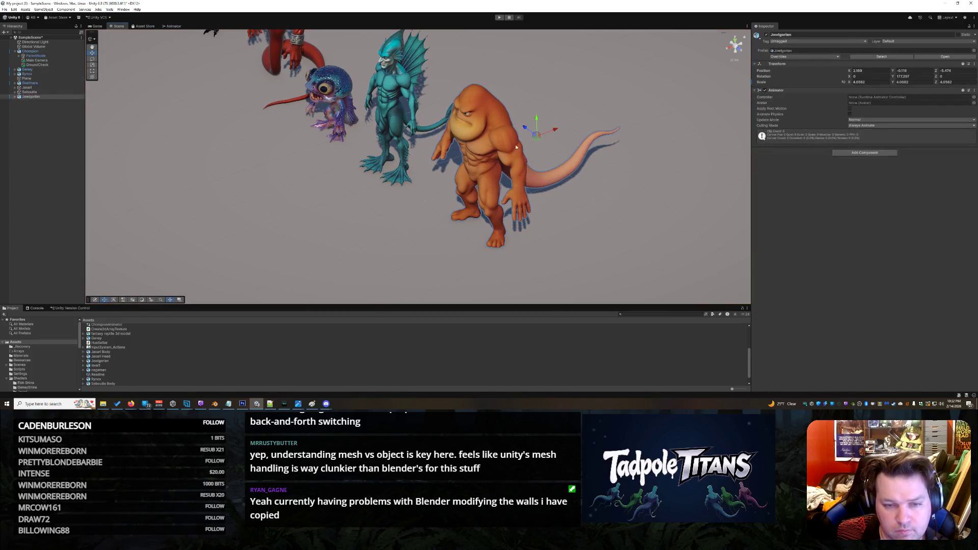
{"action": "left_click_drag", "start_coordinate": [536, 118], "coordinate": [536, 111]}
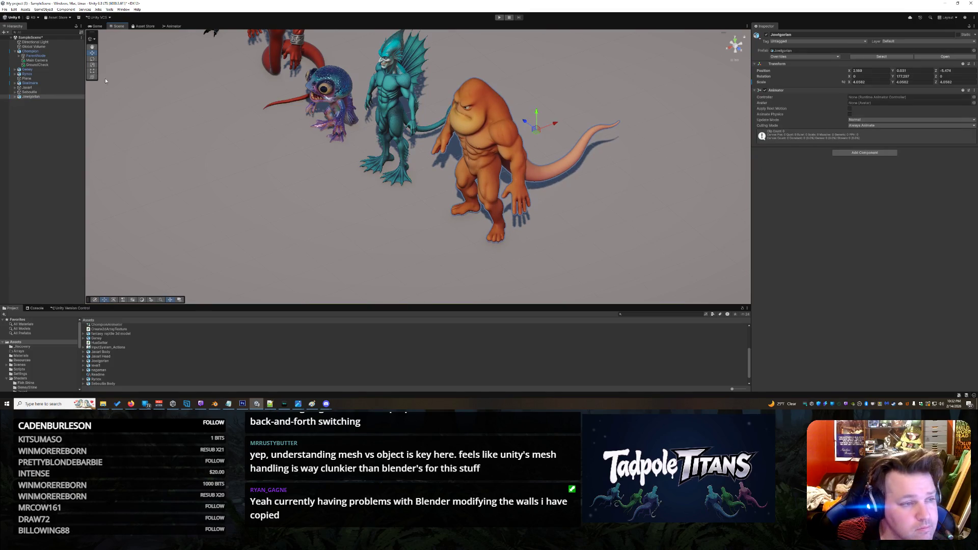
{"action": "left_click", "coordinate": [93, 64]}
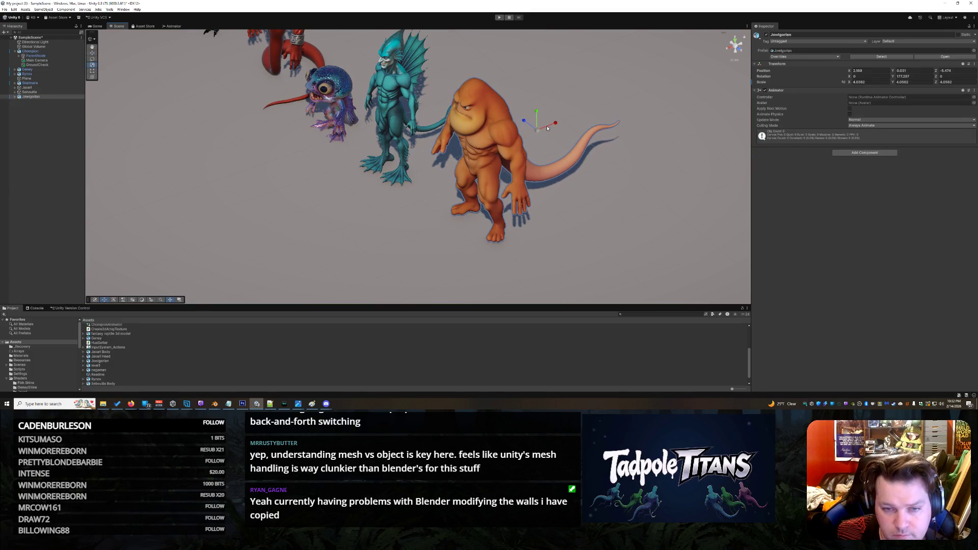
{"action": "left_click_drag", "start_coordinate": [540, 131], "coordinate": [541, 131]}
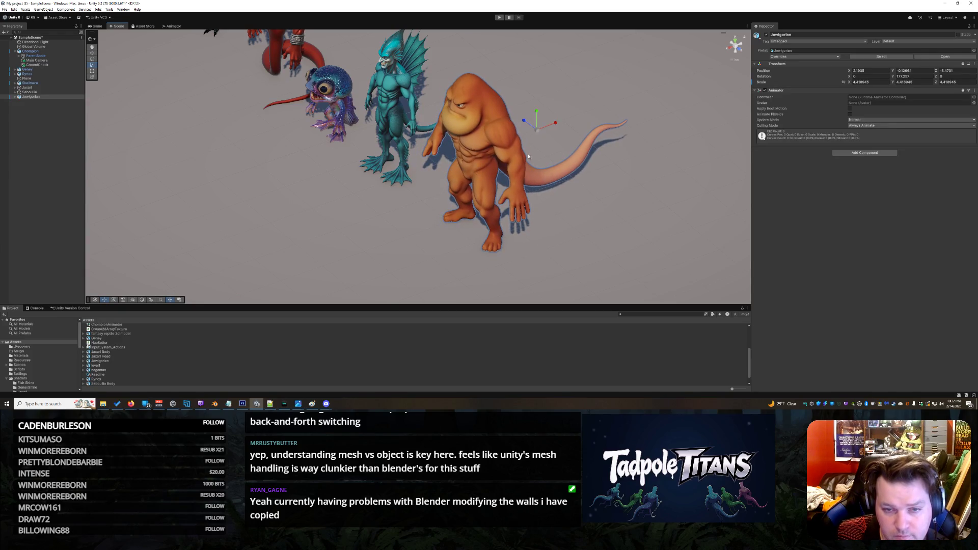
- Reframe the Scene view at a low front angle around the reselected ape
{"action": "left_click_drag", "start_coordinate": [357, 203], "coordinate": [421, 194]}
{"action": "scroll", "coordinate": [421, 194], "scroll_direction": "down", "scroll_amount": 4}
{"action": "scroll", "coordinate": [560, 196], "scroll_direction": "up", "scroll_amount": 3}
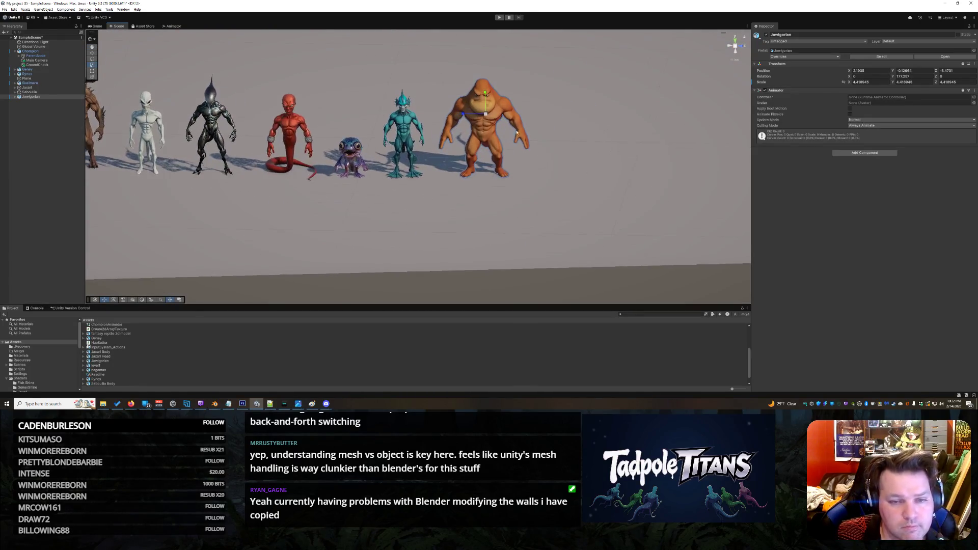
{"action": "left_click", "coordinate": [581, 174]}
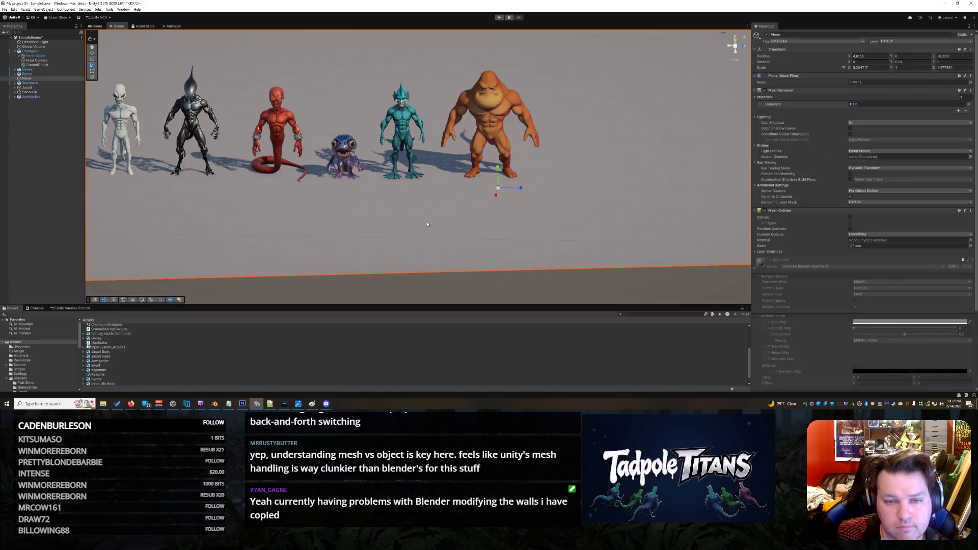
{"action": "right_click", "coordinate": [414, 221]}
{"action": "left_click", "coordinate": [344, 213]}
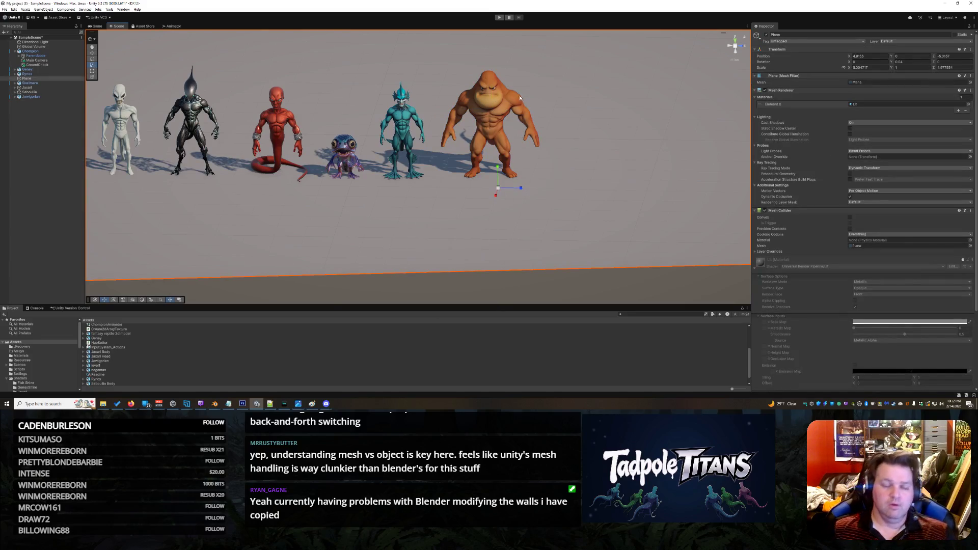
{"action": "left_click", "coordinate": [488, 100]}
{"action": "scroll", "coordinate": [656, 168], "scroll_direction": "up", "scroll_amount": 3}
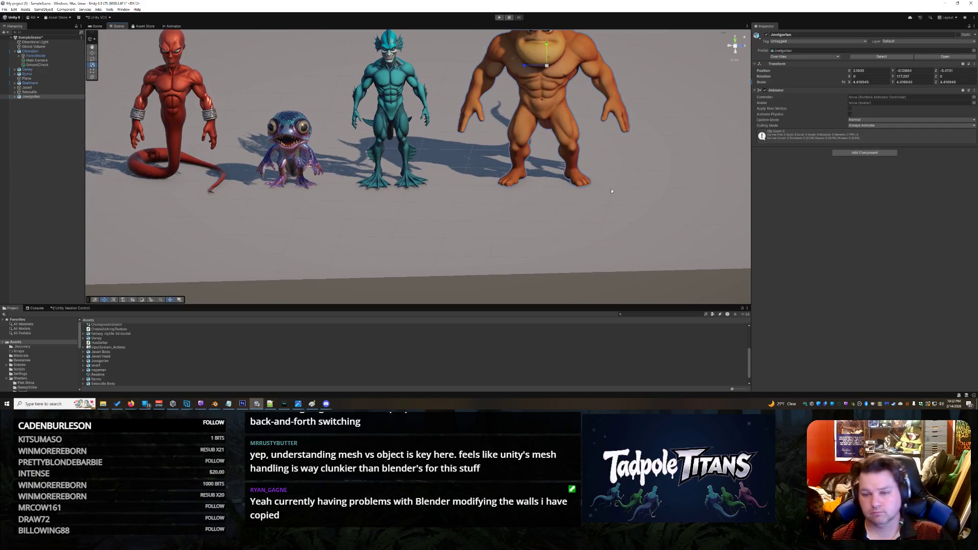
{"action": "left_click_drag", "start_coordinate": [618, 183], "coordinate": [599, 187]}
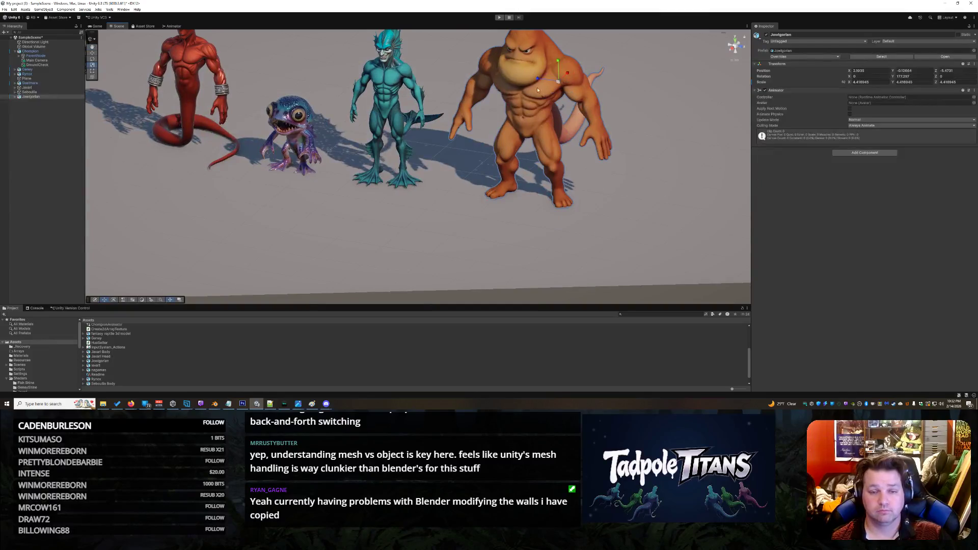
- Select the ape's mesh child, then zoom out and orbit until the whole lineup shows
{"action": "left_click", "coordinate": [538, 91]}
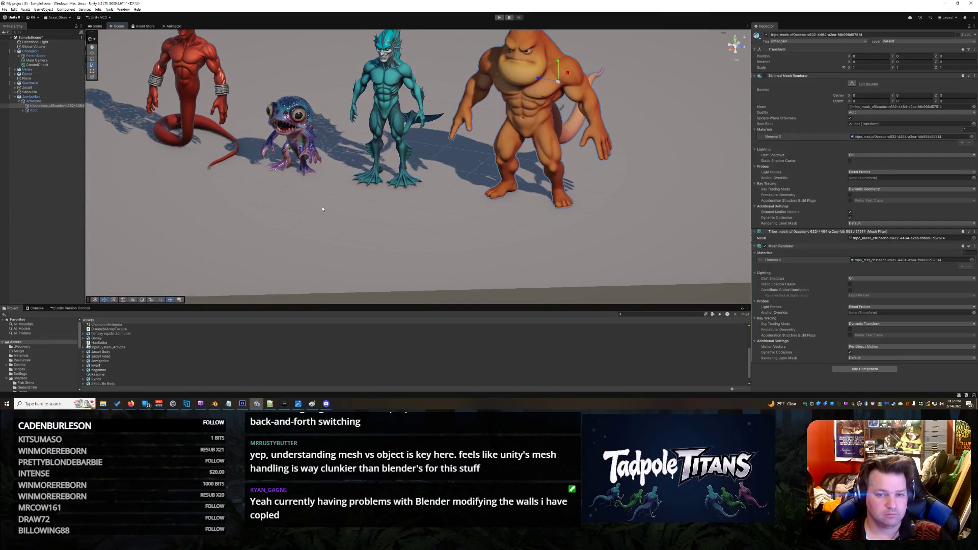
{"action": "scroll", "coordinate": [625, 216], "scroll_direction": "down", "scroll_amount": 3}
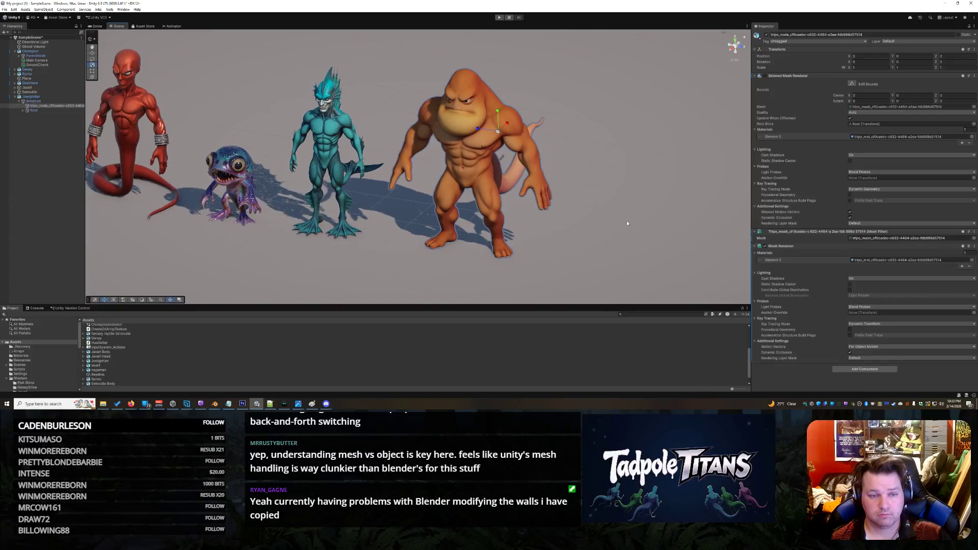
{"action": "scroll", "coordinate": [627, 219], "scroll_direction": "down", "scroll_amount": 2}
{"action": "mouse_move", "coordinate": [627, 220]}
{"action": "left_mouse_down"}
{"action": "mouse_move", "coordinate": [656, 220]}
{"action": "mouse_move", "coordinate": [535, 237]}
{"action": "mouse_move", "coordinate": [636, 229]}
{"action": "left_mouse_up"}
{"action": "scroll", "coordinate": [637, 228], "scroll_direction": "down", "scroll_amount": 10}
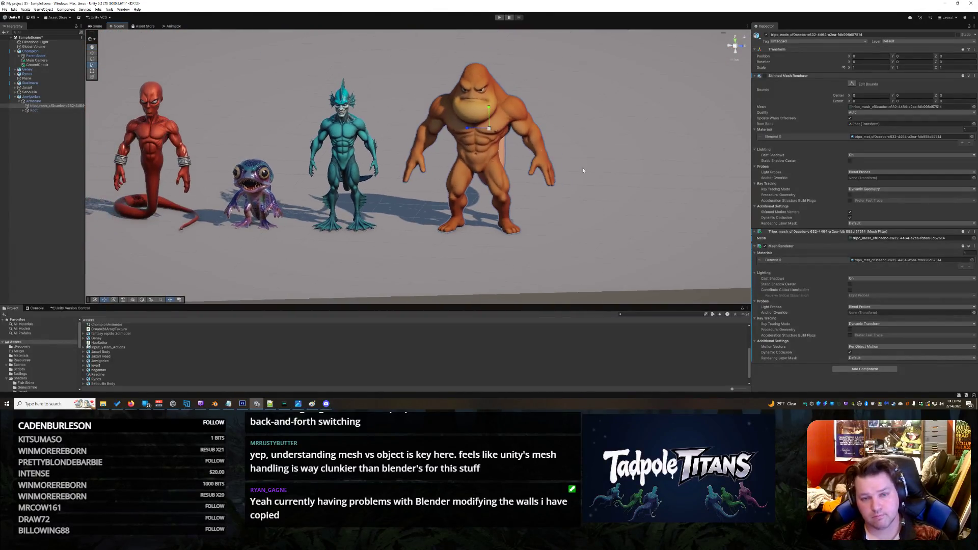
{"action": "scroll", "coordinate": [355, 248], "scroll_direction": "down", "scroll_amount": 5}
{"action": "right_click", "coordinate": [350, 196]}
{"action": "key", "text": "Escape"}
{"action": "left_click", "coordinate": [311, 188]}
{"action": "left_click_drag", "start_coordinate": [311, 185], "coordinate": [380, 225]}
{"action": "scroll", "coordinate": [379, 225], "scroll_direction": "up", "scroll_amount": 3}
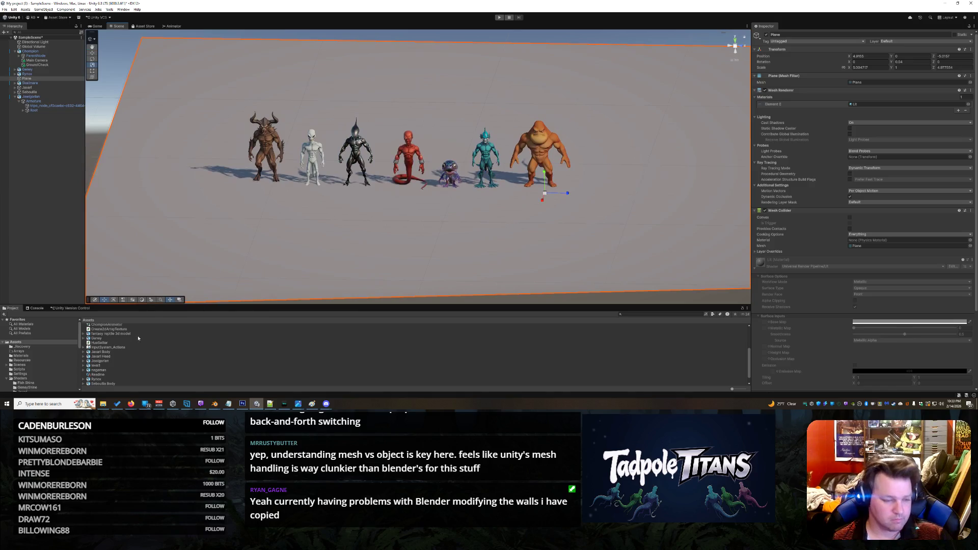
- Place the nagaman model beside the ape, turn it about 84°, and enlarge it to match
{"action": "left_click", "coordinate": [7, 380]}
{"action": "mouse_move", "coordinate": [99, 370]}
{"action": "left_mouse_down"}
{"action": "mouse_move", "coordinate": [648, 195]}
{"action": "mouse_move", "coordinate": [601, 192]}
{"action": "left_mouse_up"}
{"action": "key", "text": "e"}
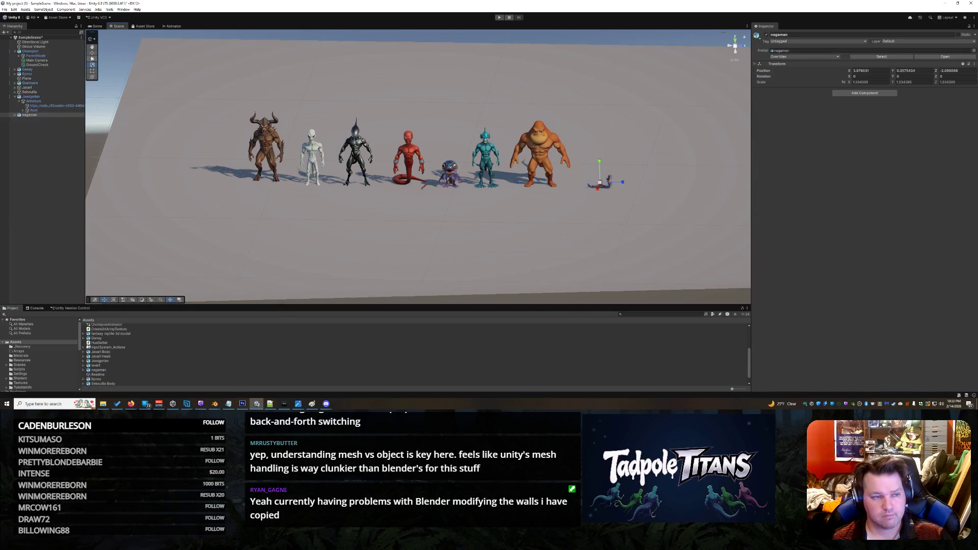
{"action": "mouse_move", "coordinate": [612, 193]}
{"action": "left_mouse_down"}
{"action": "mouse_move", "coordinate": [571, 196]}
{"action": "mouse_move", "coordinate": [599, 197]}
{"action": "left_mouse_up"}
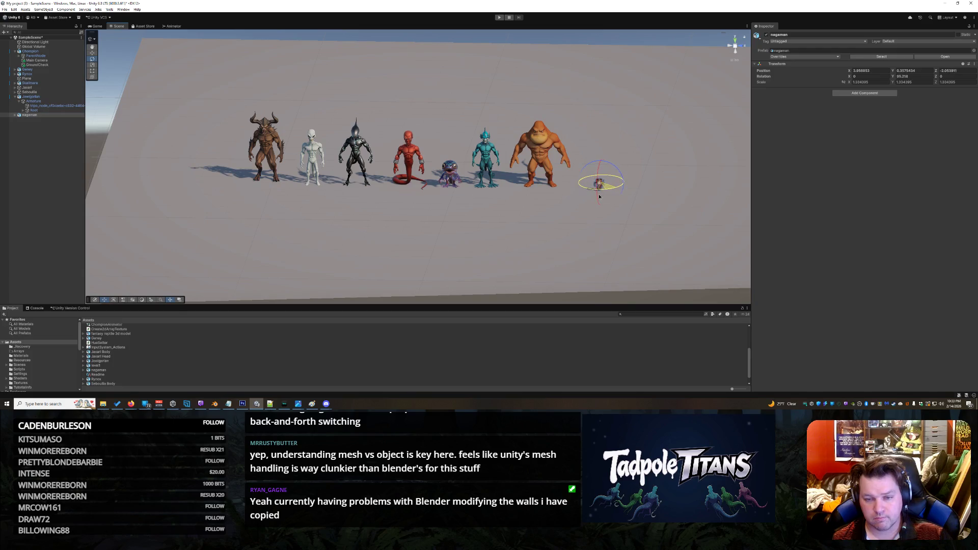
{"action": "left_click", "coordinate": [92, 64]}
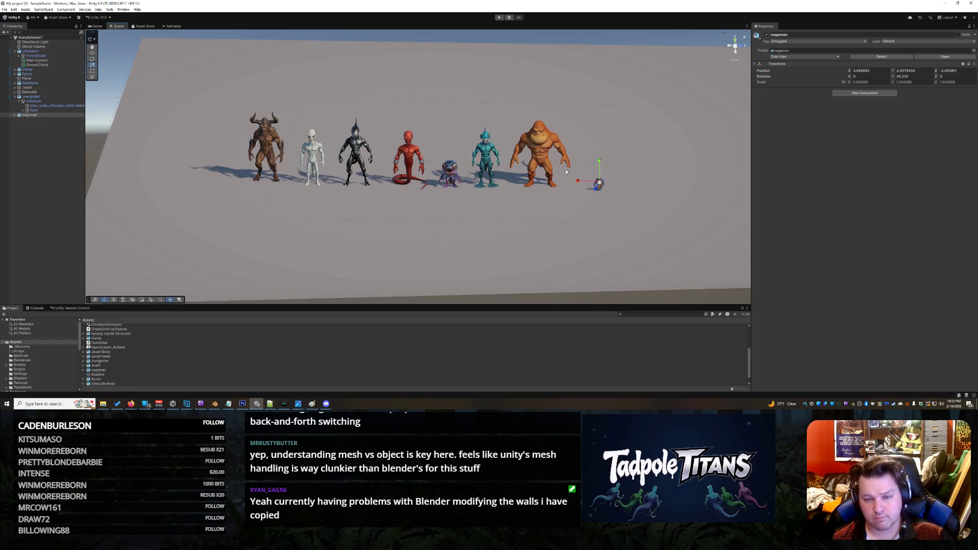
{"action": "mouse_move", "coordinate": [601, 182]}
{"action": "left_mouse_down"}
{"action": "mouse_move", "coordinate": [677, 148]}
{"action": "mouse_move", "coordinate": [701, 123]}
{"action": "mouse_move", "coordinate": [677, 129]}
{"action": "left_mouse_up"}
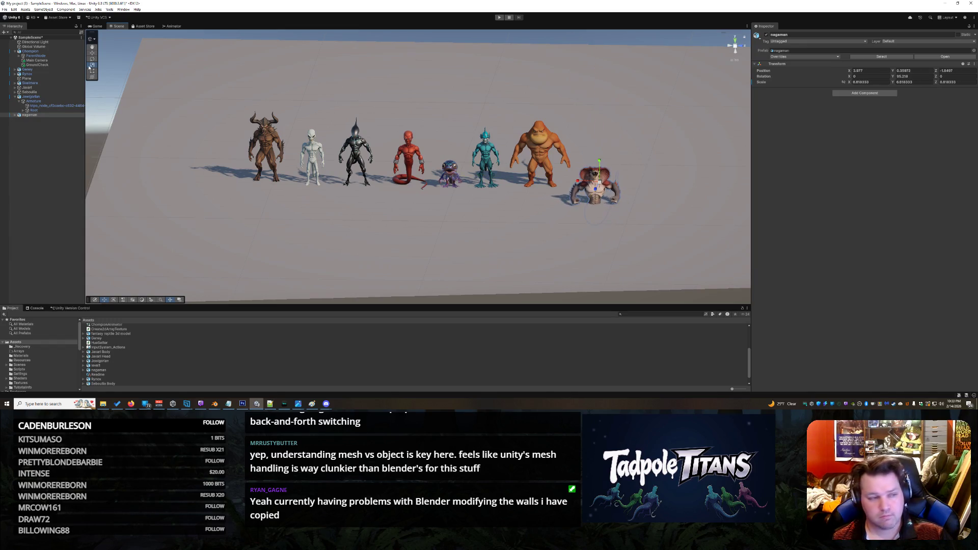
{"action": "mouse_move", "coordinate": [596, 161]}
{"action": "left_mouse_down"}
{"action": "mouse_move", "coordinate": [603, 142]}
{"action": "mouse_move", "coordinate": [605, 157]}
{"action": "mouse_move", "coordinate": [615, 146]}
{"action": "mouse_move", "coordinate": [604, 166]}
{"action": "mouse_move", "coordinate": [610, 162]}
{"action": "left_mouse_up"}
{"action": "left_click", "coordinate": [600, 181]}
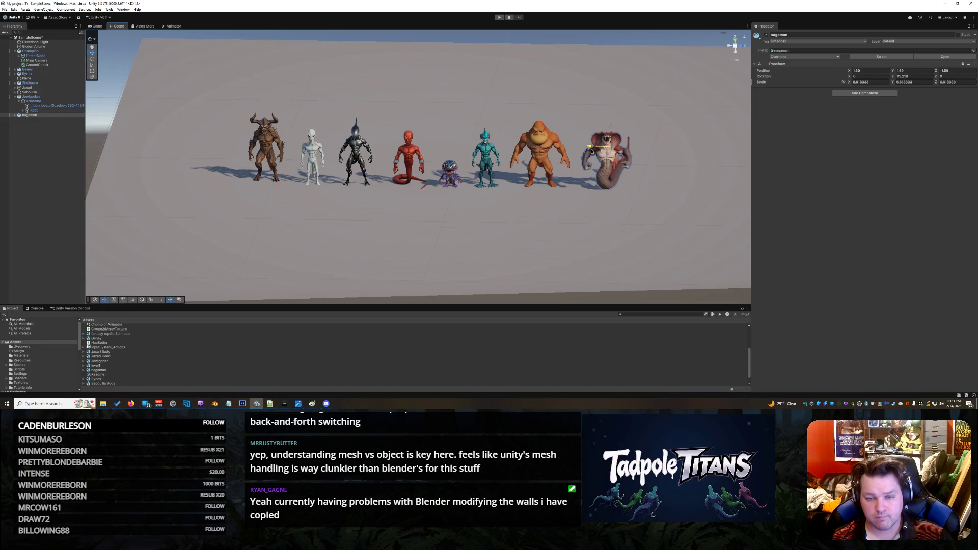
{"action": "left_click", "coordinate": [534, 227]}
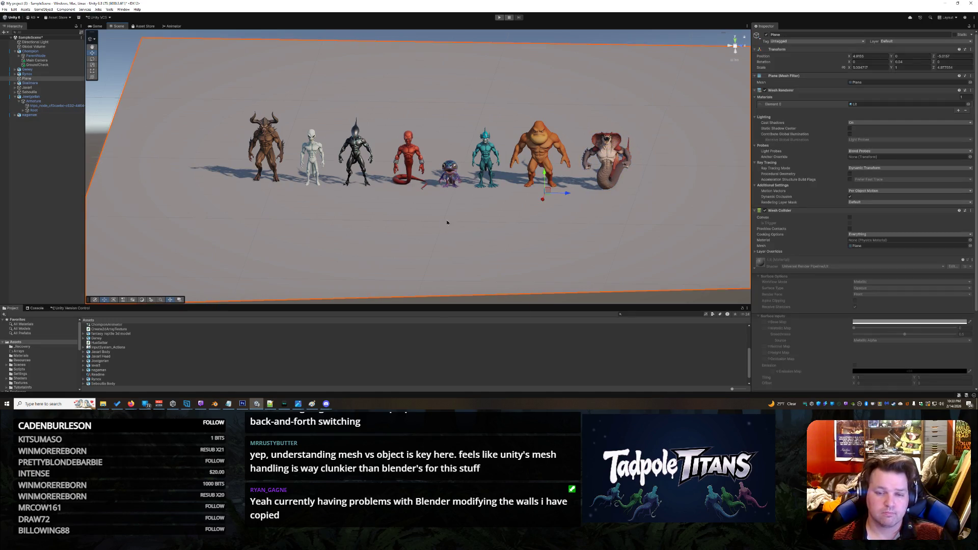
- Orbit and zoom into a close, low-angle view of the eight creatures, then deselect the plane
{"action": "mouse_move", "coordinate": [460, 213]}
{"action": "left_mouse_down"}
{"action": "mouse_move", "coordinate": [593, 209]}
{"action": "mouse_move", "coordinate": [651, 219]}
{"action": "mouse_move", "coordinate": [627, 234]}
{"action": "mouse_move", "coordinate": [611, 230]}
{"action": "left_mouse_up"}
{"action": "scroll", "coordinate": [619, 232], "scroll_direction": "up", "scroll_amount": 2}
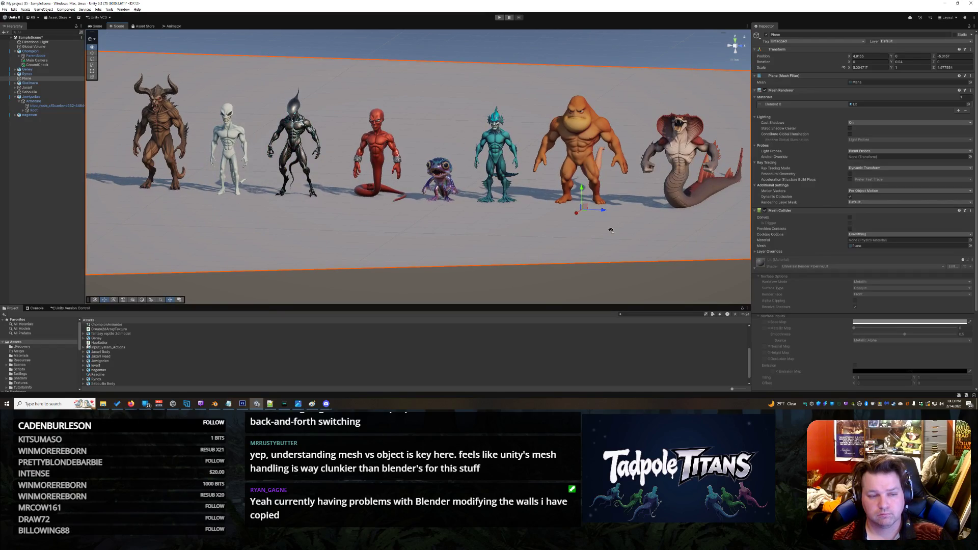
{"action": "left_click_drag", "start_coordinate": [610, 229], "coordinate": [612, 230]}
{"action": "scroll", "coordinate": [612, 232], "scroll_direction": "up", "scroll_amount": 1}
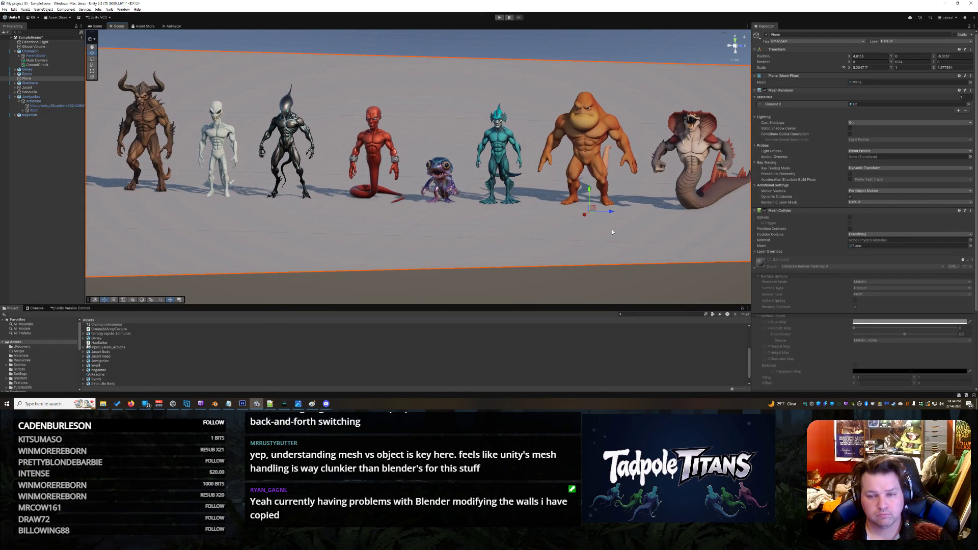
{"action": "mouse_move", "coordinate": [607, 234]}
{"action": "left_mouse_down"}
{"action": "mouse_move", "coordinate": [591, 235]}
{"action": "mouse_move", "coordinate": [652, 216]}
{"action": "mouse_move", "coordinate": [440, 218]}
{"action": "mouse_move", "coordinate": [485, 234]}
{"action": "mouse_move", "coordinate": [697, 213]}
{"action": "mouse_move", "coordinate": [614, 210]}
{"action": "mouse_move", "coordinate": [630, 217]}
{"action": "mouse_move", "coordinate": [580, 231]}
{"action": "mouse_move", "coordinate": [589, 275]}
{"action": "mouse_move", "coordinate": [600, 270]}
{"action": "left_mouse_up"}
{"action": "left_click", "coordinate": [590, 235]}
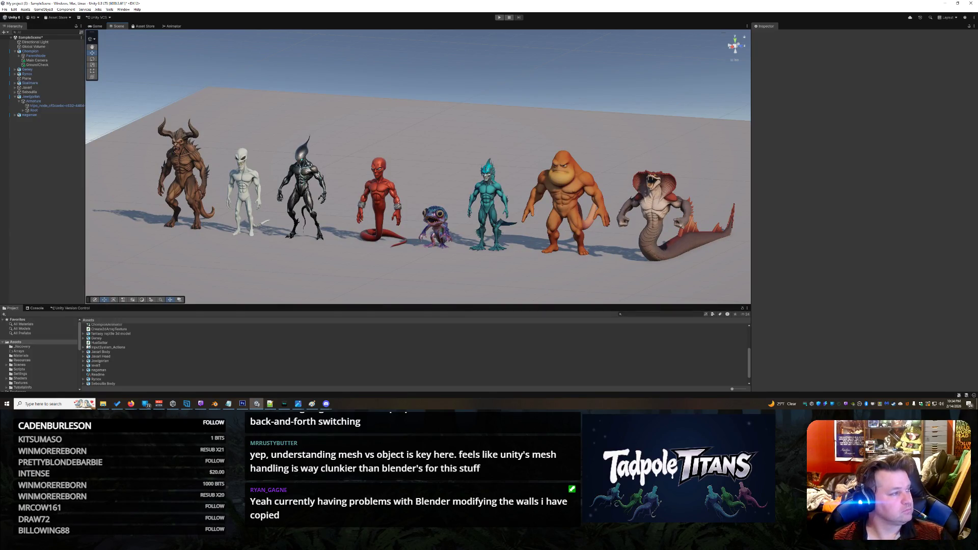
{"action": "left_click", "coordinate": [131, 404]}
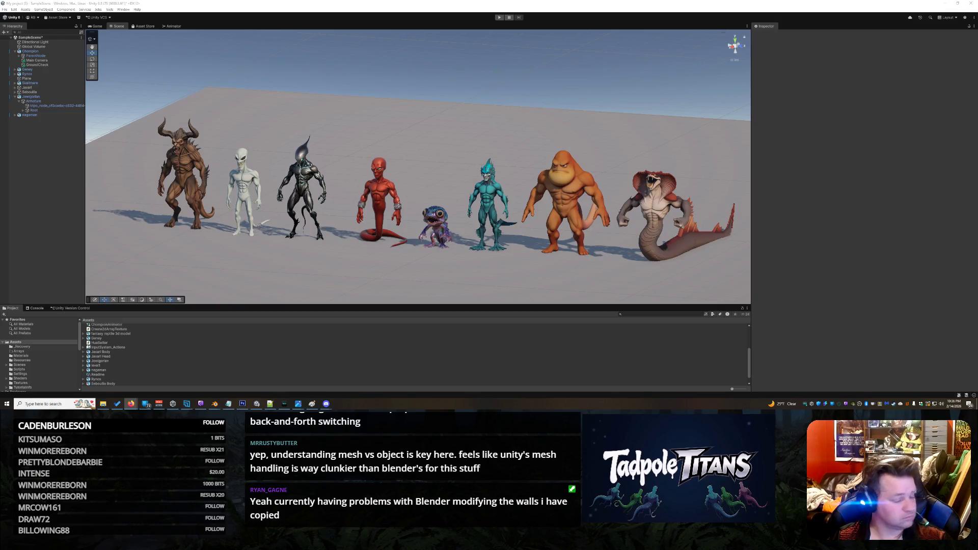
{"action": "left_click", "coordinate": [55, 404]}
{"action": "left_click", "coordinate": [256, 219]}
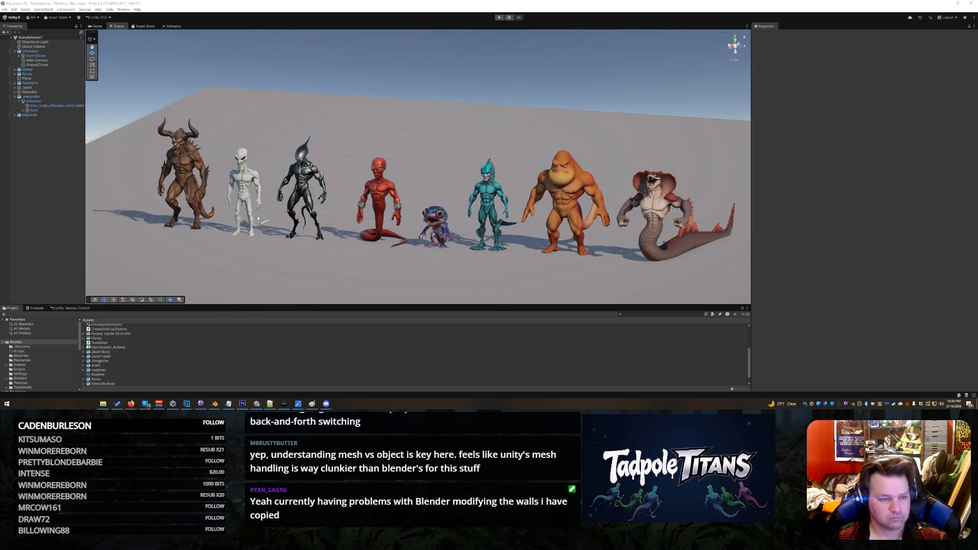
{"action": "left_click", "coordinate": [624, 30]}
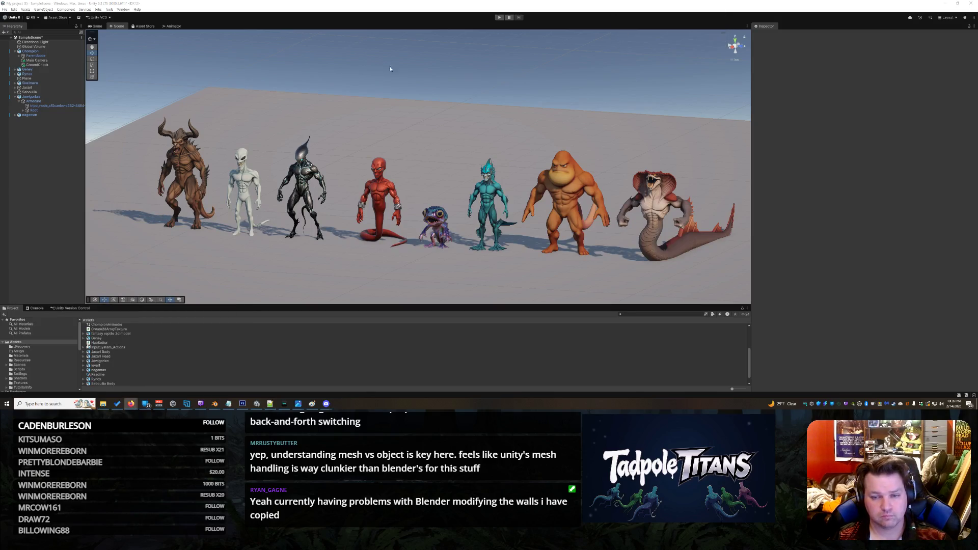
- Snip the Scene view's creature lineup and minimize the Snipping Tool window
{"action": "left_click_drag", "start_coordinate": [125, 94], "coordinate": [395, 218]}
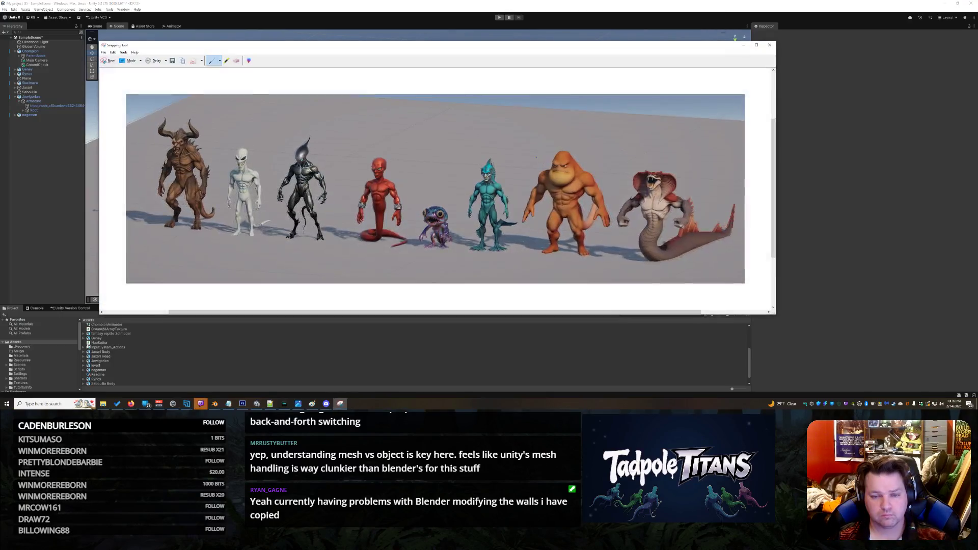
{"action": "left_click", "coordinate": [743, 45]}
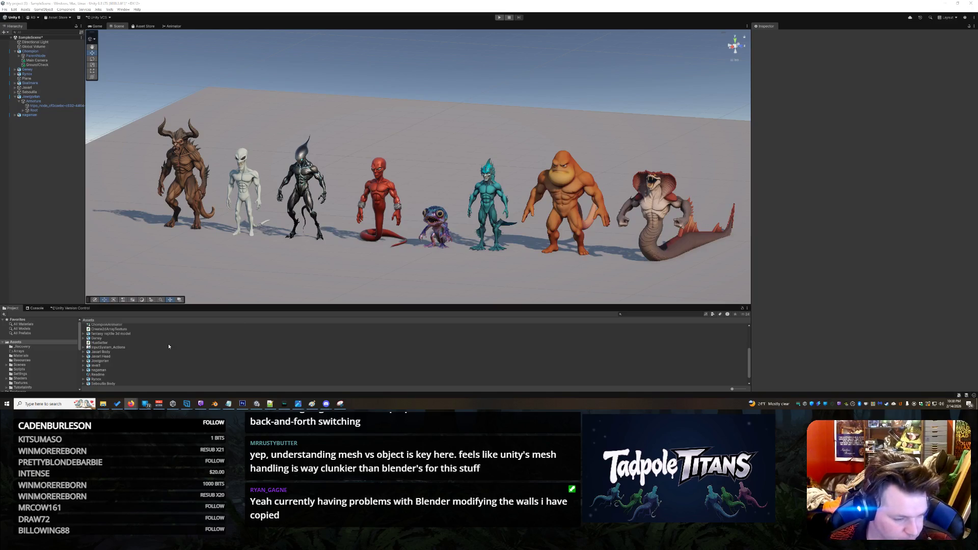
- Select the ape's tripo_node mesh object and remove its Skinned Mesh Renderer component
{"action": "scroll", "coordinate": [171, 348], "scroll_direction": "up", "scroll_amount": 3}
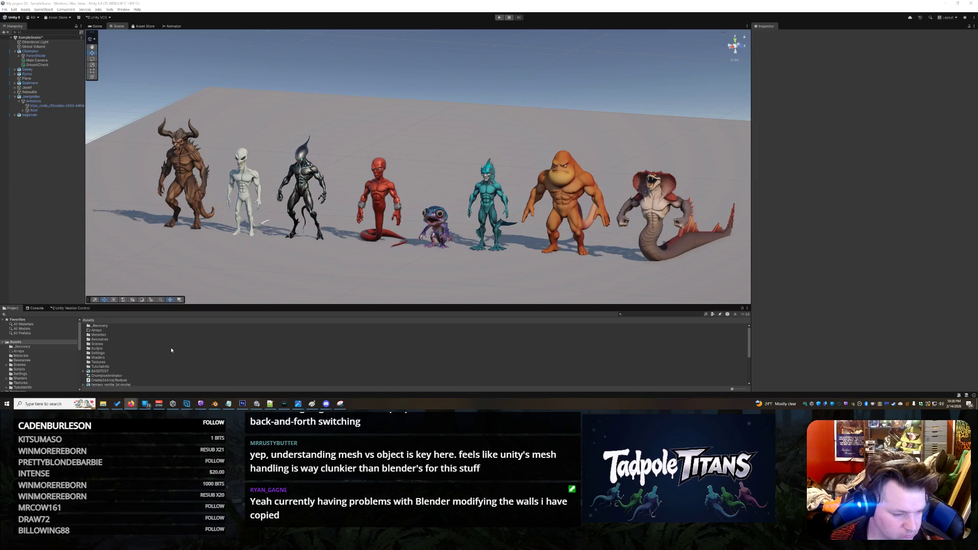
{"action": "scroll", "coordinate": [170, 347], "scroll_direction": "down", "scroll_amount": 5}
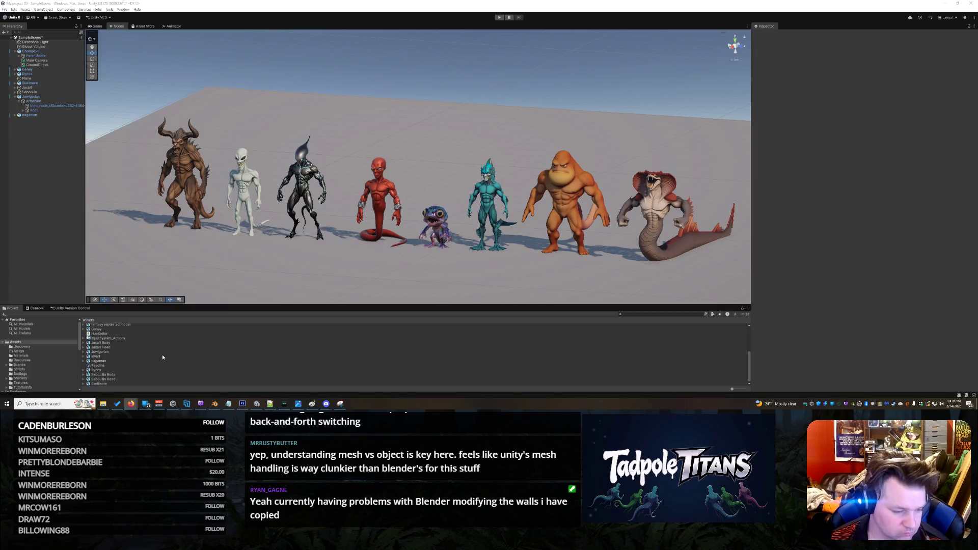
{"action": "left_click", "coordinate": [554, 229]}
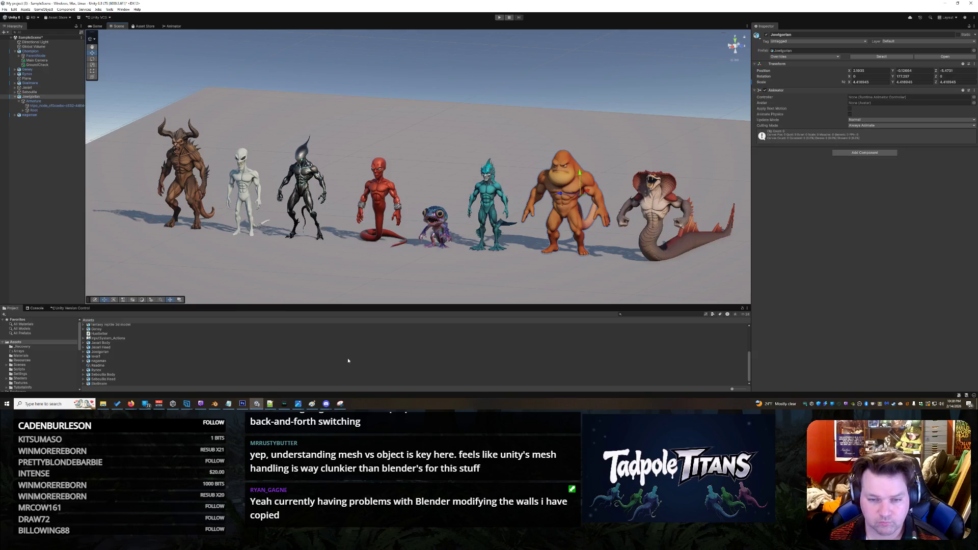
{"action": "left_click", "coordinate": [45, 106]}
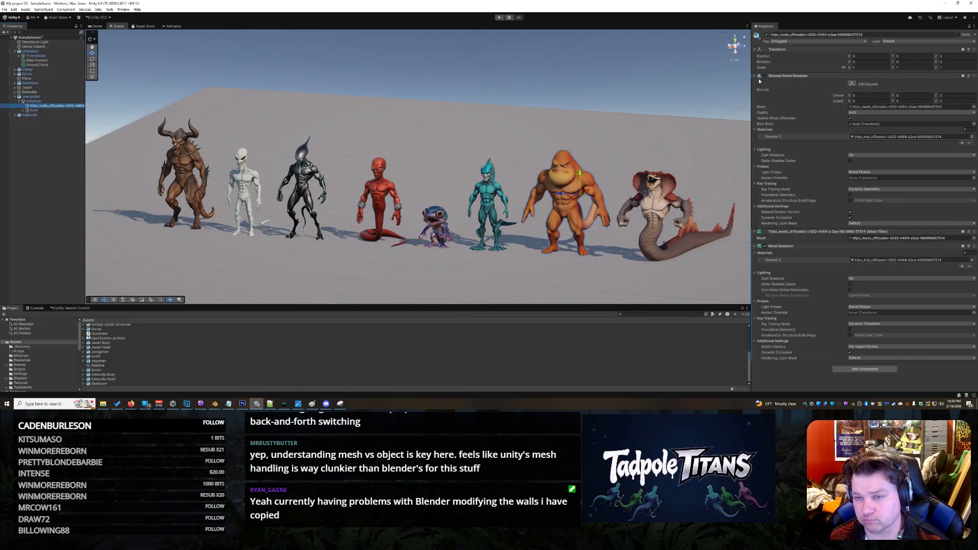
{"action": "left_click", "coordinate": [769, 76]}
{"action": "right_click", "coordinate": [780, 76]}
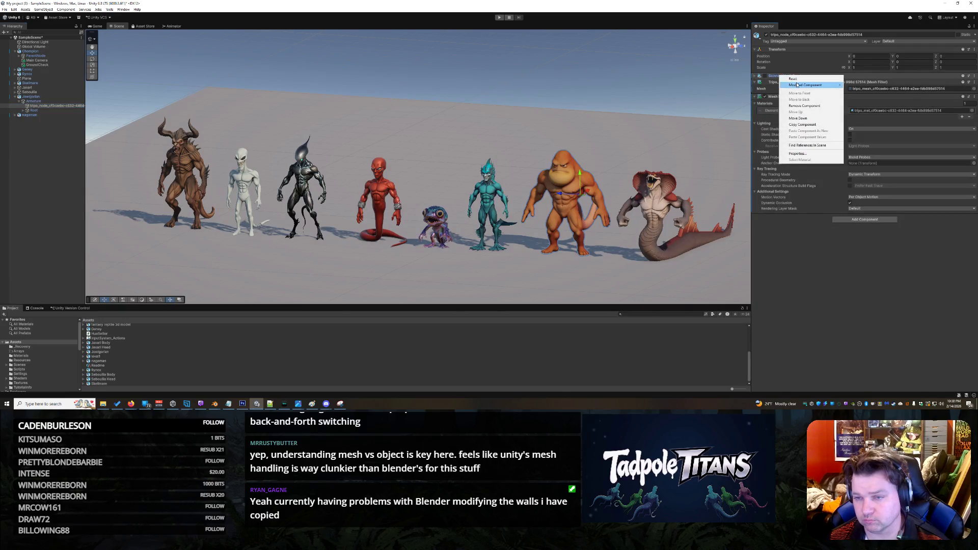
{"action": "left_click", "coordinate": [804, 105]}
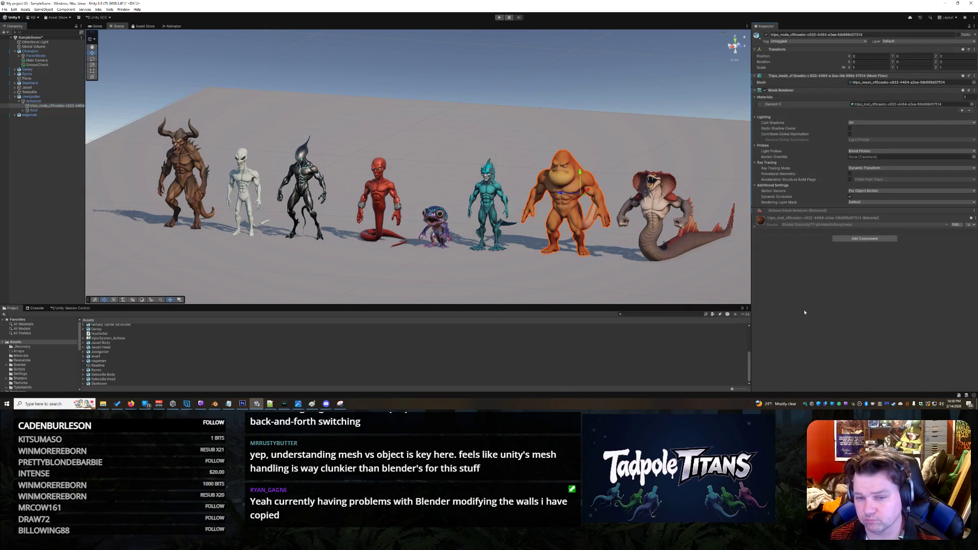
{"action": "left_click", "coordinate": [568, 277]}
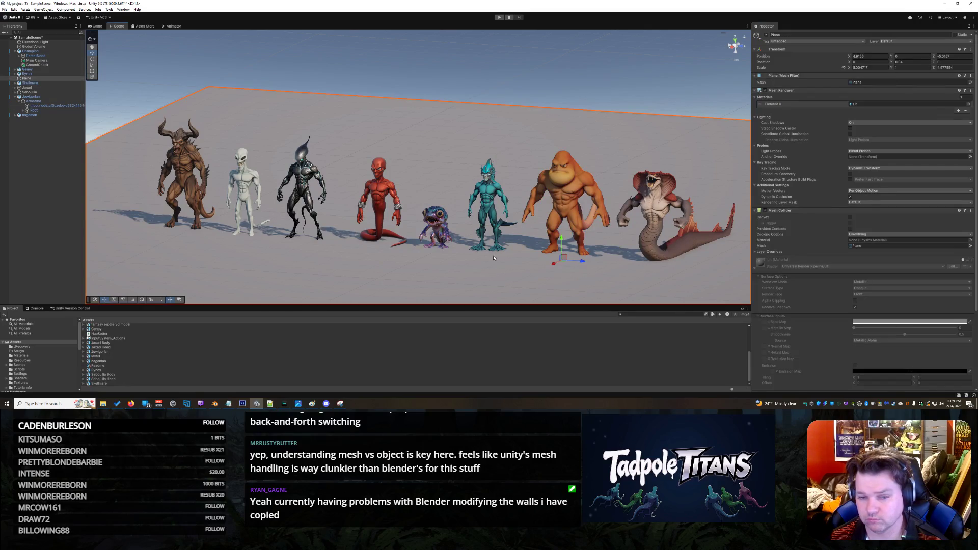
- Open Shaders > Jaxari in the Project panel and select the JaxariHead shader graph
{"action": "left_click", "coordinate": [192, 338]}
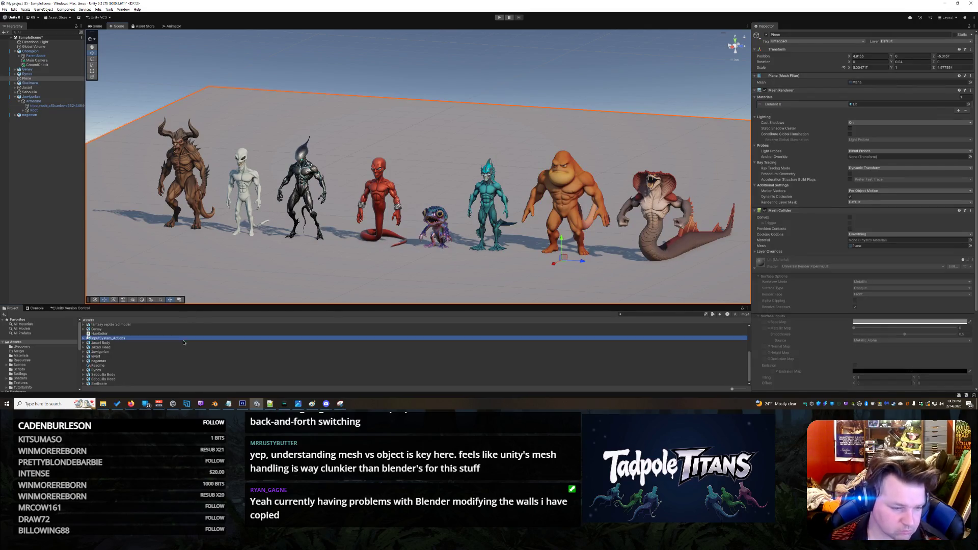
{"action": "scroll", "coordinate": [191, 344], "scroll_direction": "up", "scroll_amount": 5}
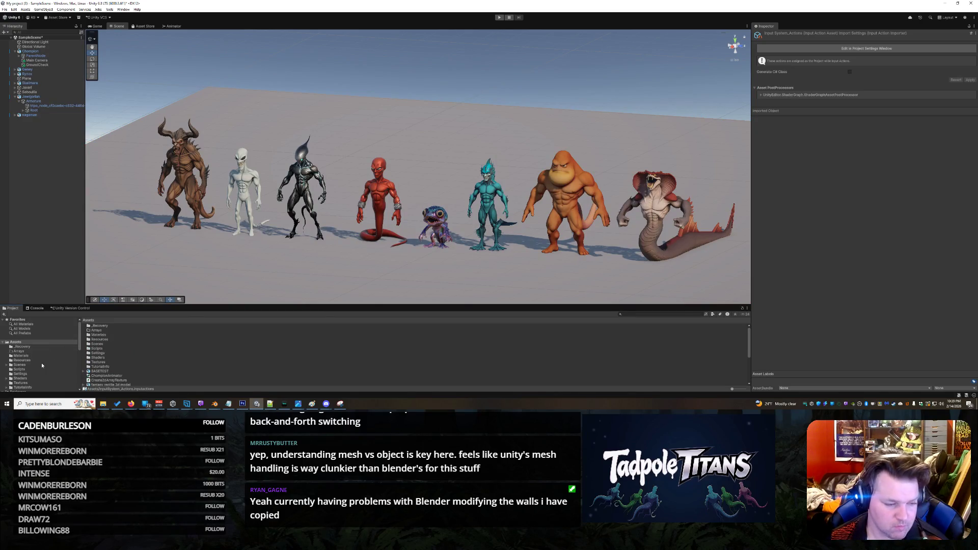
{"action": "left_click", "coordinate": [20, 378]}
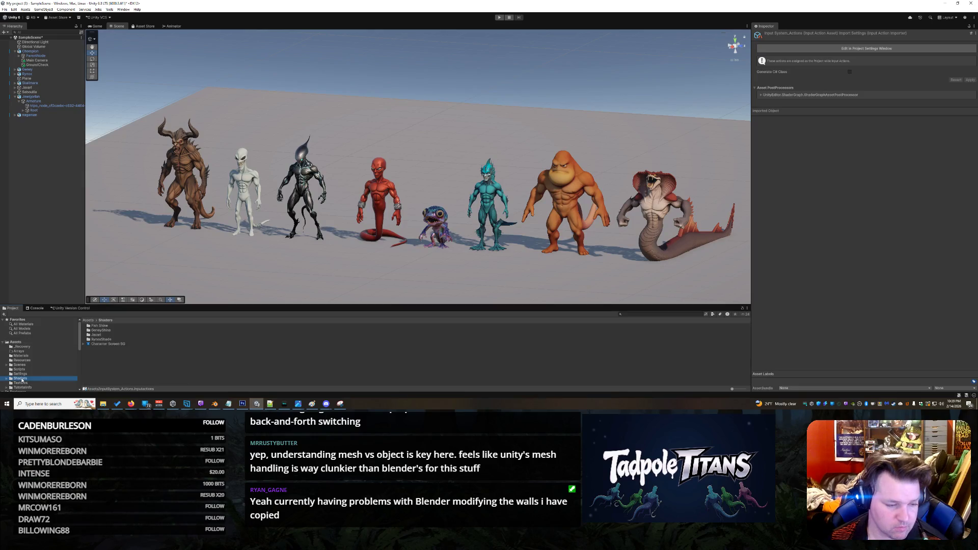
{"action": "double_click", "coordinate": [96, 335]}
{"action": "left_click", "coordinate": [102, 326]}
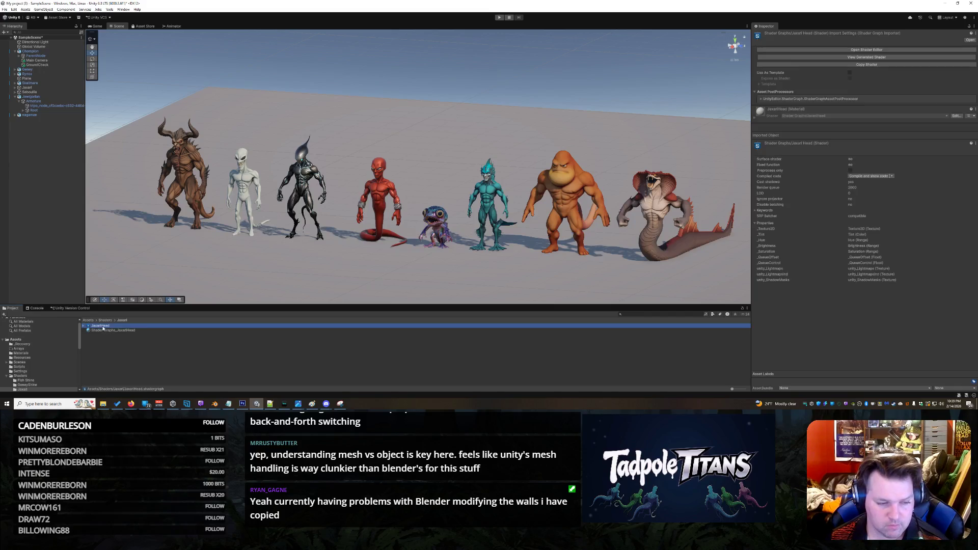
- Duplicate the JaxariHead shader graph as JaxariHead 1
{"action": "right_click", "coordinate": [107, 326]}
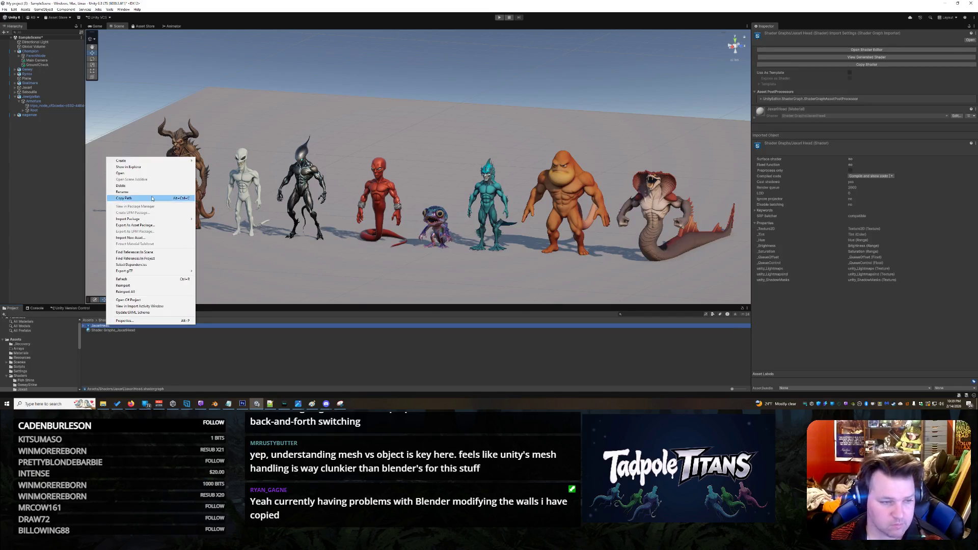
{"action": "left_click", "coordinate": [144, 361]}
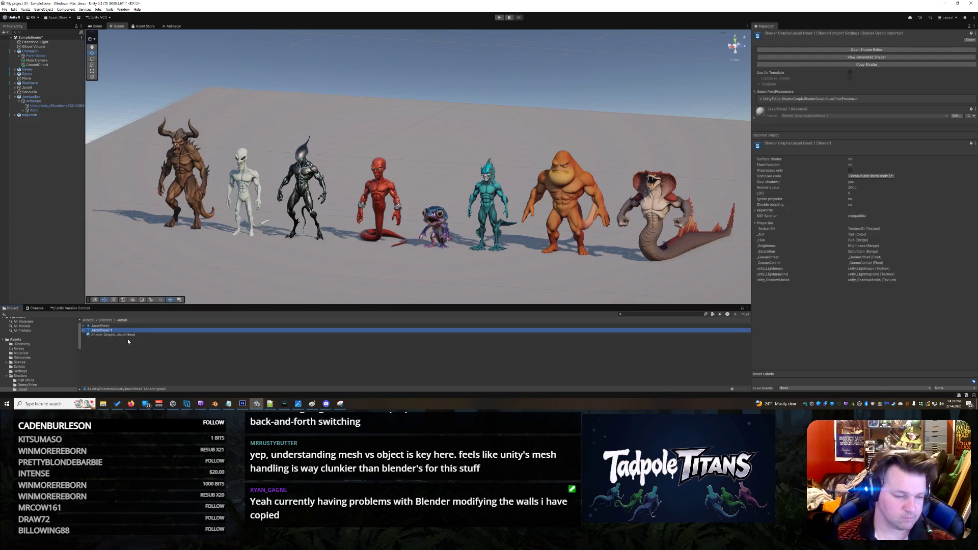
- Rename the copied shader graph 'Jowlgorian Body Shader' and show the Shaders folder contents
{"action": "left_click", "coordinate": [107, 330]}
{"action": "type", "text": "Jowigorian Body Shader"}
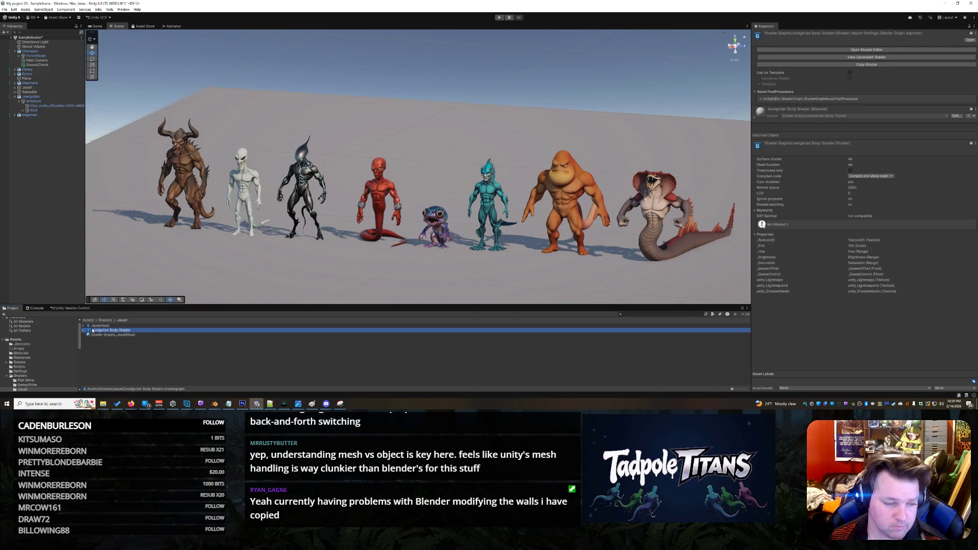
{"action": "left_click", "coordinate": [46, 375]}
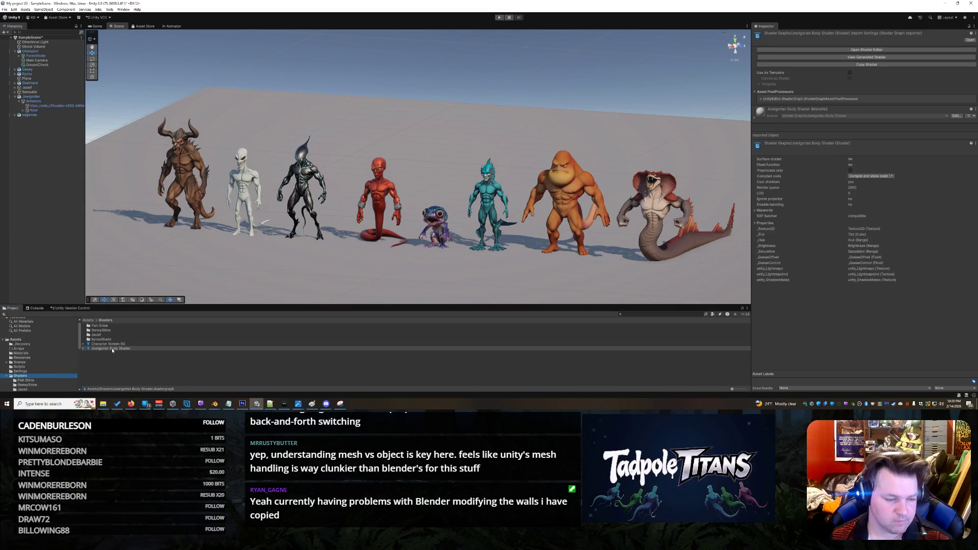
- Create a material from Jowlgorian Body Shader named 'Jowlgorian Body Material'
{"action": "right_click", "coordinate": [112, 349]}
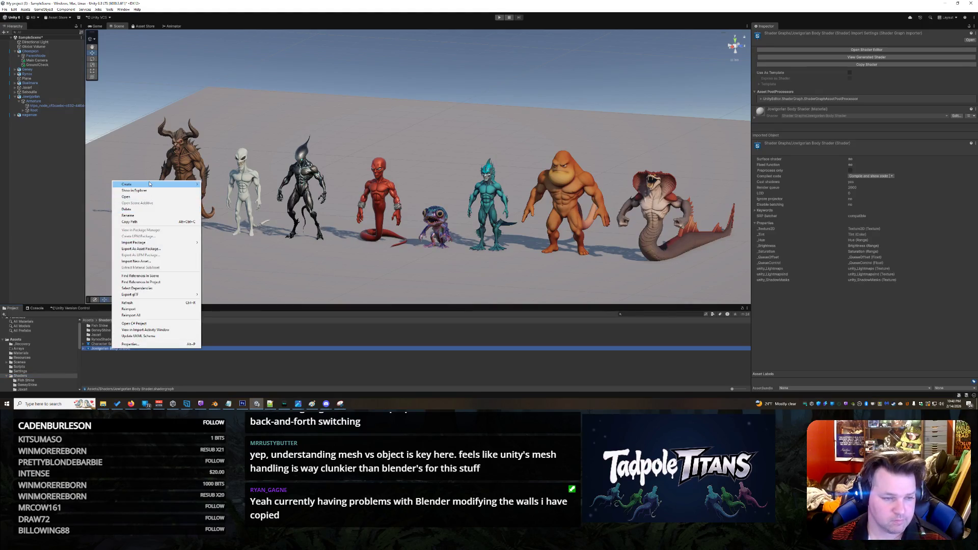
{"action": "mouse_move", "coordinate": [151, 184]}
{"action": "left_click", "coordinate": [215, 191]}
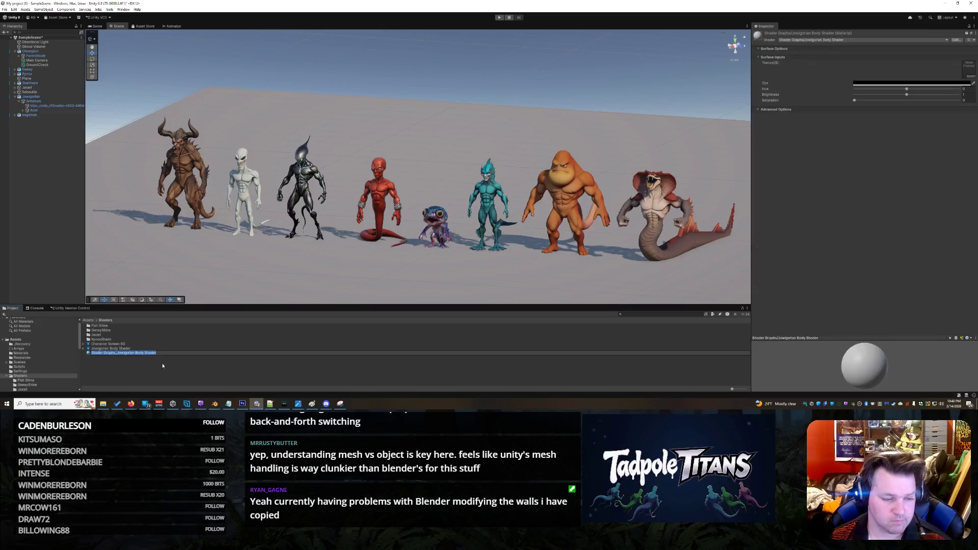
{"action": "type", "text": "Jo"}
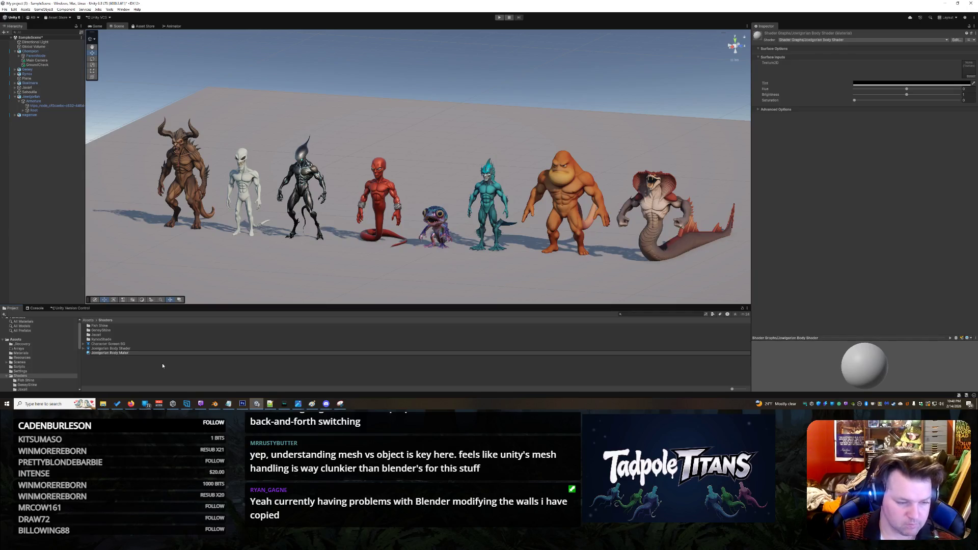
{"action": "type", "text": "ial"}
{"action": "key", "text": "Return"}
- Apply Jowlgorian Body Material to the ape and open the texture picker for its shader input
{"action": "mouse_move", "coordinate": [126, 350]}
{"action": "left_mouse_down"}
{"action": "mouse_move", "coordinate": [616, 253]}
{"action": "mouse_move", "coordinate": [561, 203]}
{"action": "mouse_move", "coordinate": [569, 190]}
{"action": "left_mouse_up"}
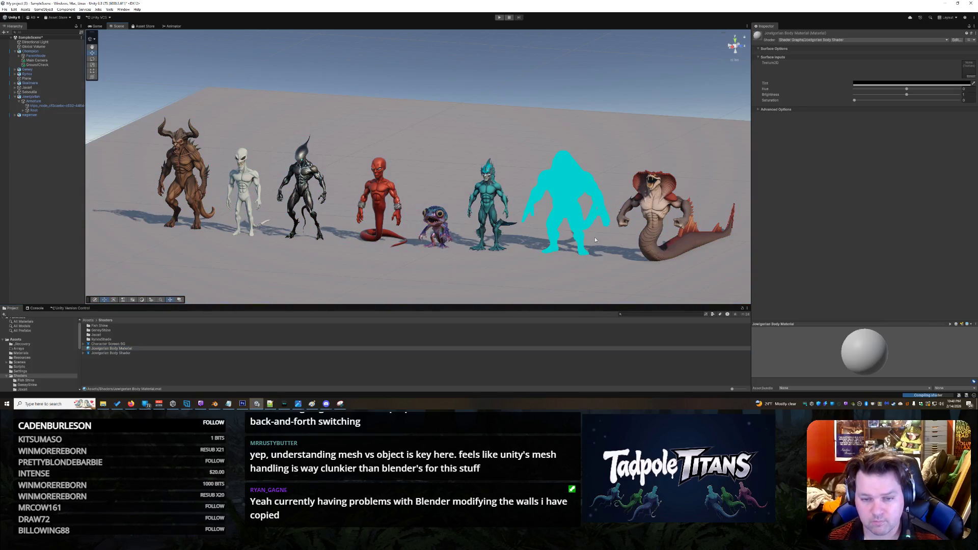
{"action": "mouse_move", "coordinate": [599, 257]}
{"action": "left_mouse_down"}
{"action": "mouse_move", "coordinate": [605, 246]}
{"action": "mouse_move", "coordinate": [493, 253]}
{"action": "left_mouse_up"}
{"action": "left_click", "coordinate": [467, 184]}
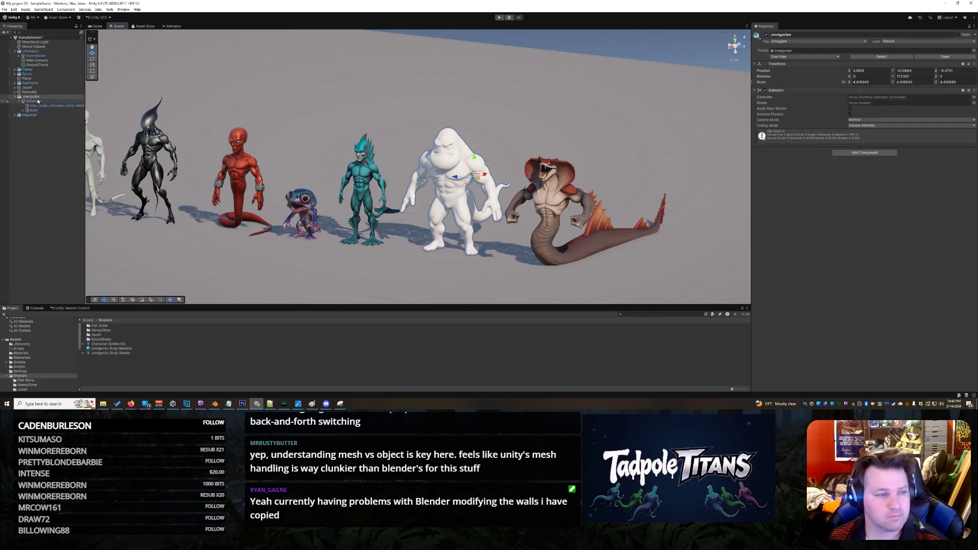
{"action": "left_click", "coordinate": [54, 106]}
{"action": "left_click", "coordinate": [756, 224]}
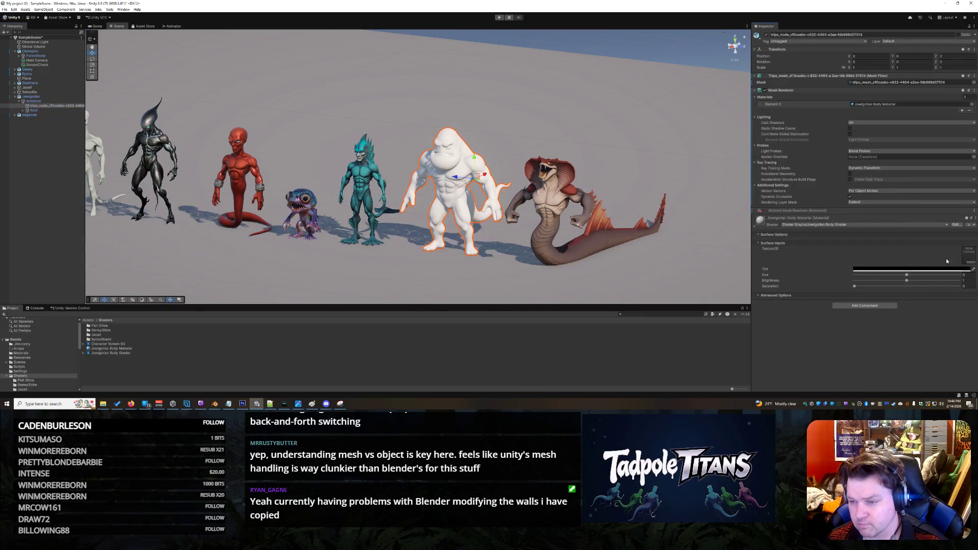
{"action": "left_click", "coordinate": [970, 262]}
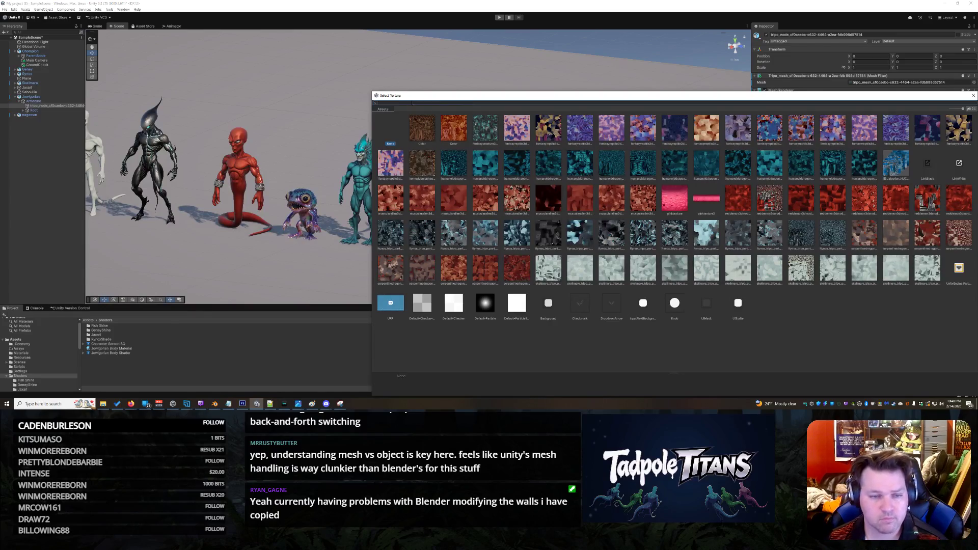
{"action": "type", "text": "tripo"}
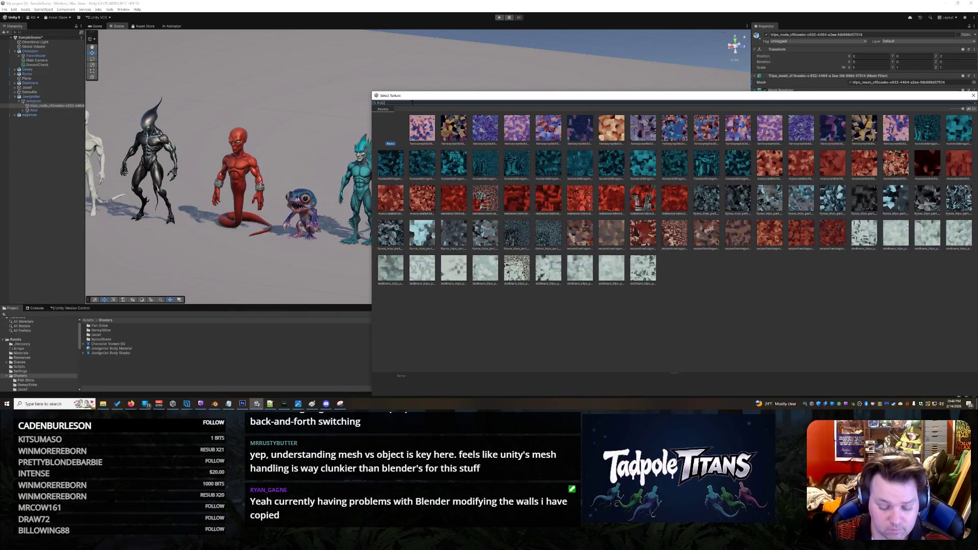
{"action": "type", "text": " m"}
{"action": "key", "text": "BackSpace"}
{"action": "key", "text": "BackSpace"}
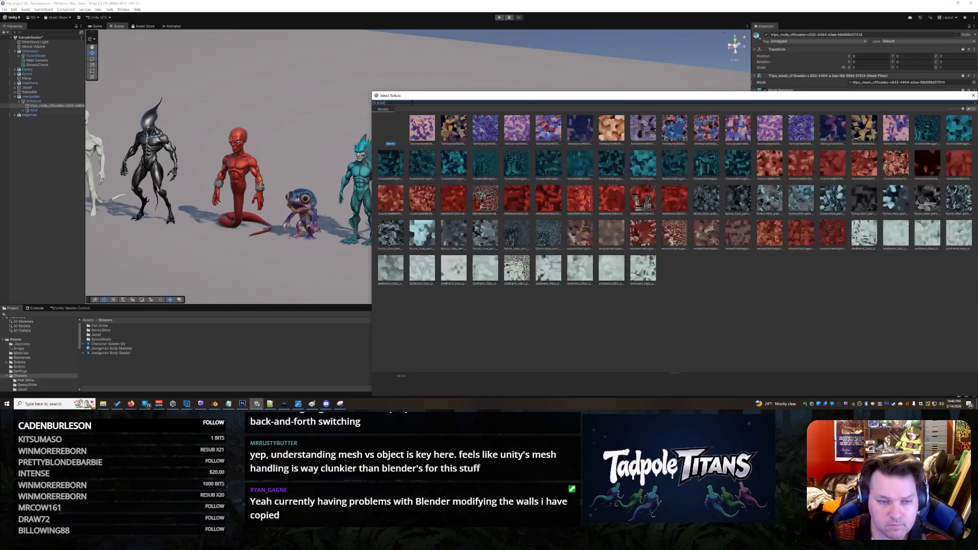
{"action": "type", "text": "_m"}
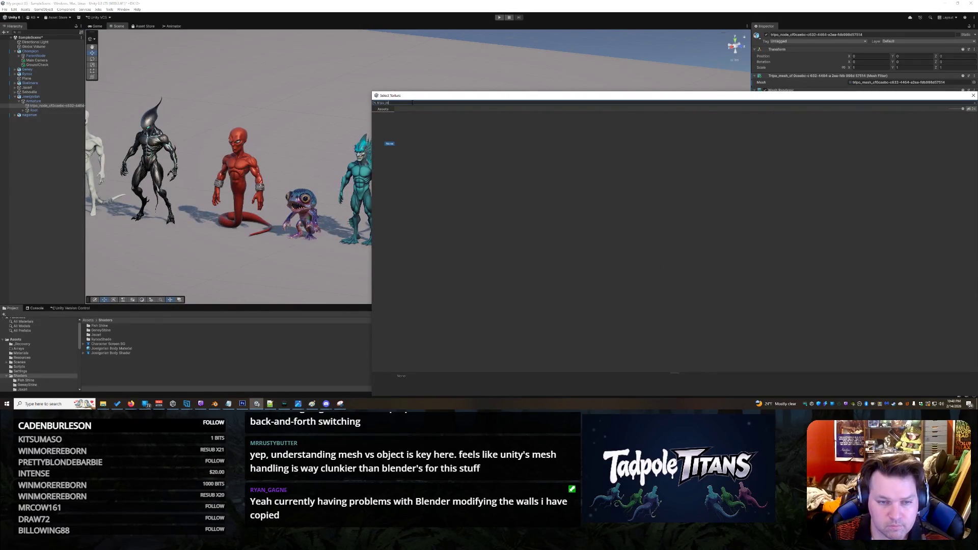
{"action": "key", "text": "BackSpace"}
{"action": "key", "text": "BackSpace"}
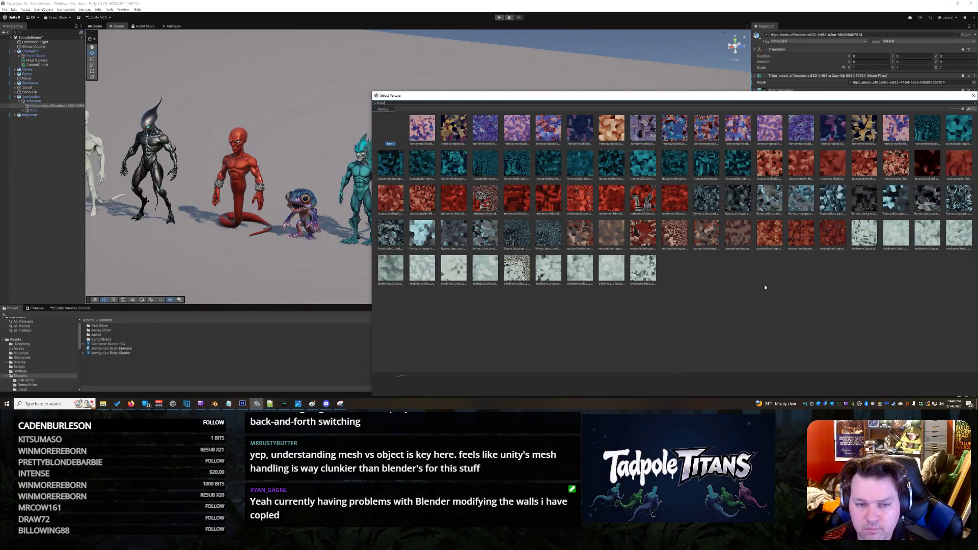
{"action": "left_click", "coordinate": [973, 95]}
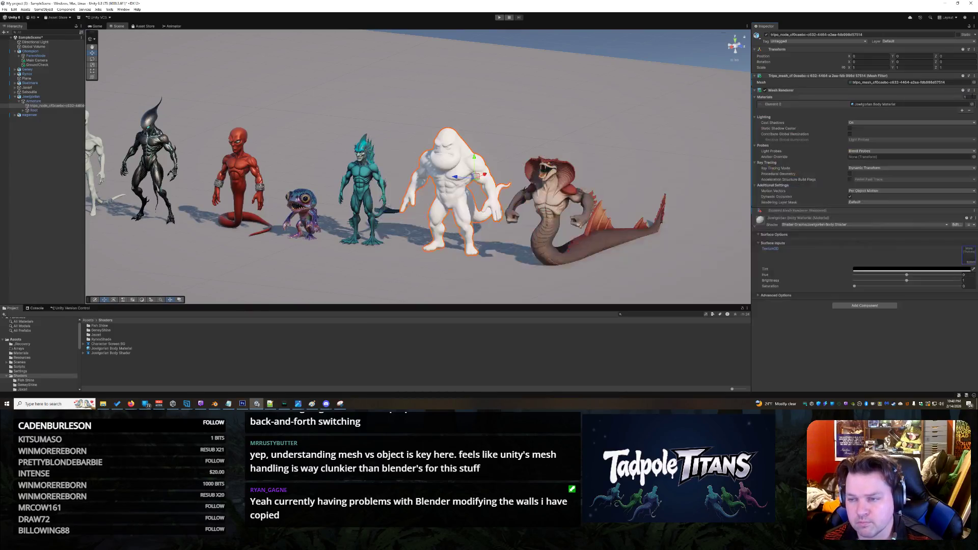
- Undo the material change and drag the orange tripo material back onto the ape
{"action": "left_click", "coordinate": [886, 105]}
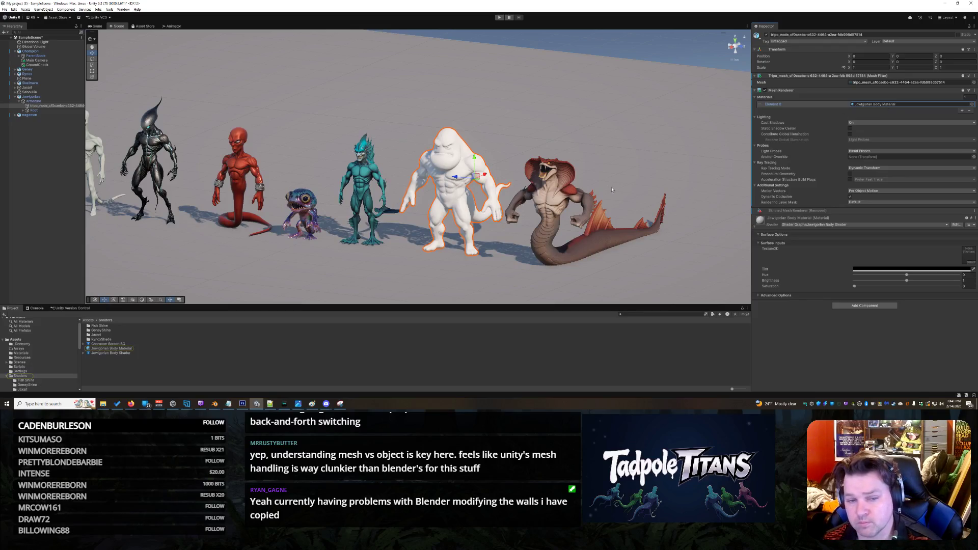
{"action": "key", "text": "ctrl+z"}
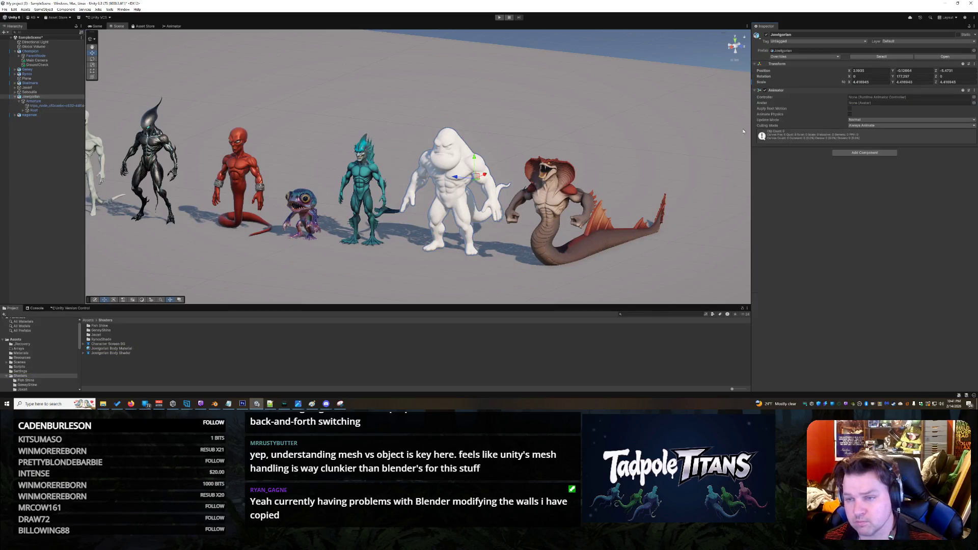
{"action": "mouse_move", "coordinate": [110, 348]}
{"action": "left_mouse_down"}
{"action": "mouse_move", "coordinate": [285, 240]}
{"action": "mouse_move", "coordinate": [457, 177]}
{"action": "left_mouse_up"}
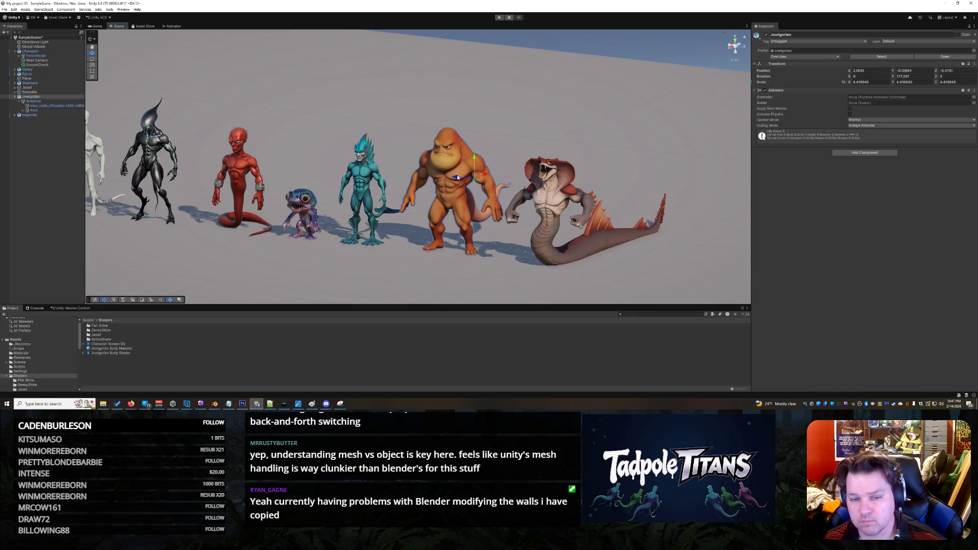
{"action": "left_click", "coordinate": [450, 177]}
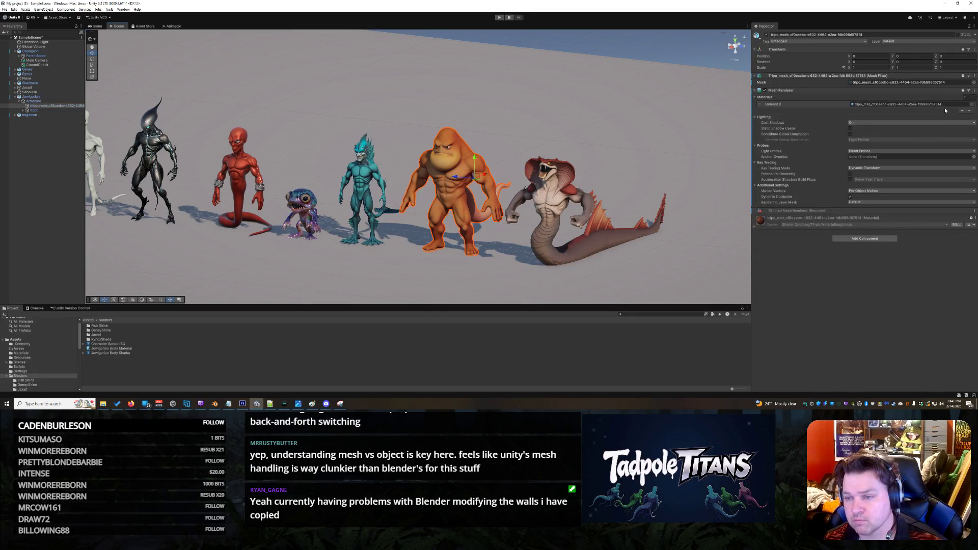
- Copy the ape's Element 0 material reference from the slot's context menu
{"action": "left_click", "coordinate": [865, 104]}
{"action": "right_click", "coordinate": [852, 106]}
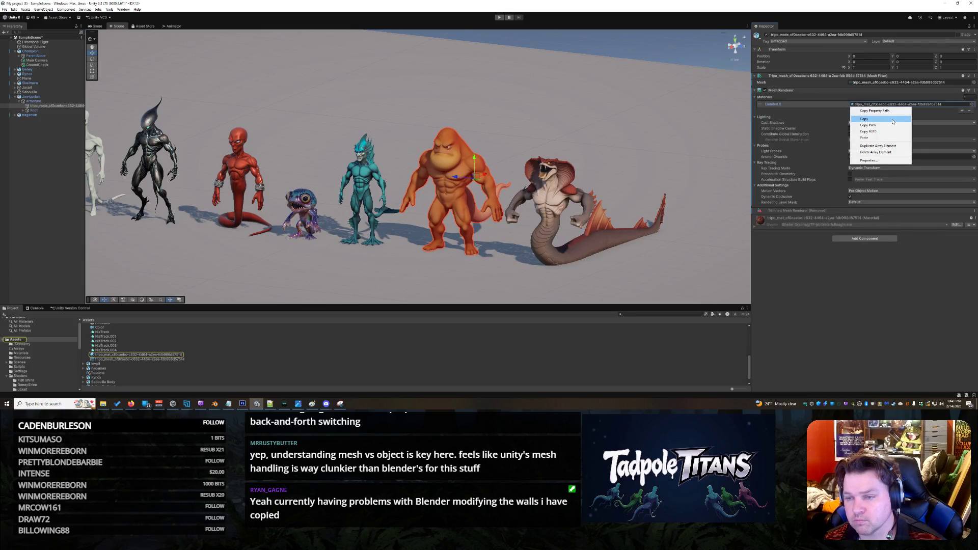
{"action": "left_click", "coordinate": [892, 121]}
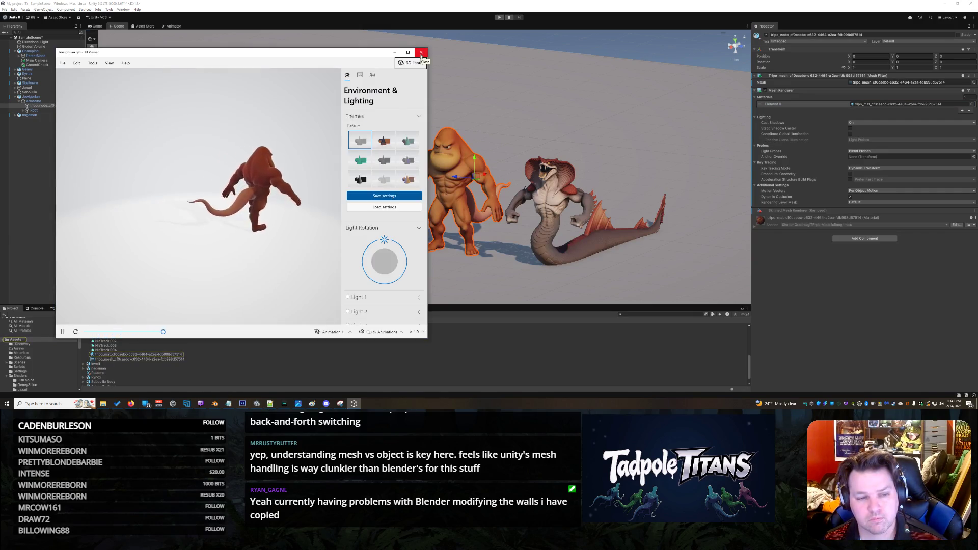
{"action": "left_click", "coordinate": [420, 53]}
{"action": "left_click", "coordinate": [941, 106]}
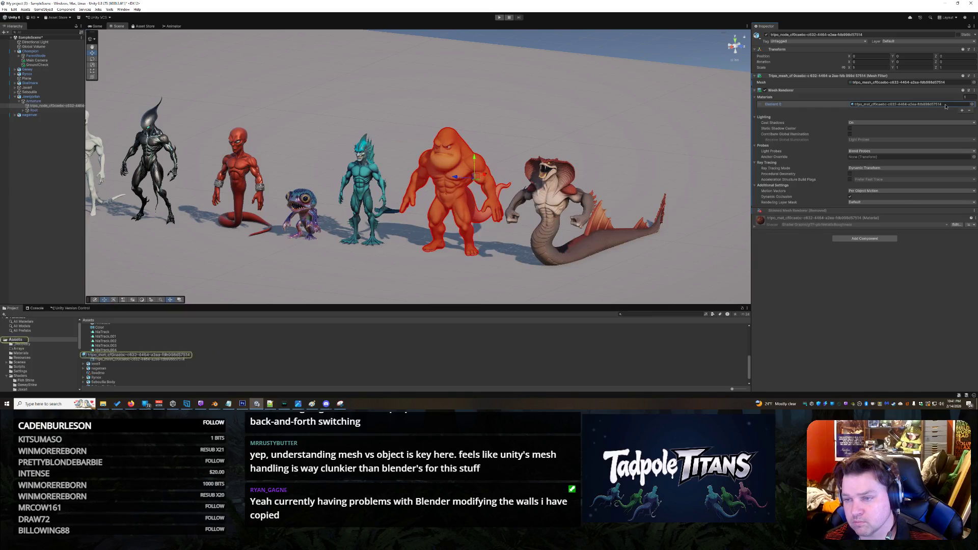
{"action": "right_click", "coordinate": [919, 105]}
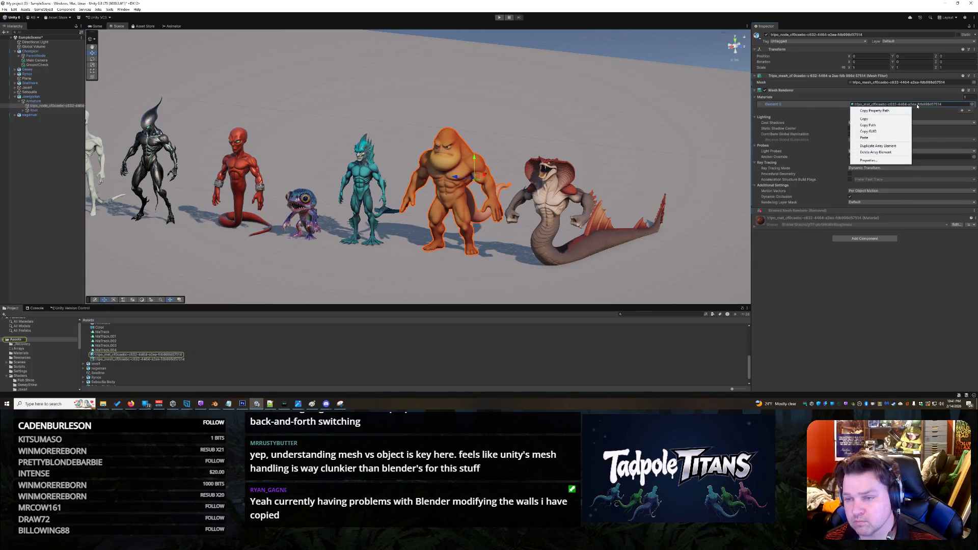
{"action": "left_click", "coordinate": [875, 118]}
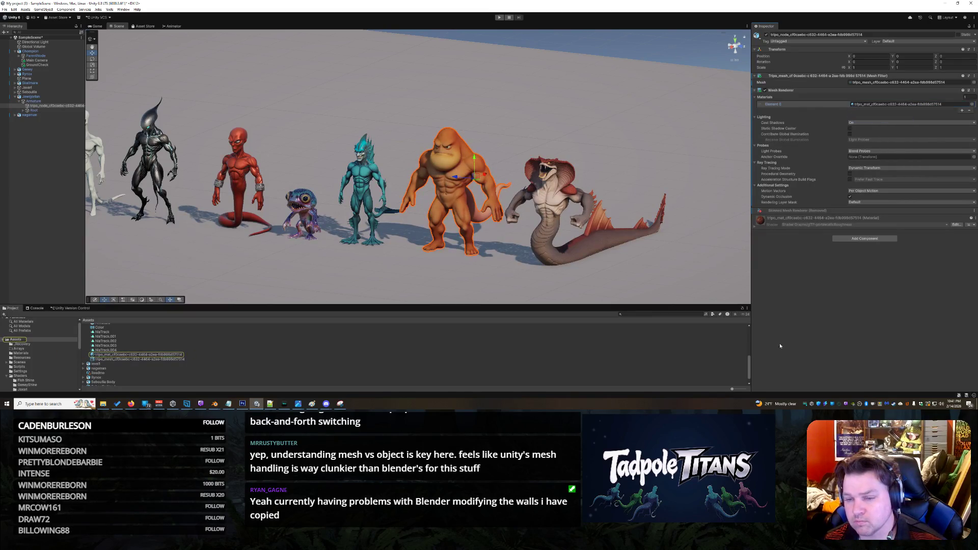
{"action": "left_click", "coordinate": [755, 228]}
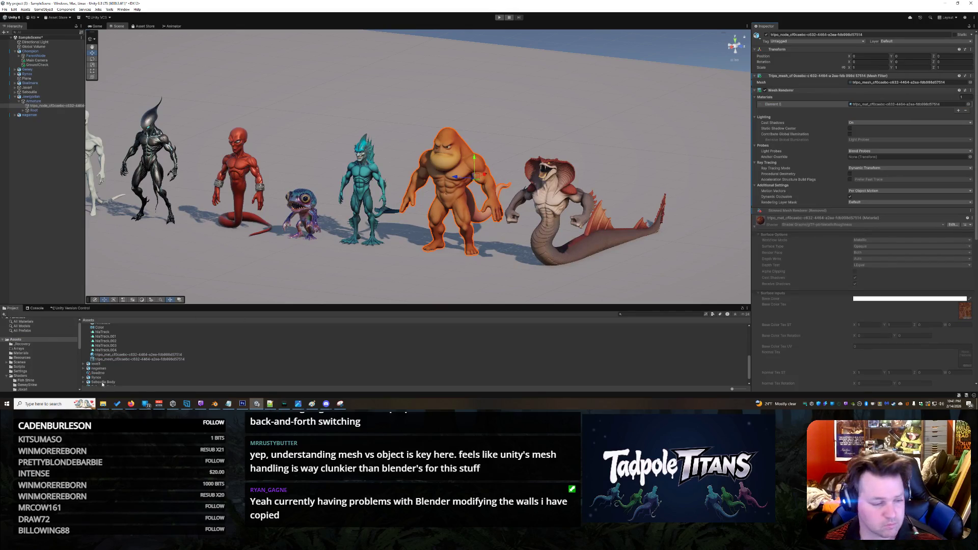
- Drag Jowlgorian Body Material from Assets > Shaders onto the ape, then reselect the ape
{"action": "left_click", "coordinate": [456, 170]}
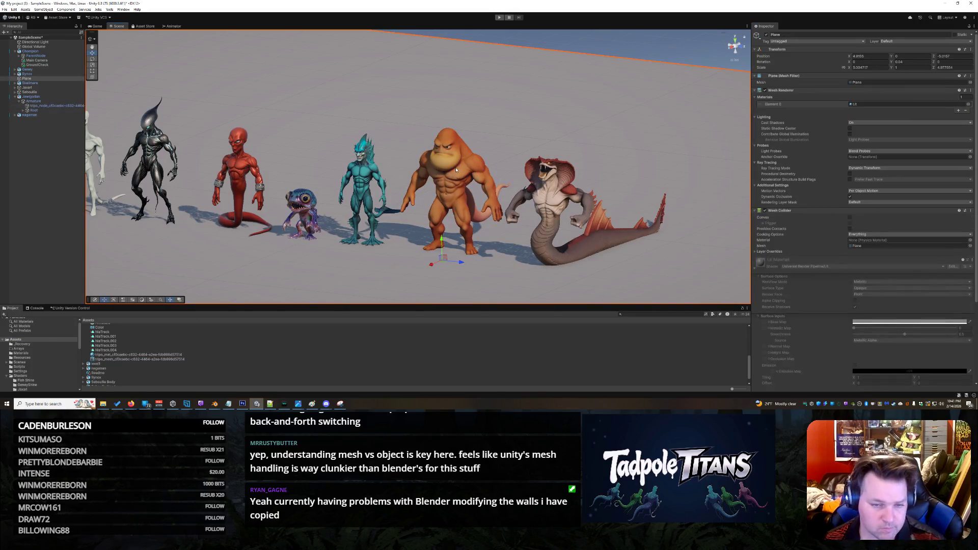
{"action": "scroll", "coordinate": [149, 361], "scroll_direction": "up", "scroll_amount": 5}
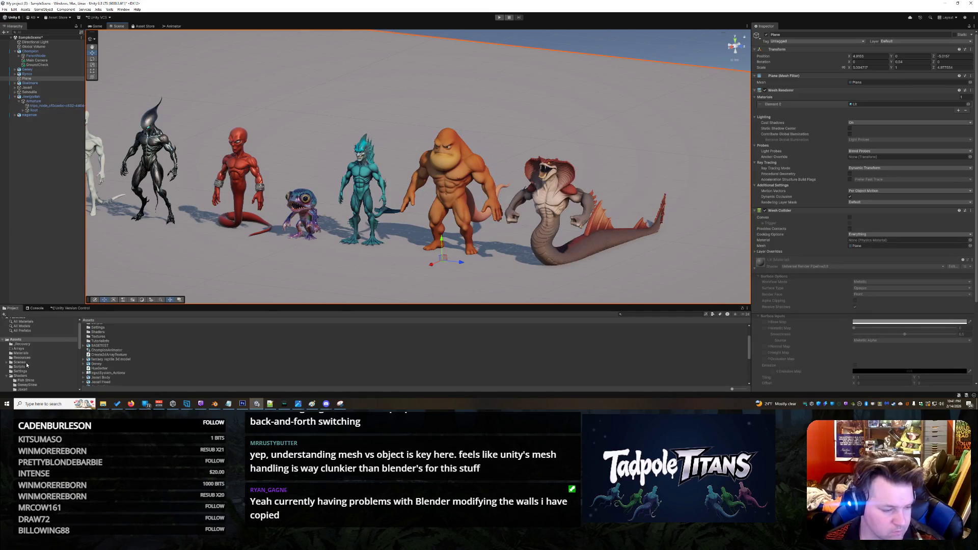
{"action": "left_click", "coordinate": [26, 376]}
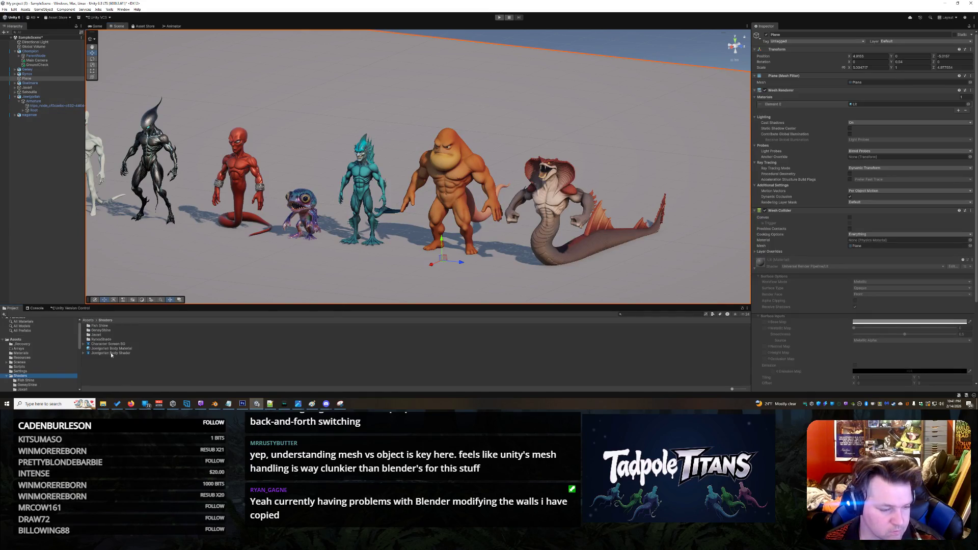
{"action": "left_click_drag", "start_coordinate": [115, 350], "coordinate": [456, 199]}
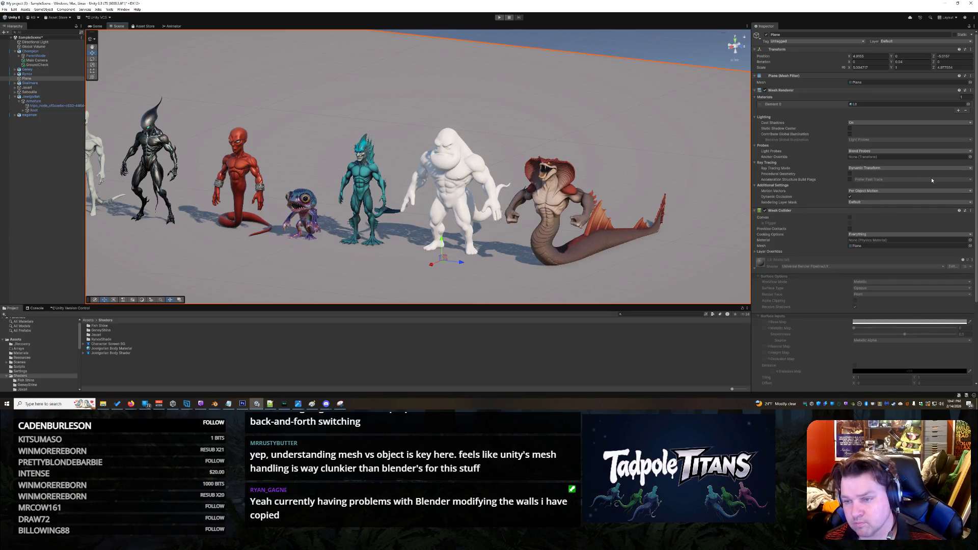
{"action": "scroll", "coordinate": [830, 263], "scroll_direction": "down", "scroll_amount": 3}
{"action": "scroll", "coordinate": [825, 273], "scroll_direction": "up", "scroll_amount": 3}
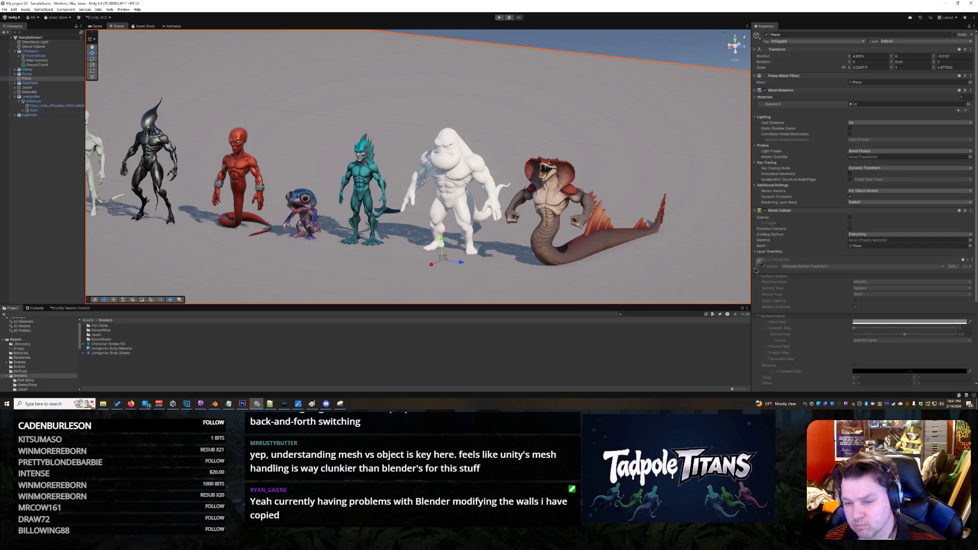
{"action": "left_click", "coordinate": [756, 270]}
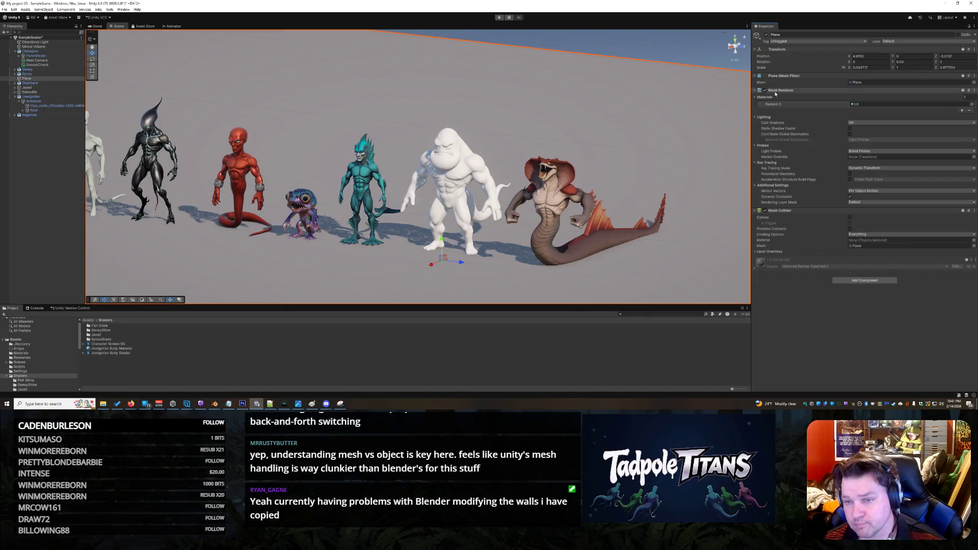
{"action": "left_click", "coordinate": [485, 202]}
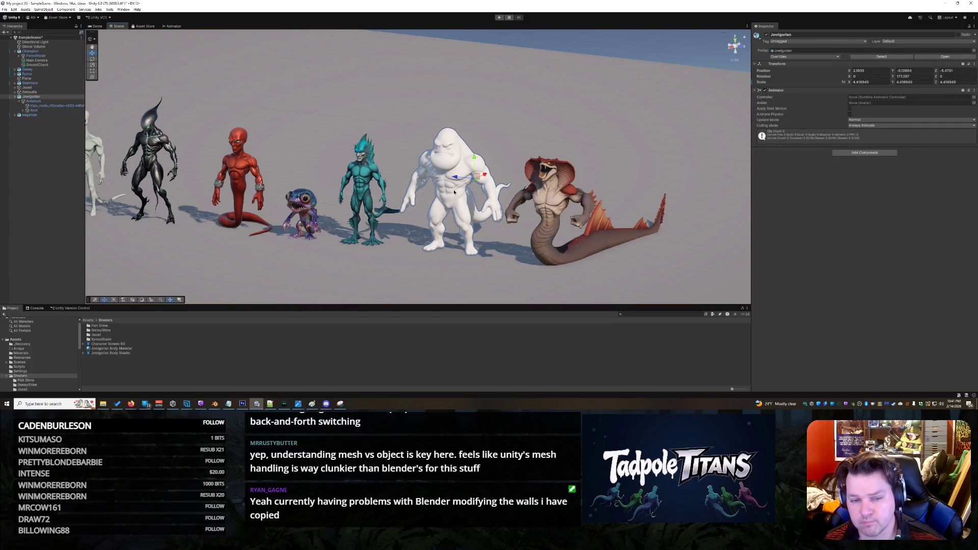
{"action": "left_click", "coordinate": [454, 192]}
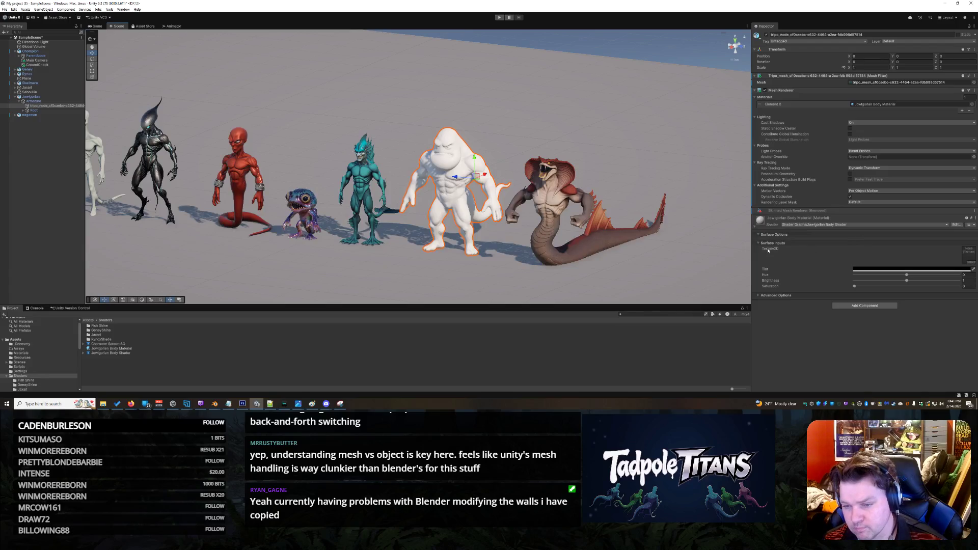
{"action": "left_click", "coordinate": [962, 256]}
{"action": "key", "text": "ctrl+v"}
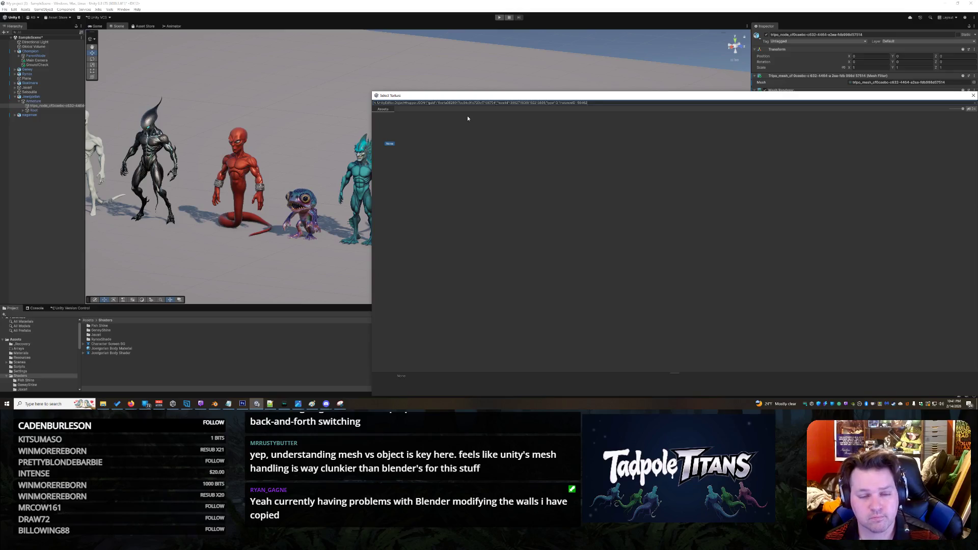
{"action": "key", "text": "BackSpace"}
{"action": "key", "text": "BackSpace"}
{"action": "key", "text": "BackSpace"}
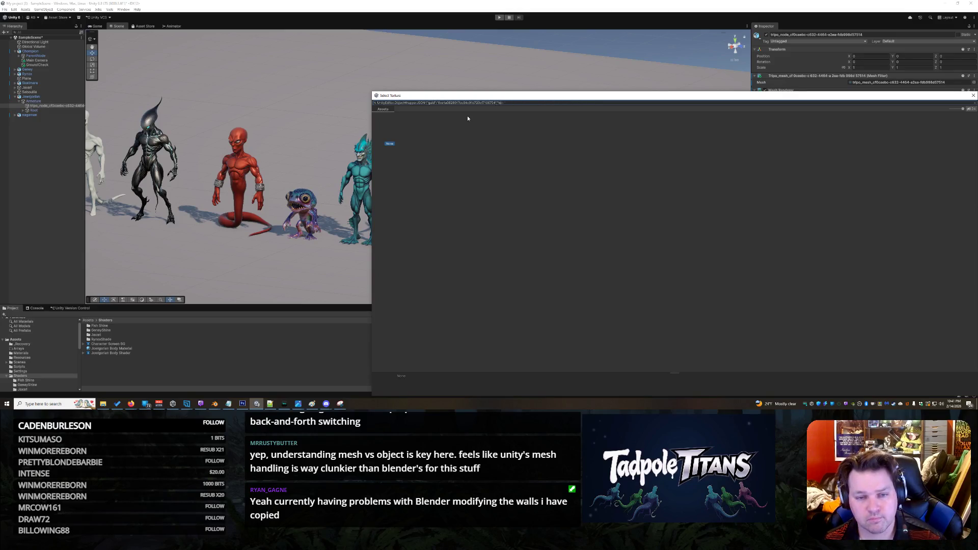
{"action": "key", "text": "BackSpace"}
{"action": "key", "text": "BackSpace"}
{"action": "key", "text": "BackSpace"}
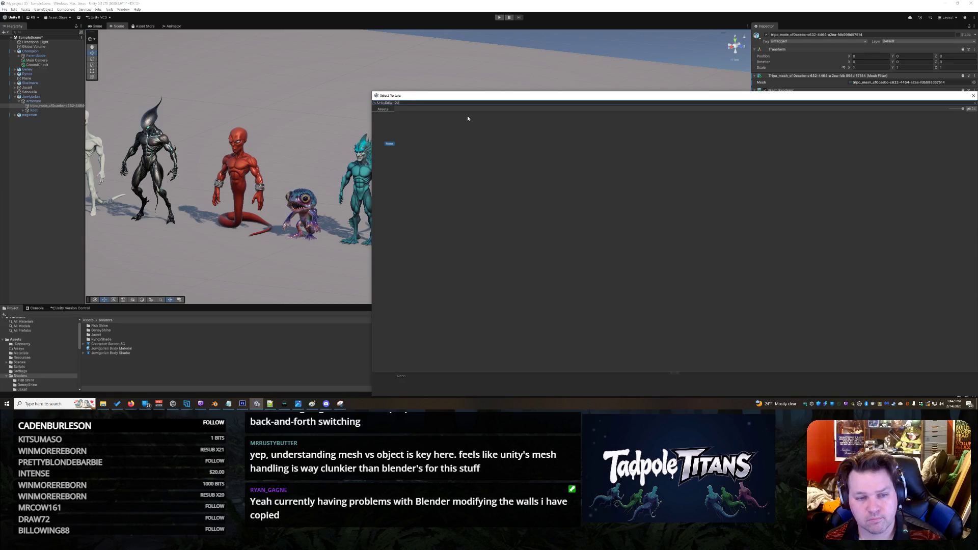
{"action": "type", "text": "tripo"}
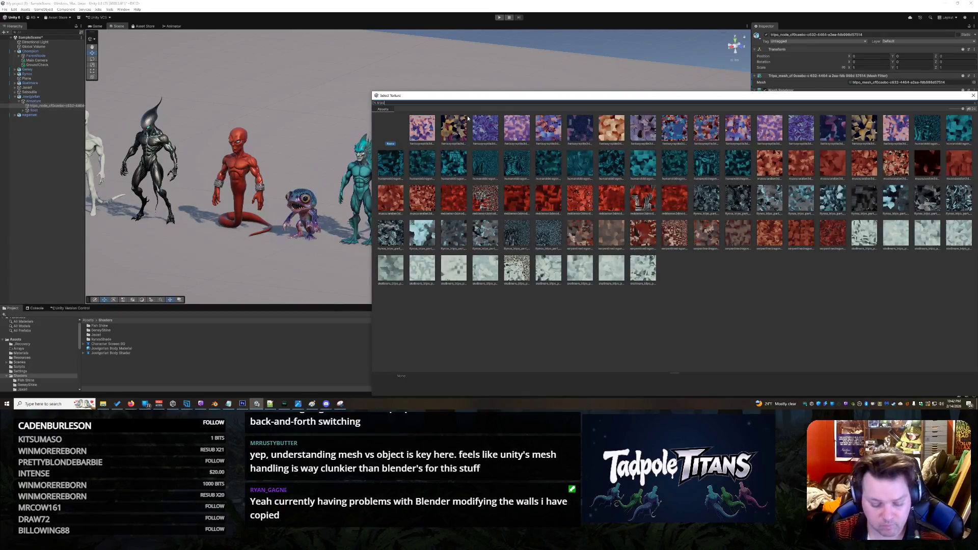
{"action": "type", "text": "al"}
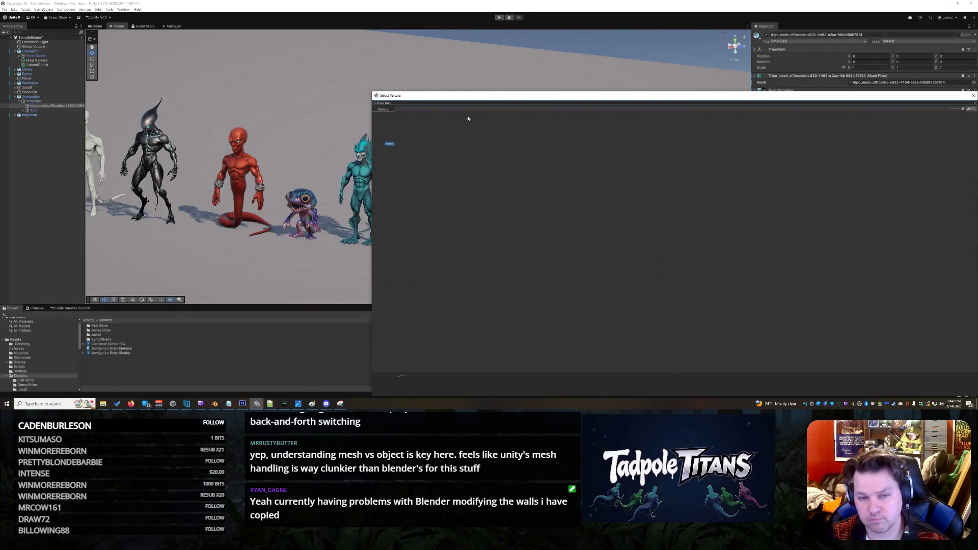
{"action": "key", "text": "BackSpace"}
{"action": "key", "text": "BackSpace"}
{"action": "key", "text": "BackSpace"}
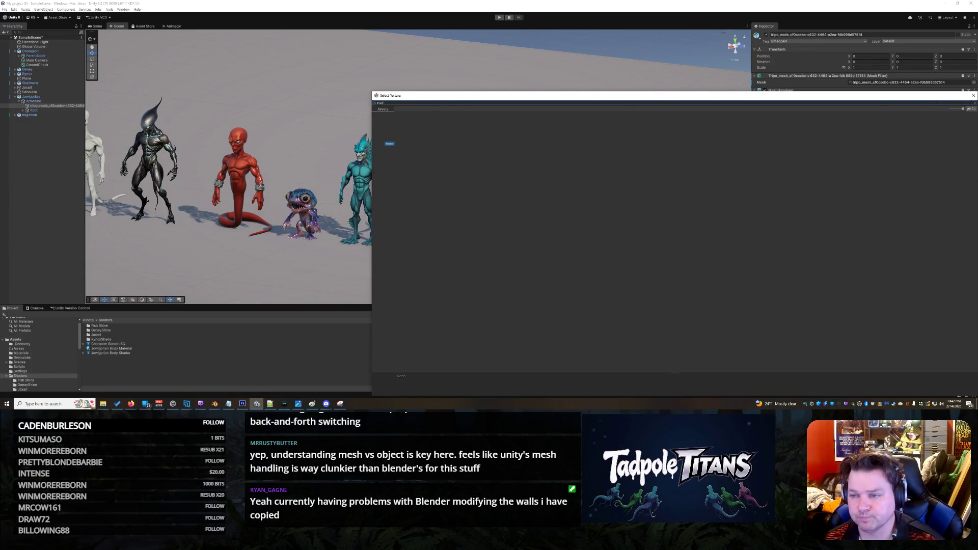
{"action": "left_click", "coordinate": [973, 95]}
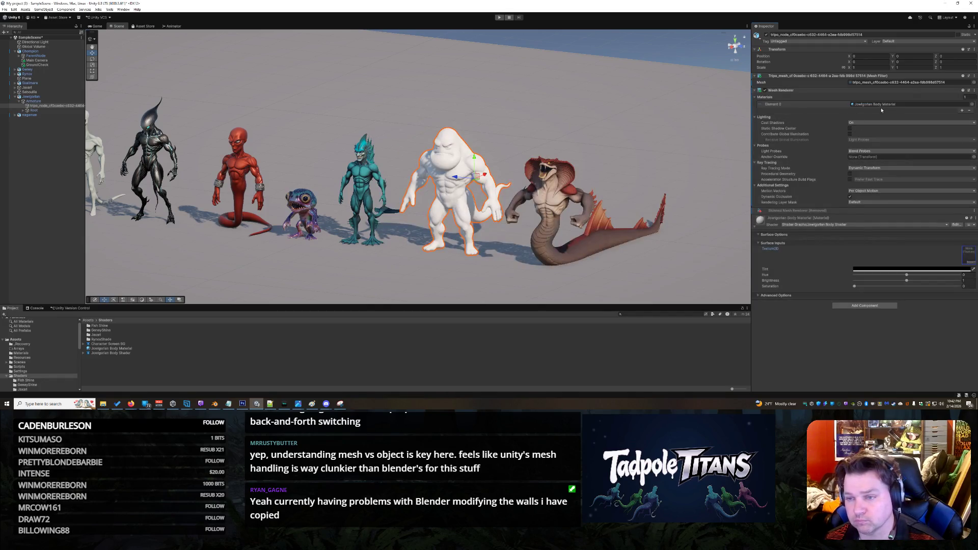
- Step from the ape's root to the ground Plane, then reselect the ape in the Scene view
{"action": "key", "text": "ctrl+shift+r"}
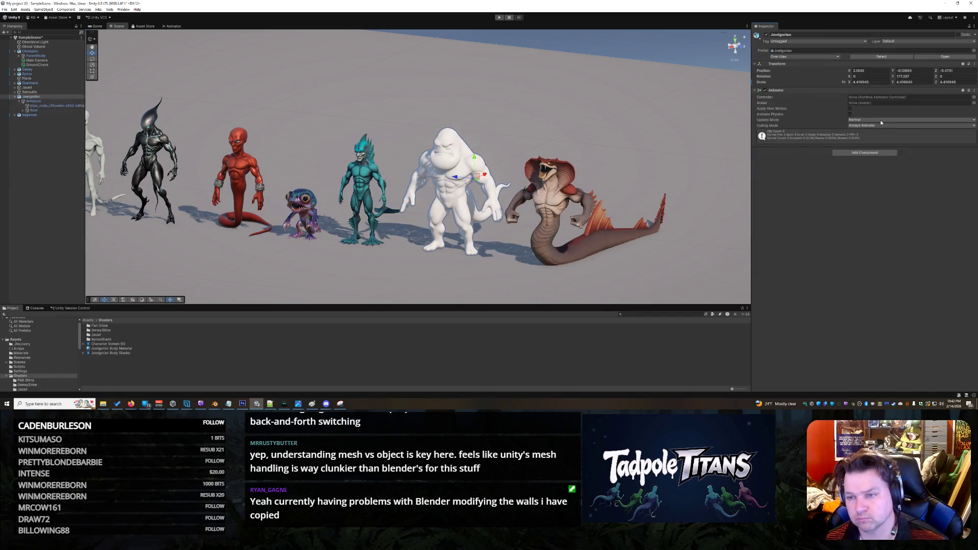
{"action": "key", "text": "ctrl+z"}
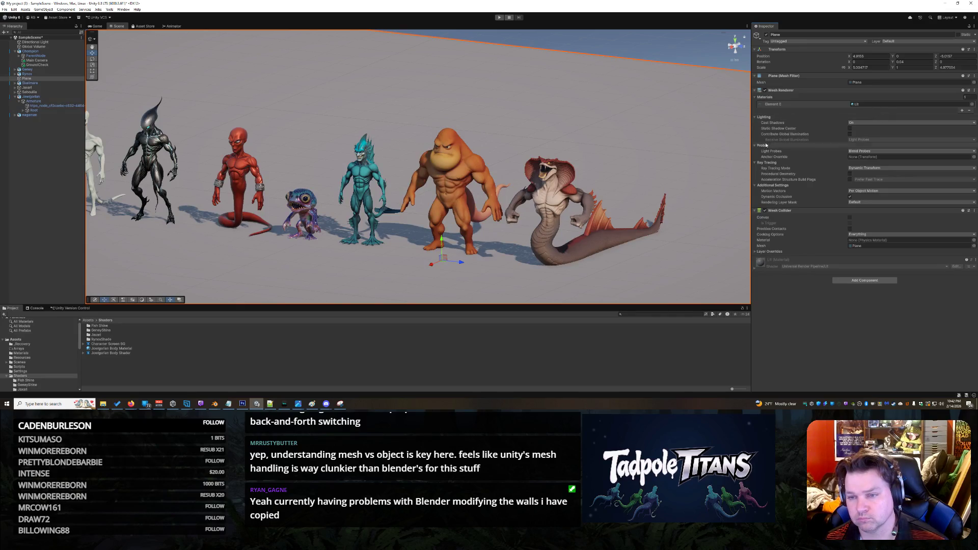
{"action": "left_click", "coordinate": [461, 186]}
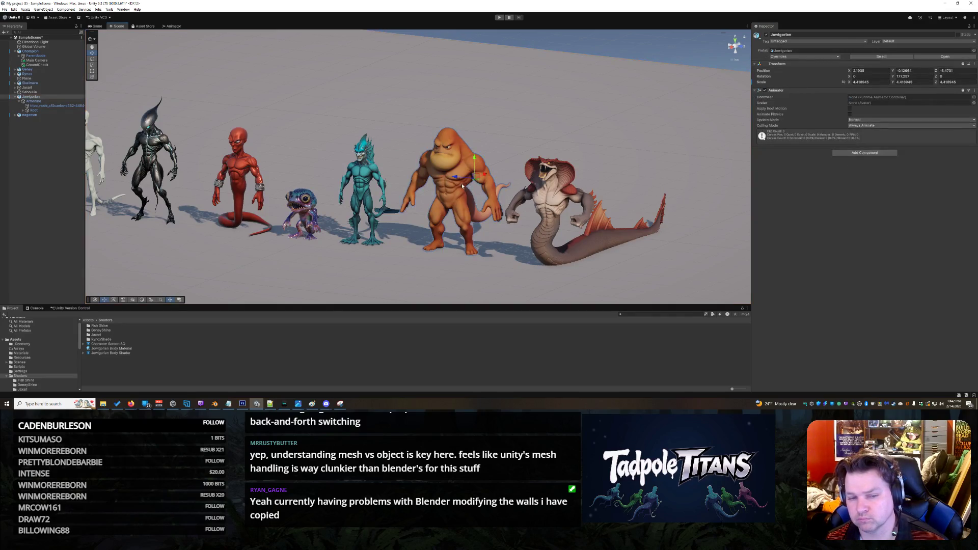
- Ping the ape's Element 0 material in the Project window and open tripo_mat's context menu
{"action": "left_click", "coordinate": [454, 187]}
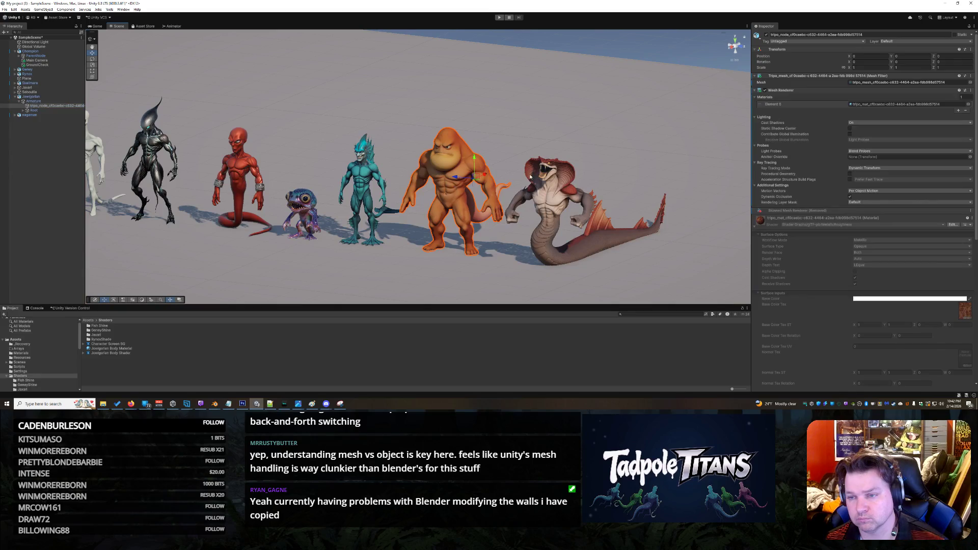
{"action": "left_click", "coordinate": [939, 105]}
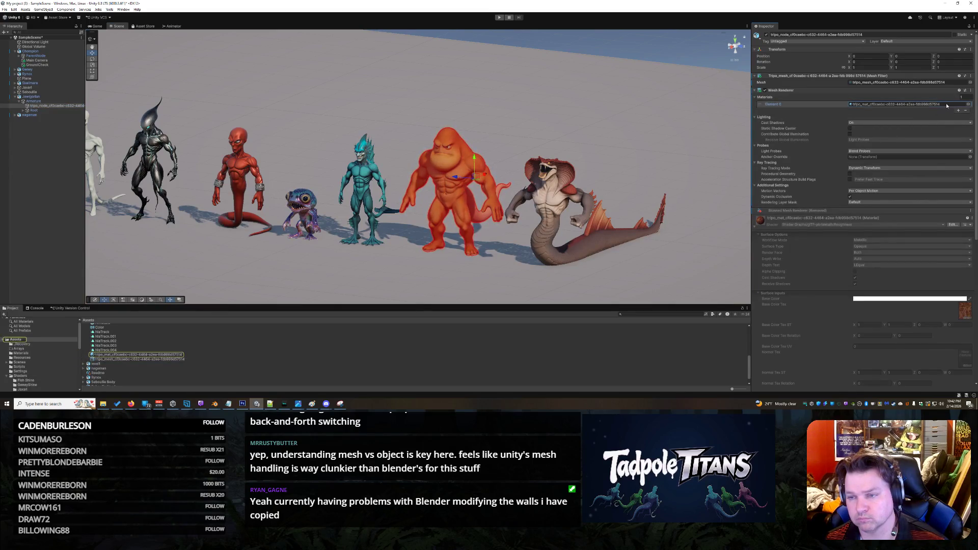
{"action": "left_click", "coordinate": [182, 355]}
{"action": "right_click", "coordinate": [170, 355]}
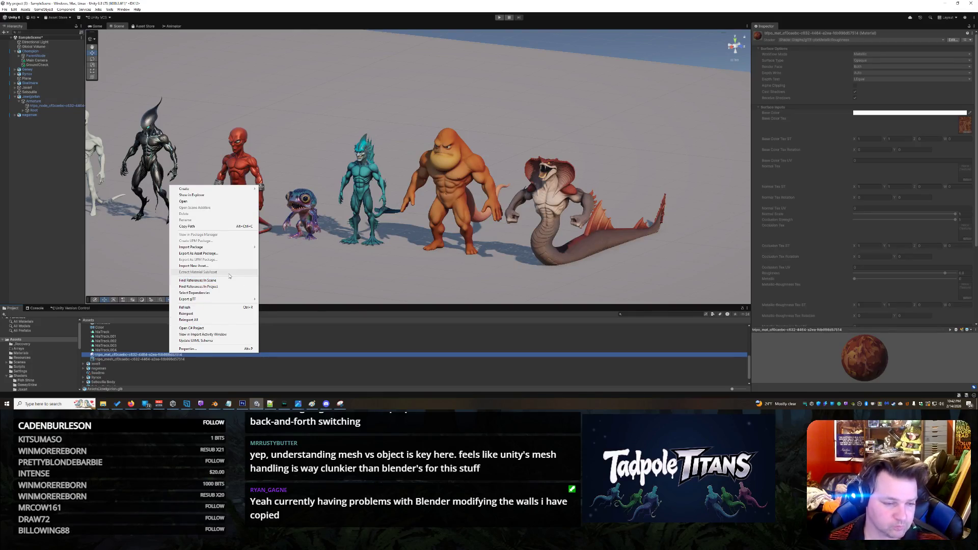
{"action": "mouse_move", "coordinate": [232, 189]}
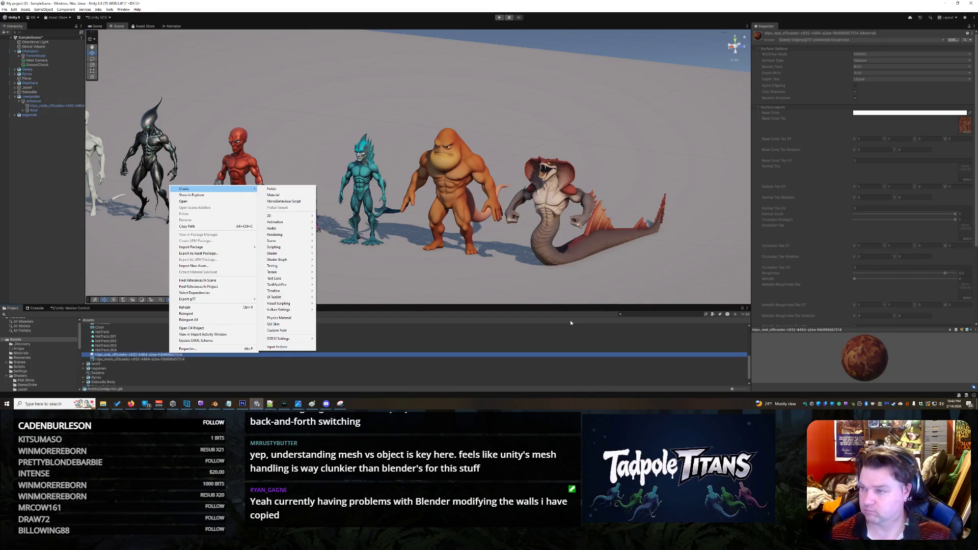
{"action": "key", "text": "alt+Tab"}
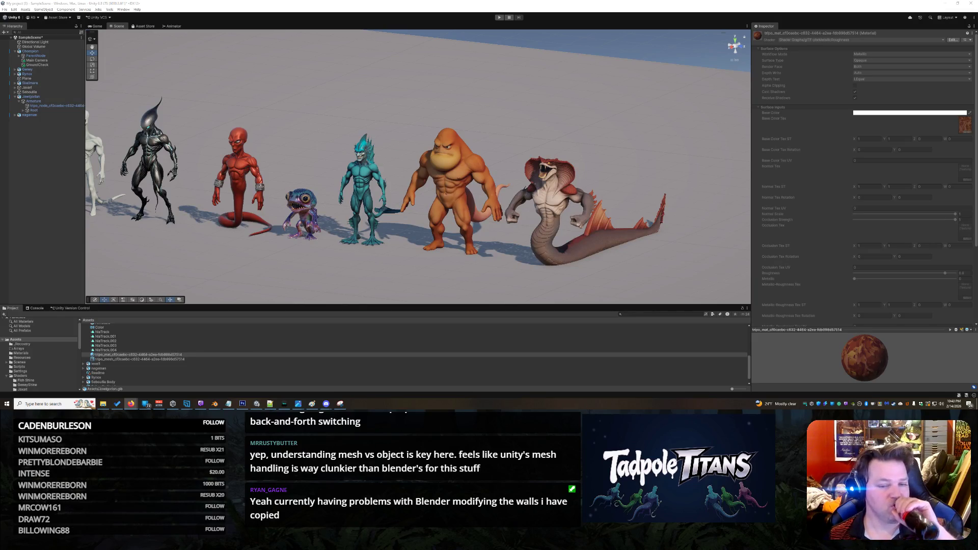
{"action": "mouse_move", "coordinate": [410, 79]}
{"action": "left_mouse_down"}
{"action": "mouse_move", "coordinate": [522, 87]}
{"action": "mouse_move", "coordinate": [481, 84]}
{"action": "left_mouse_up"}
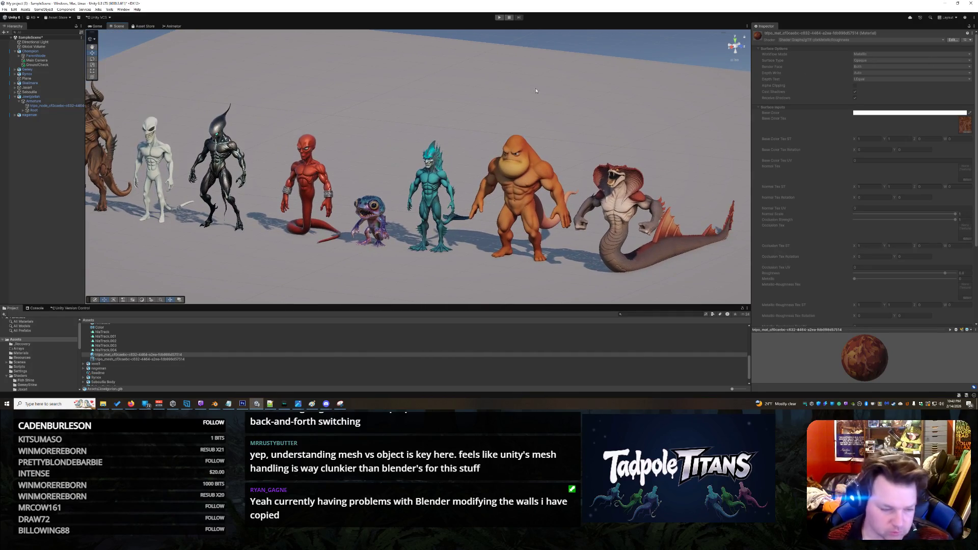
- Select the tripo_mat asset in the Project window and bring up its context menu
{"action": "left_click", "coordinate": [186, 355]}
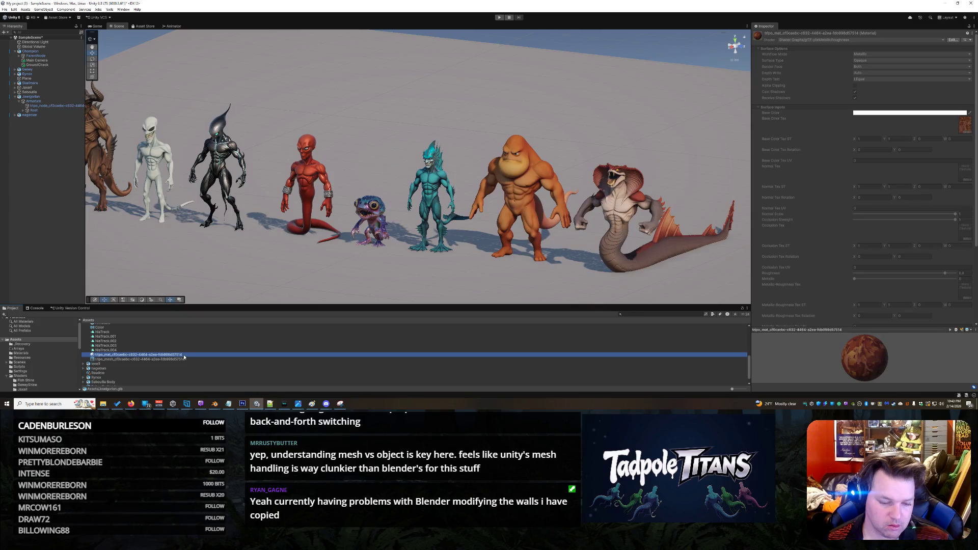
{"action": "right_click", "coordinate": [185, 357]}
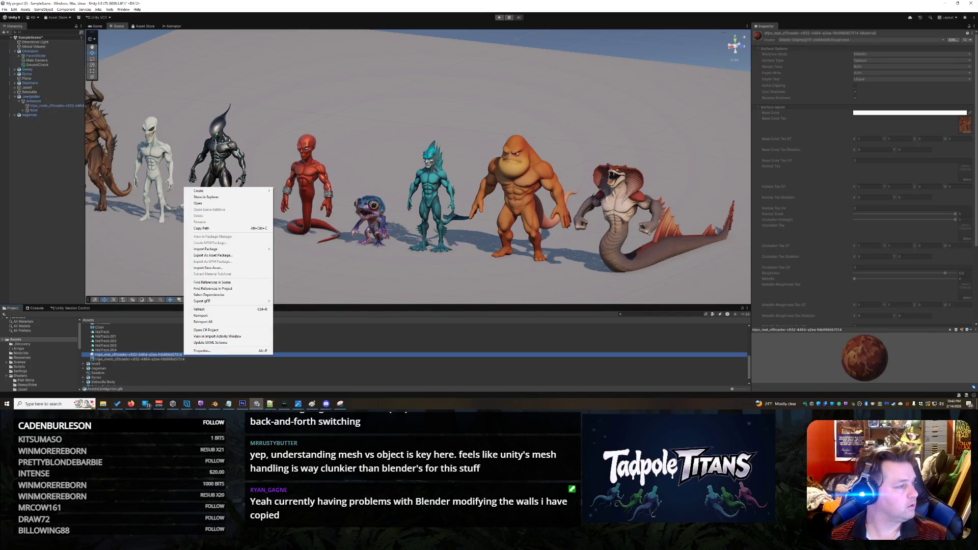
{"action": "key", "text": "alt+Tab"}
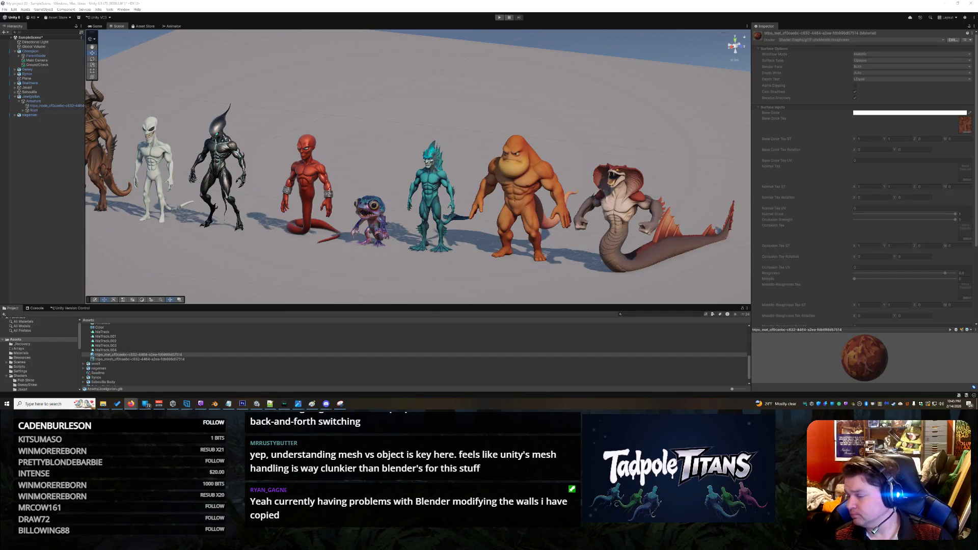
- Select the orange ape's tripo_node mesh, then select the tripo_mat material asset
{"action": "left_click", "coordinate": [529, 185]}
{"action": "left_click", "coordinate": [508, 155]}
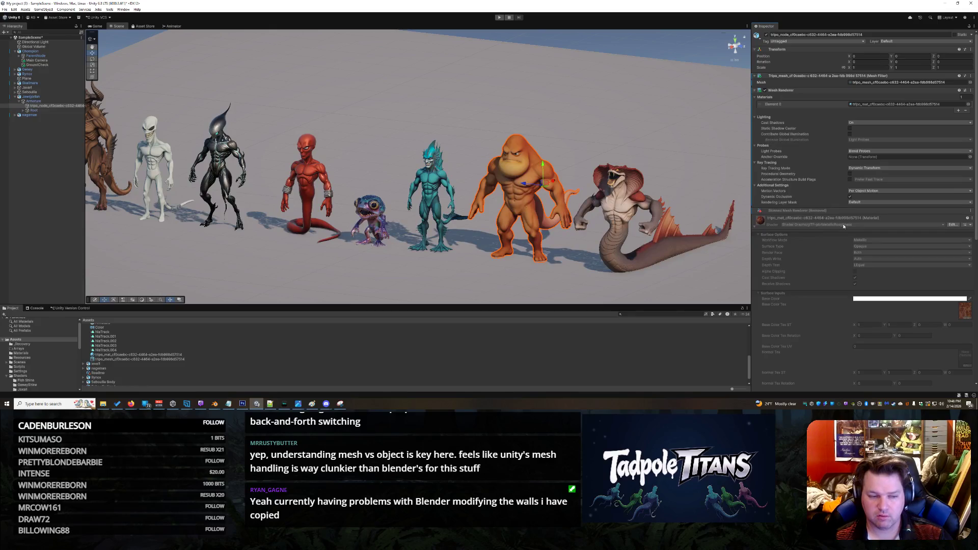
{"action": "left_click", "coordinate": [130, 403]}
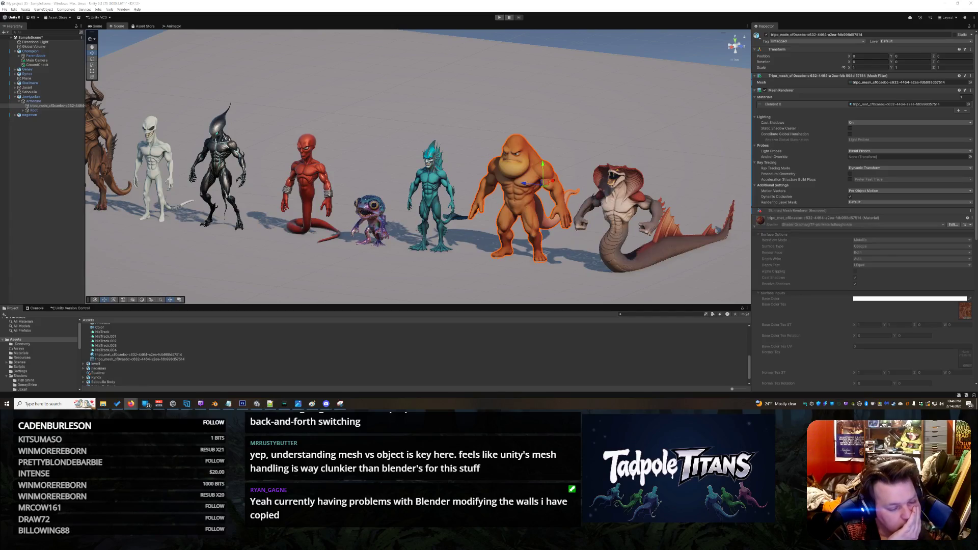
{"action": "left_click", "coordinate": [139, 355]}
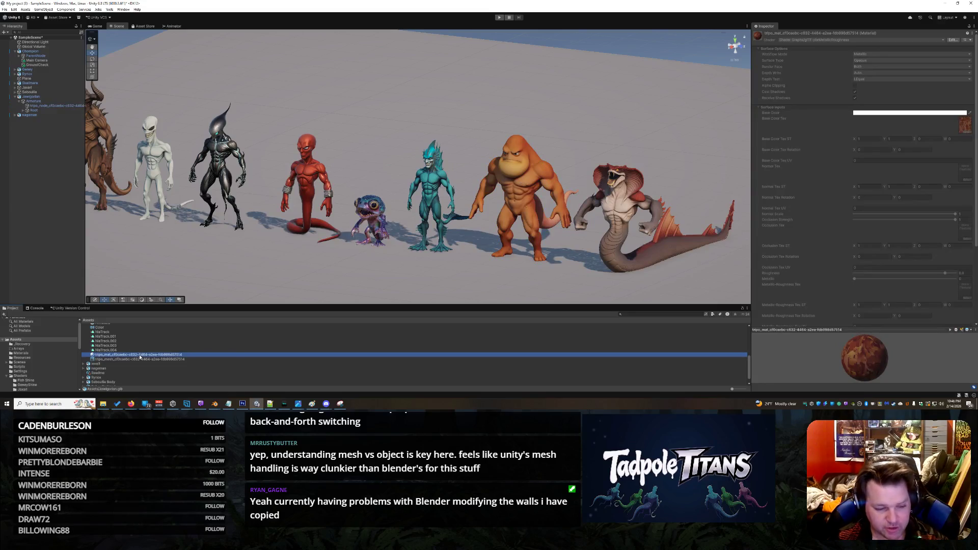
- Start a package export for the asset, cancel it, then open Jowlgorian.glb externally
{"action": "right_click", "coordinate": [139, 358]}
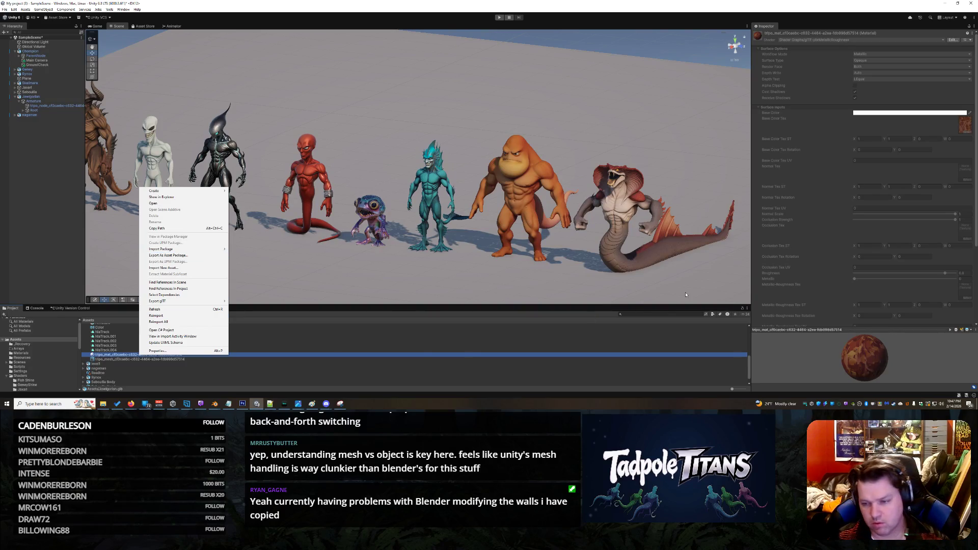
{"action": "left_click", "coordinate": [845, 350]}
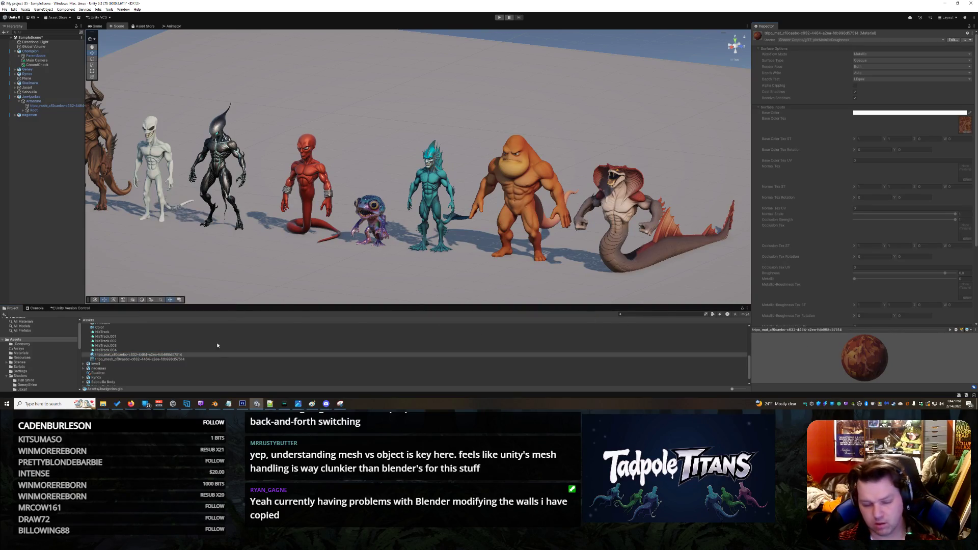
{"action": "right_click", "coordinate": [166, 354]}
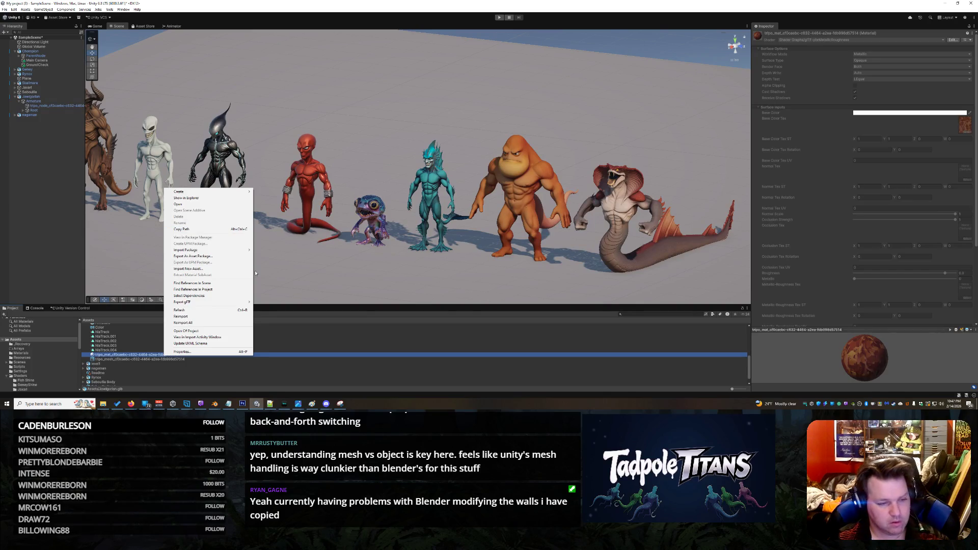
{"action": "left_click", "coordinate": [193, 256]}
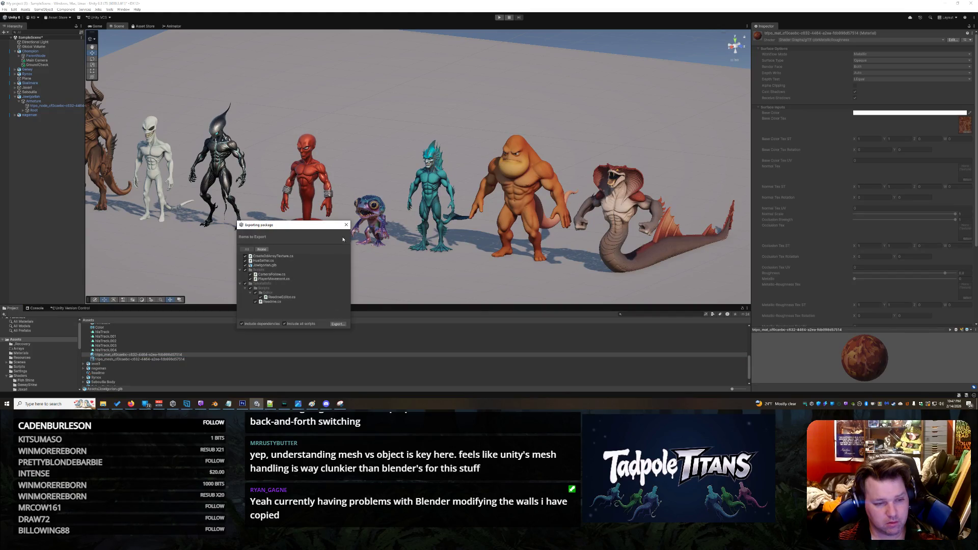
{"action": "left_click", "coordinate": [346, 224]}
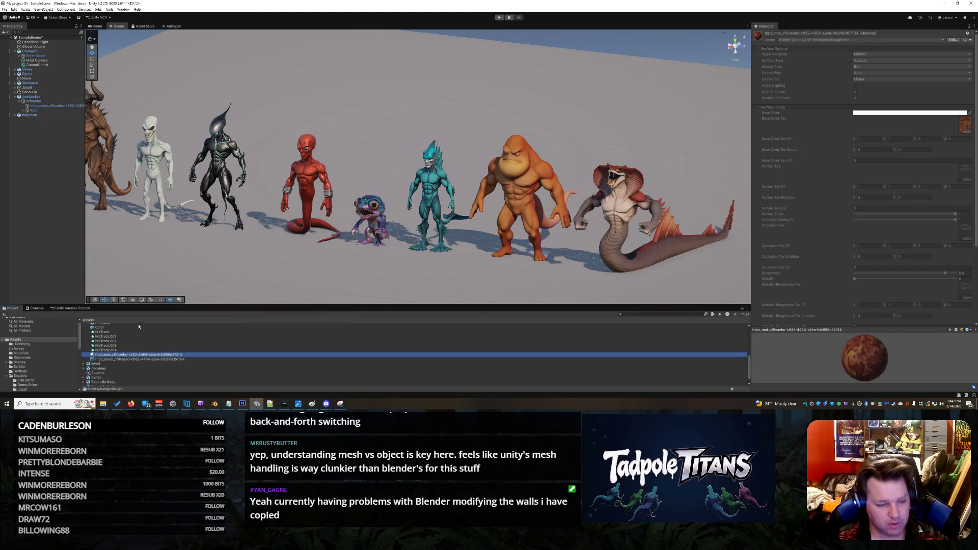
{"action": "right_click", "coordinate": [123, 354]}
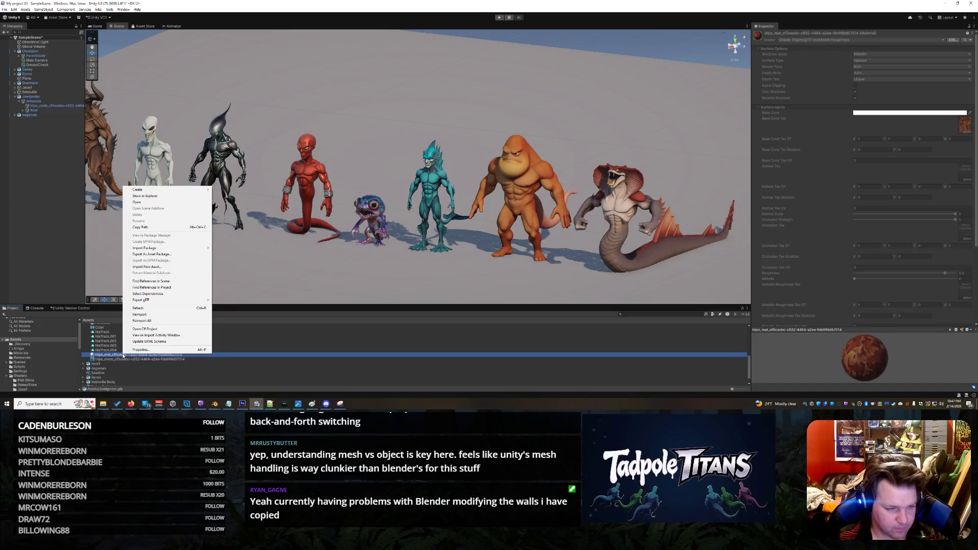
{"action": "left_click", "coordinate": [171, 202]}
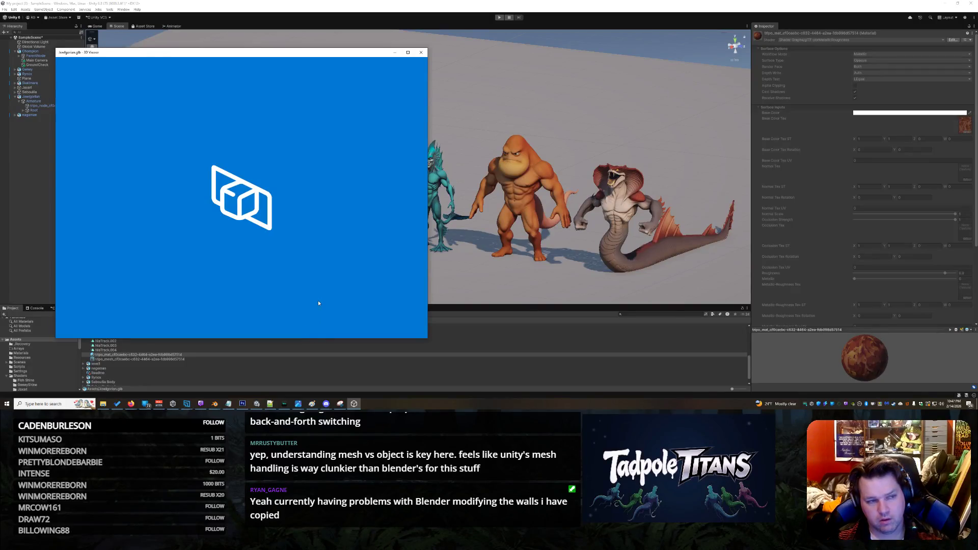
- Browse and close the 3D library, then close 3D Viewer to return to Unity
{"action": "left_click", "coordinate": [417, 60]}
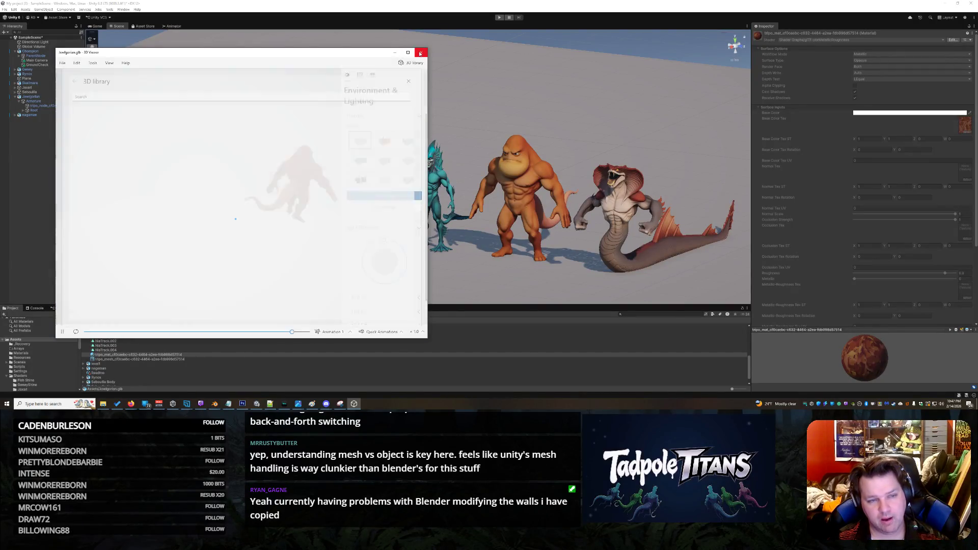
{"action": "left_click", "coordinate": [405, 83]}
{"action": "left_click", "coordinate": [421, 52]}
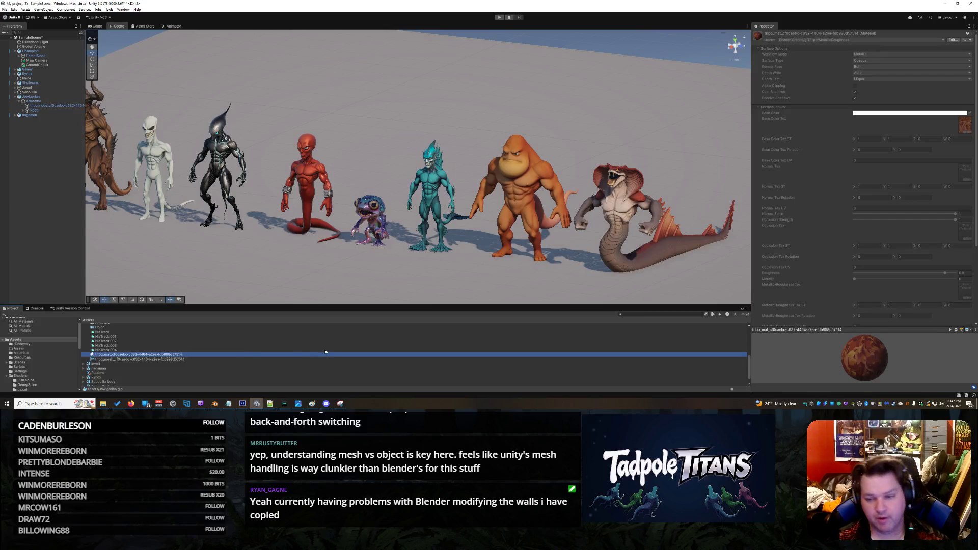
{"action": "scroll", "coordinate": [794, 246], "scroll_direction": "down", "scroll_amount": 5}
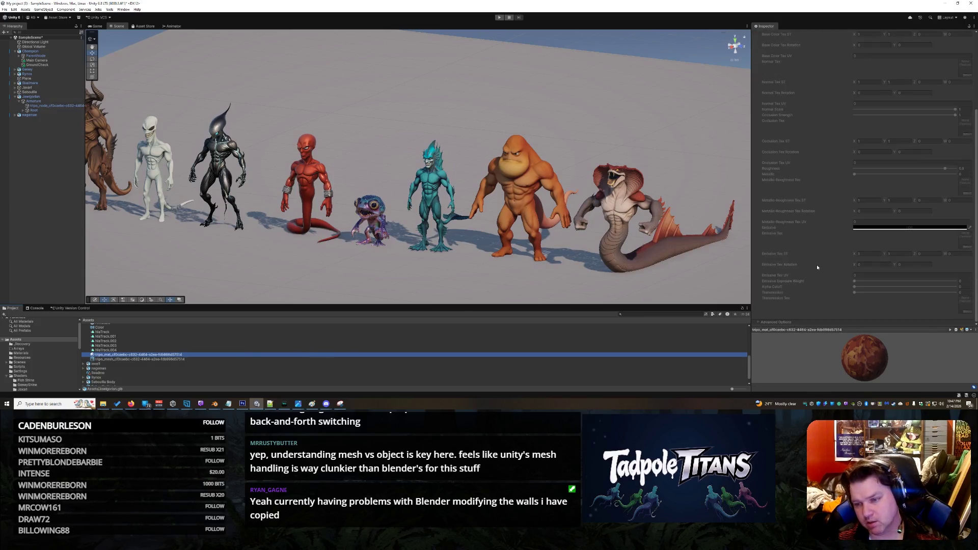
{"action": "scroll", "coordinate": [816, 267], "scroll_direction": "up", "scroll_amount": 5}
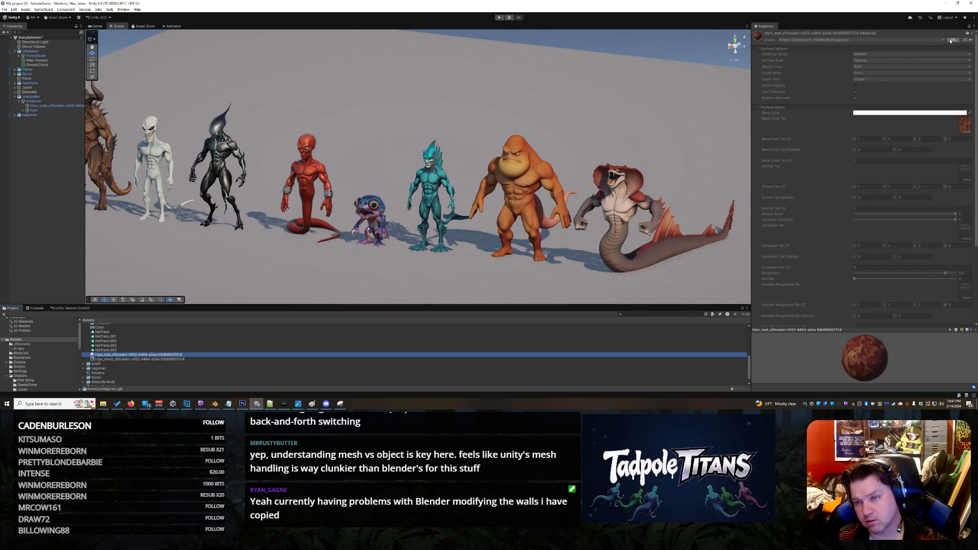
{"action": "left_click", "coordinate": [967, 131]}
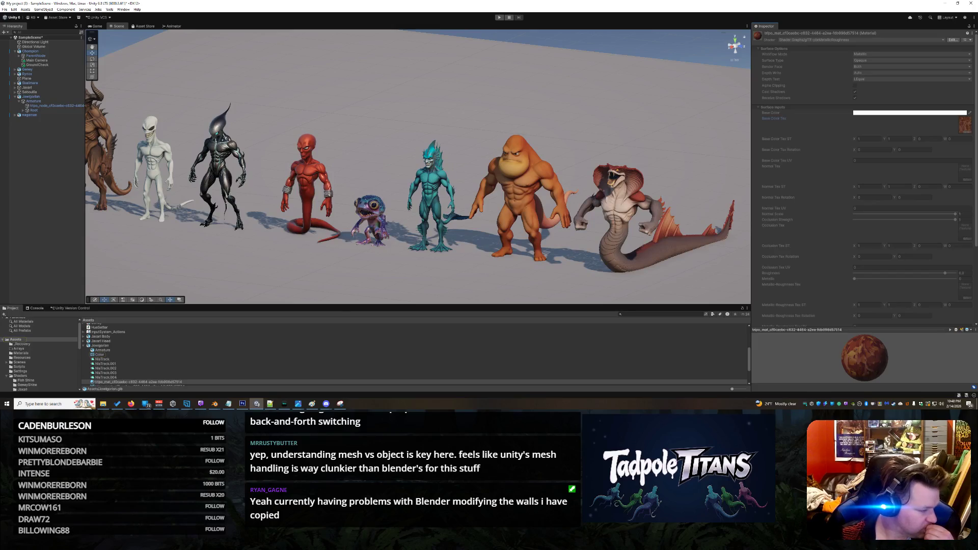
{"action": "key", "text": "alt+Tab"}
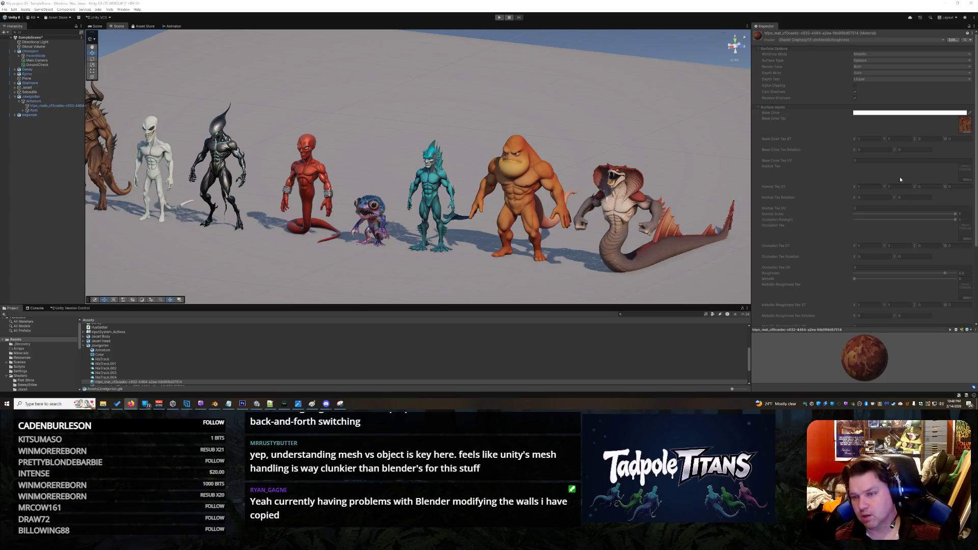
{"action": "left_click", "coordinate": [173, 381]}
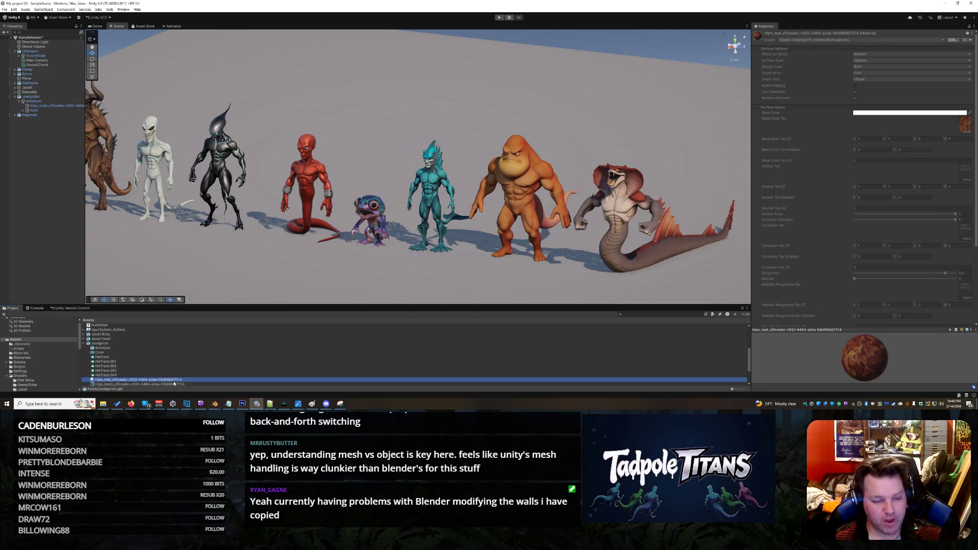
{"action": "scroll", "coordinate": [174, 383], "scroll_direction": "down", "scroll_amount": 2}
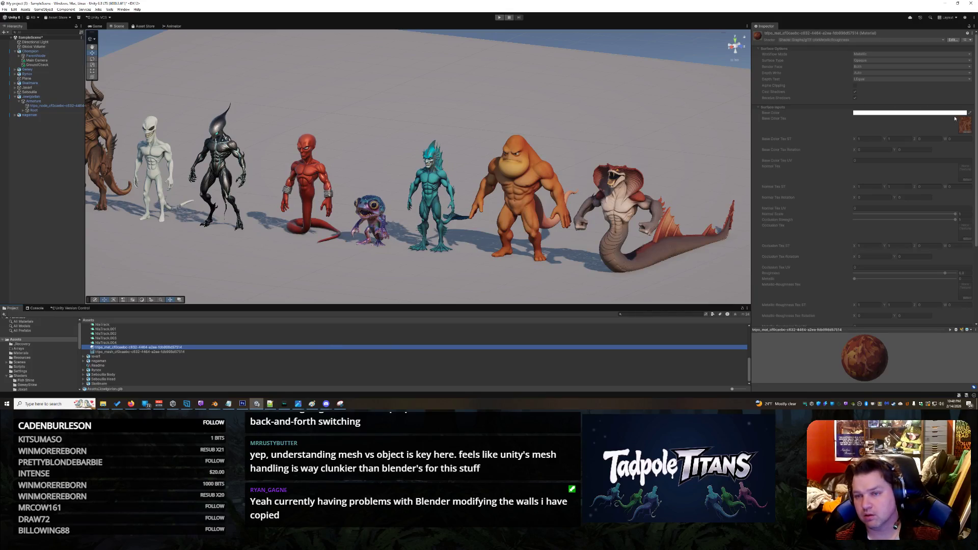
- Open tripo_mat's Properties in a resized floating window and launch its Base Map texture externally
{"action": "right_click", "coordinate": [179, 346]}
{"action": "left_click", "coordinate": [219, 338]}
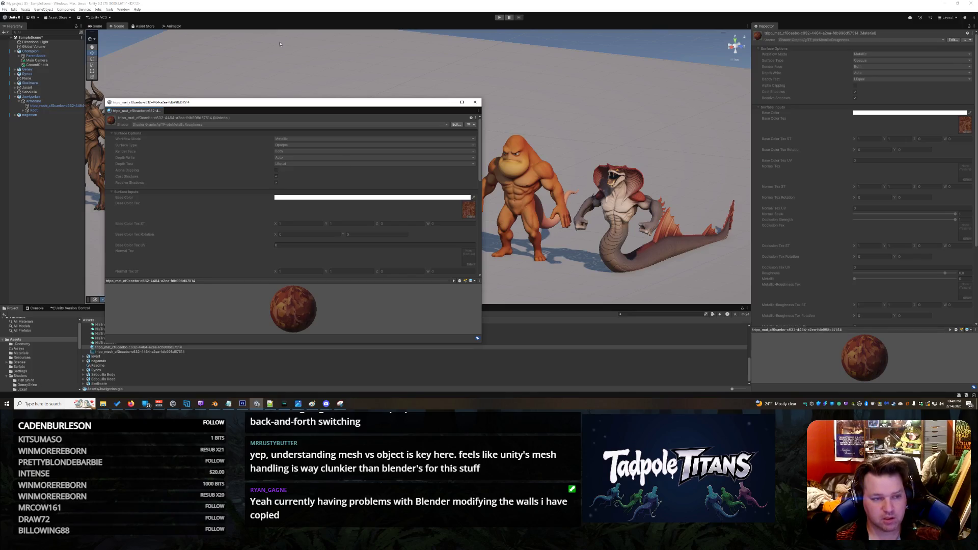
{"action": "left_click_drag", "start_coordinate": [280, 102], "coordinate": [446, 57]}
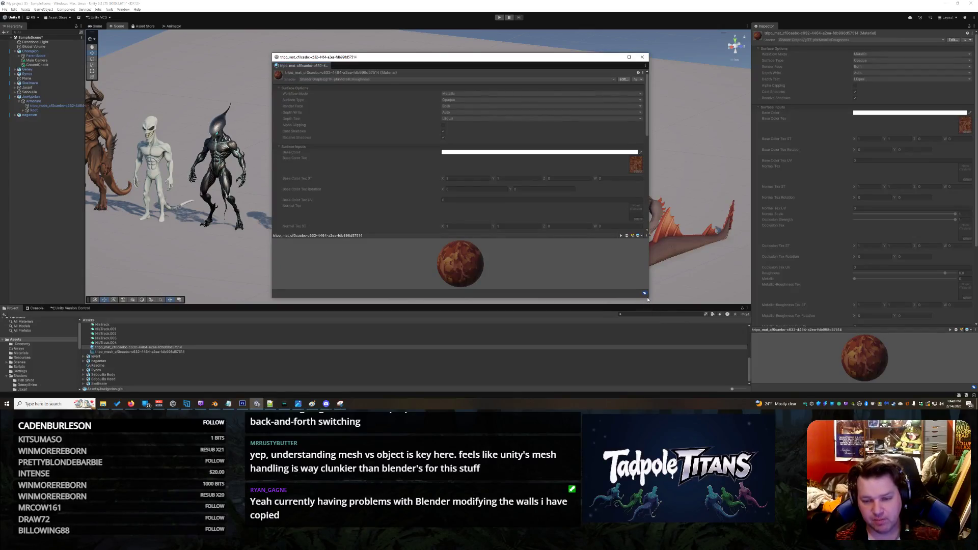
{"action": "left_click_drag", "start_coordinate": [647, 299], "coordinate": [596, 358]}
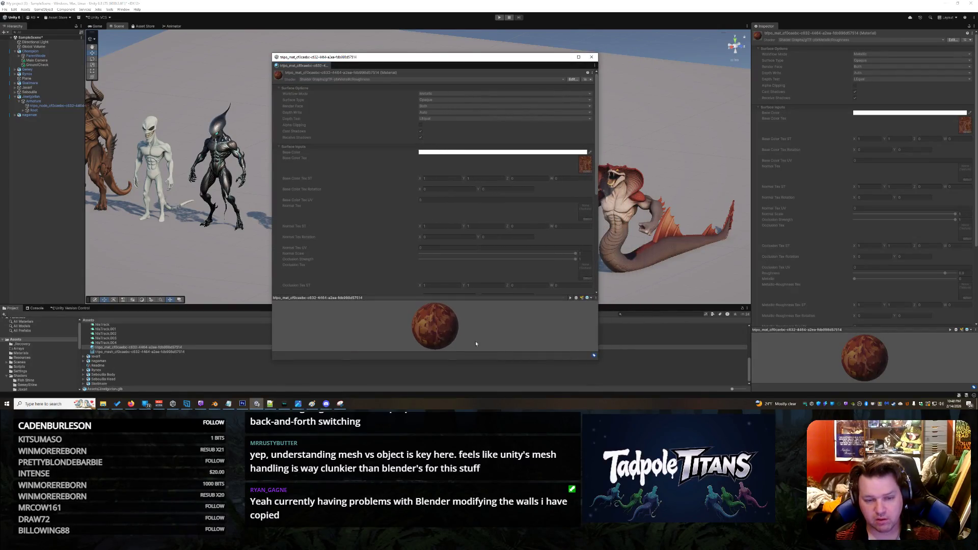
{"action": "left_click_drag", "start_coordinate": [433, 319], "coordinate": [465, 326]}
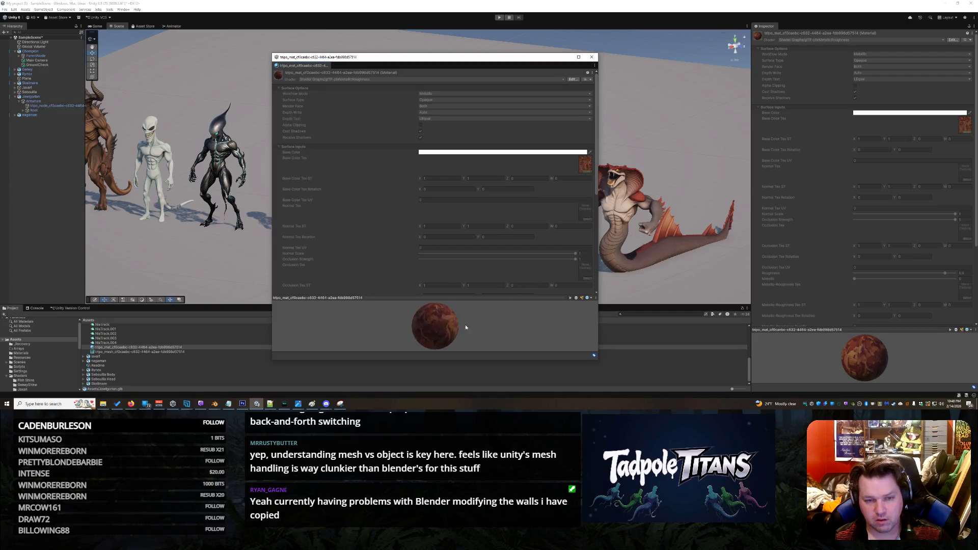
{"action": "double_click", "coordinate": [586, 163]}
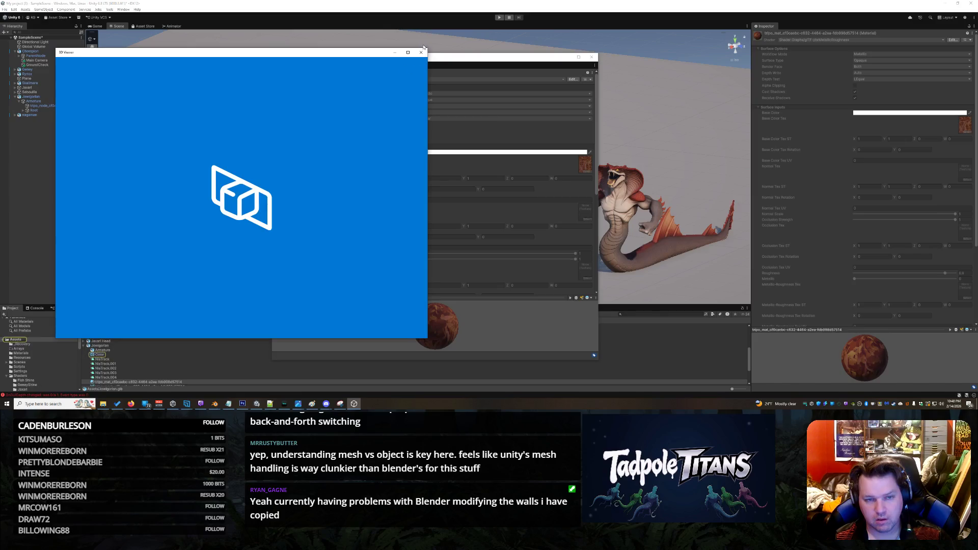
- Close the external 3D viewer and the floating tripo material window
{"action": "left_click", "coordinate": [422, 51]}
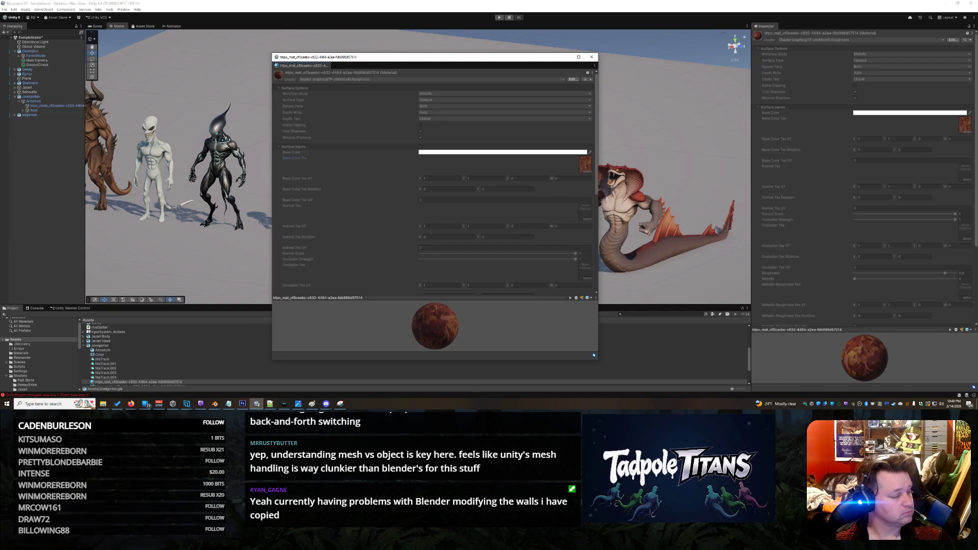
{"action": "key", "text": "alt+Tab"}
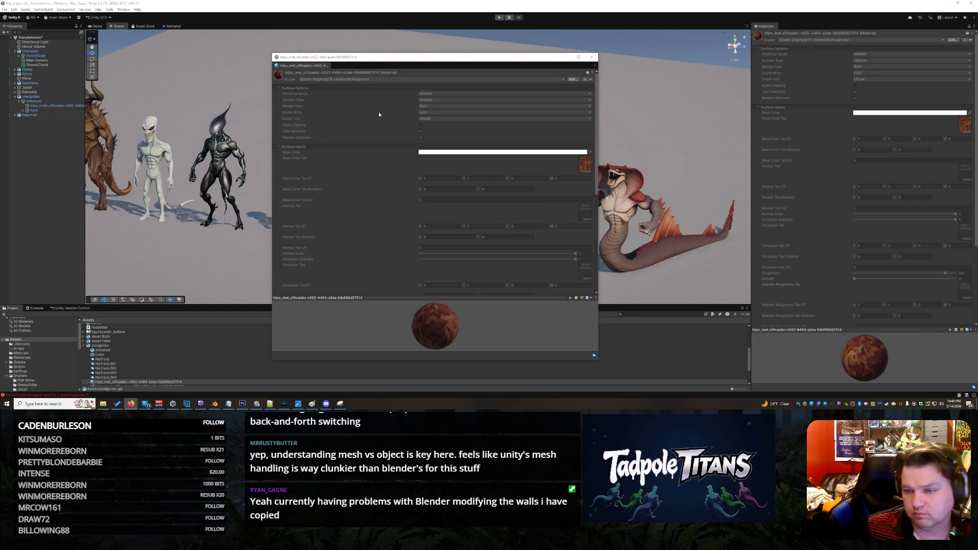
{"action": "left_click", "coordinate": [590, 56]}
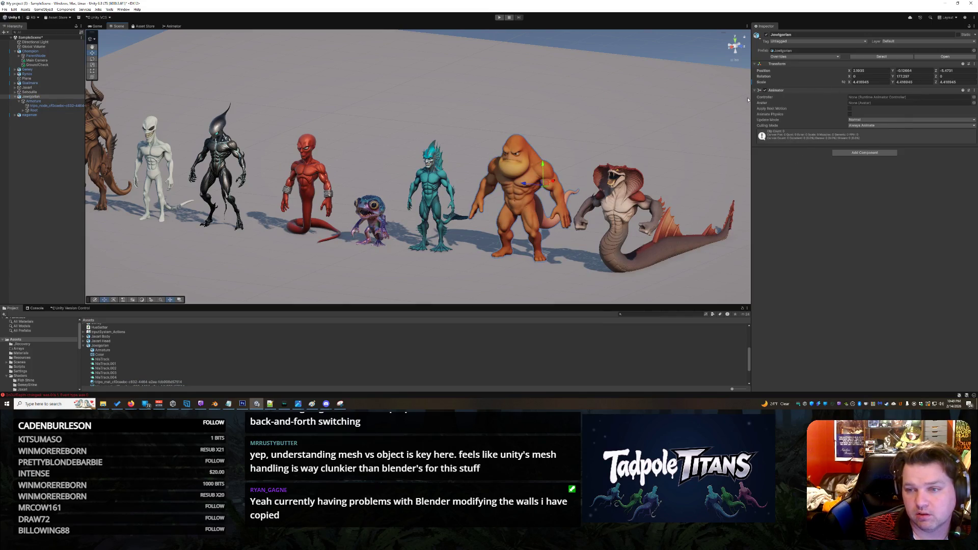
- Select the ape's tripo_node mesh and open the material picker for its Element 0 slot
{"action": "left_click", "coordinate": [47, 107]}
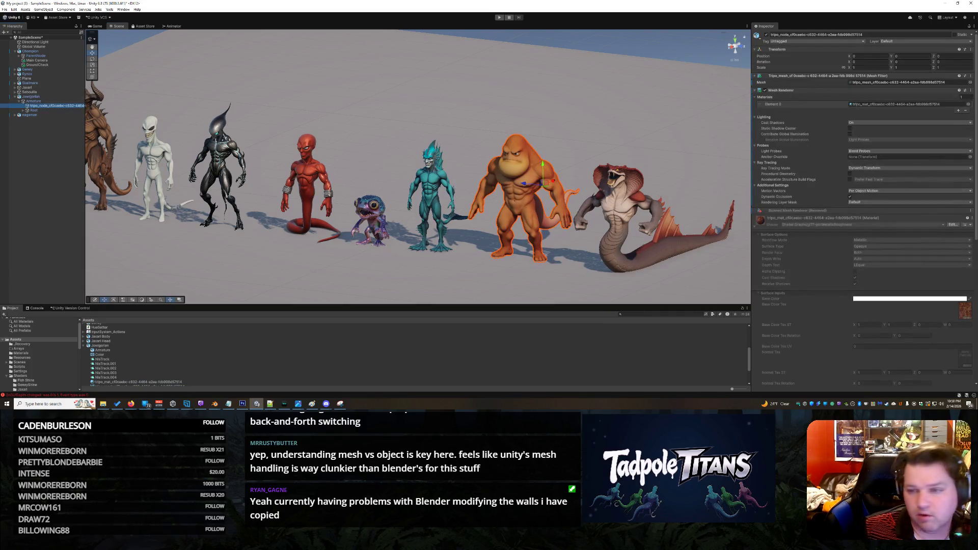
{"action": "left_click", "coordinate": [970, 106]}
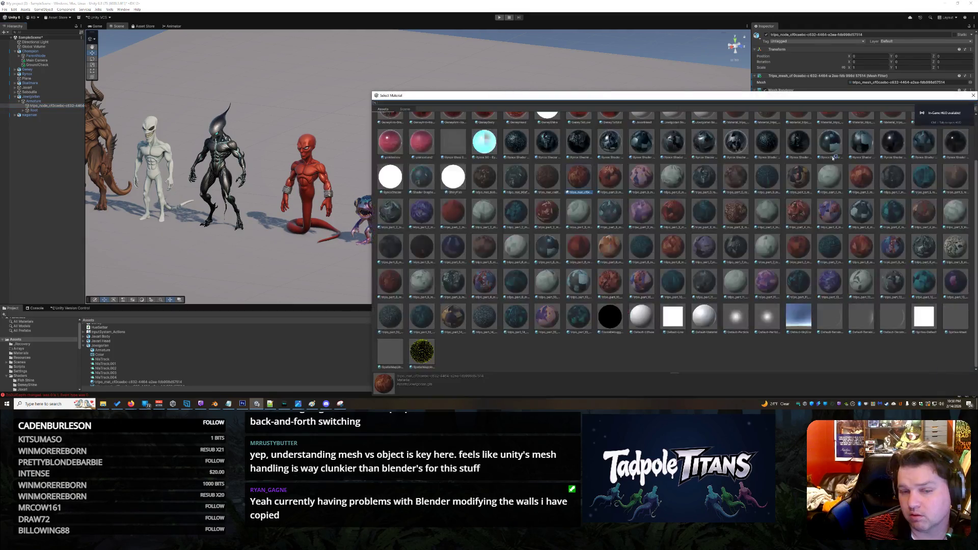
- Search the material list for tripo_mat and assign it to the ape mesh's Element 0
{"action": "scroll", "coordinate": [756, 224], "scroll_direction": "up", "scroll_amount": 2}
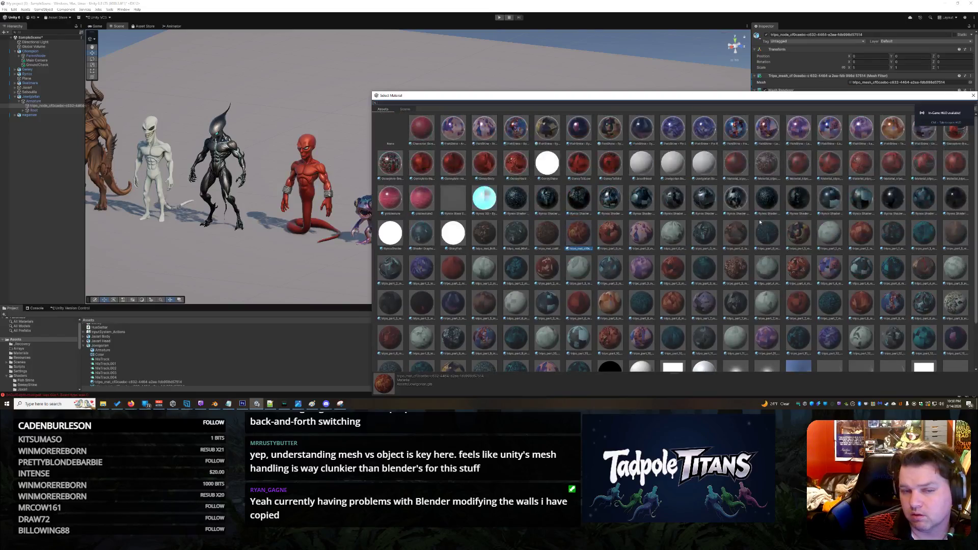
{"action": "scroll", "coordinate": [759, 222], "scroll_direction": "down", "scroll_amount": 2}
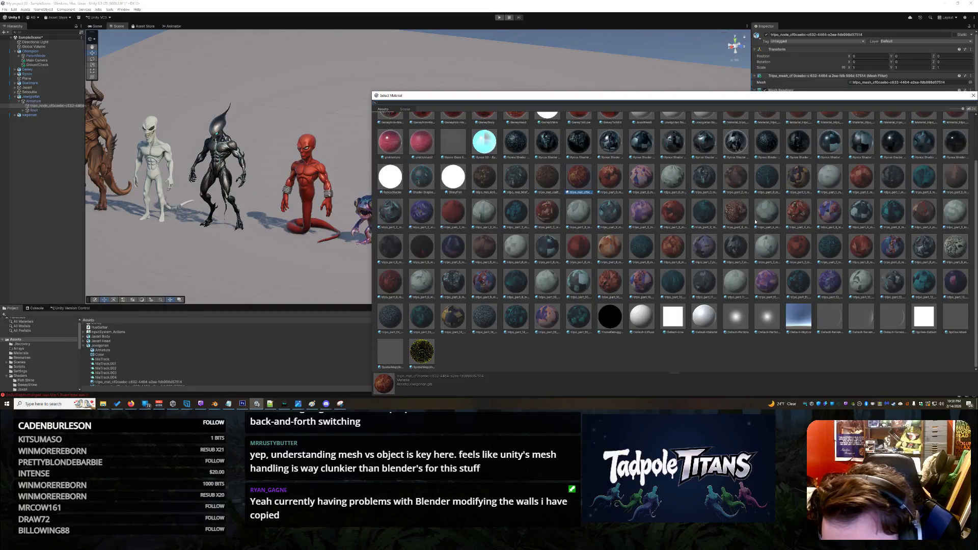
{"action": "scroll", "coordinate": [831, 229], "scroll_direction": "up", "scroll_amount": 1}
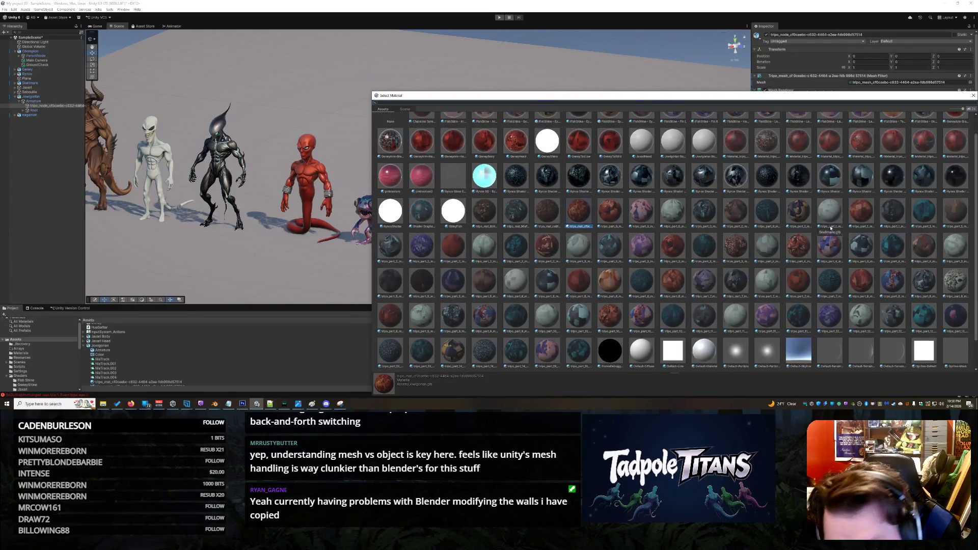
{"action": "scroll", "coordinate": [831, 229], "scroll_direction": "up", "scroll_amount": 1}
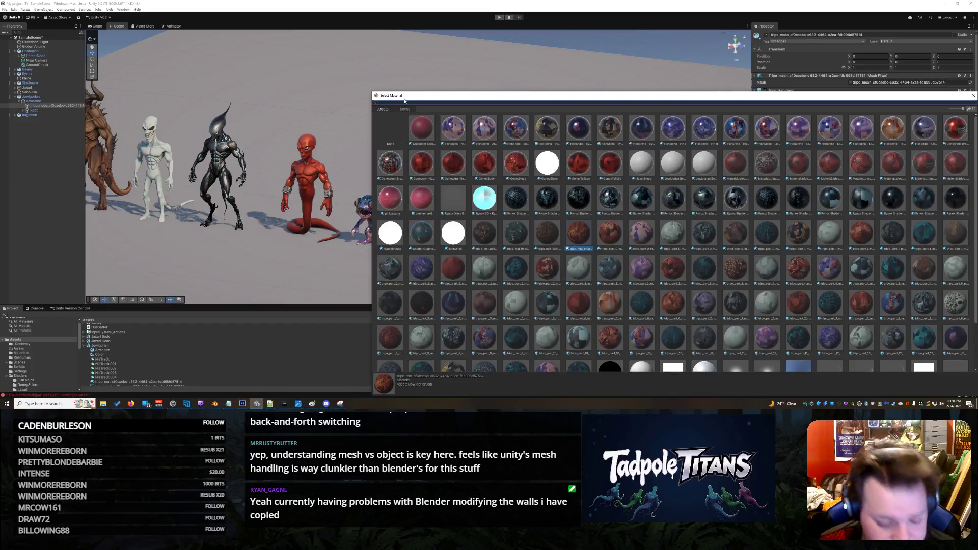
{"action": "type", "text": "tripo_mat"}
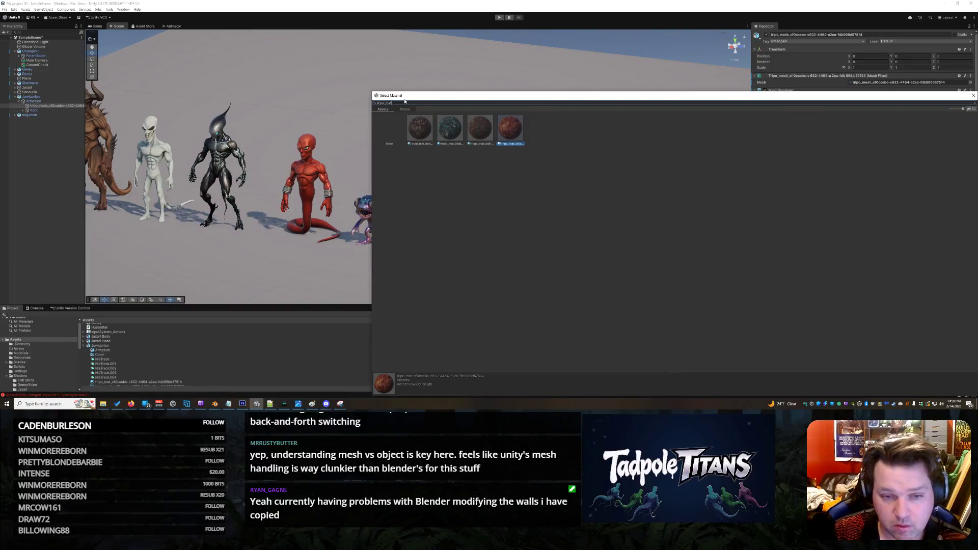
{"action": "key", "text": "Return"}
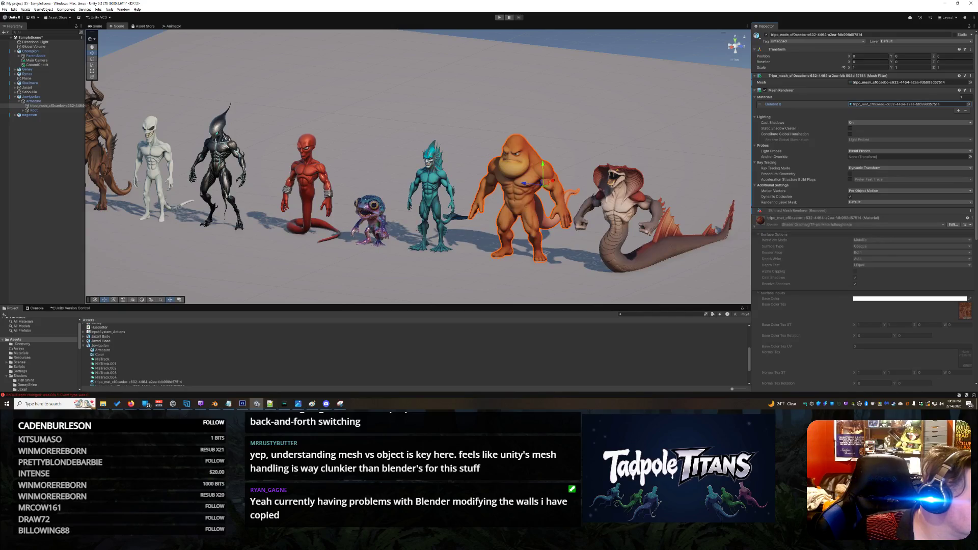
{"action": "key", "text": "alt+Tab"}
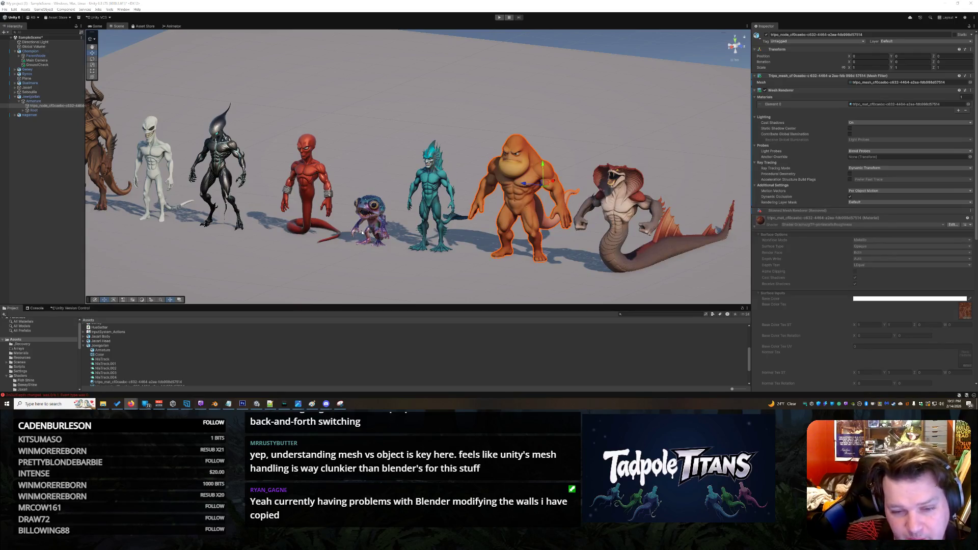
- Orbit around the creature lineup and expand Jaxari's head and body child parts
{"action": "left_click", "coordinate": [418, 245]}
{"action": "scroll", "coordinate": [471, 262], "scroll_direction": "up", "scroll_amount": 10}
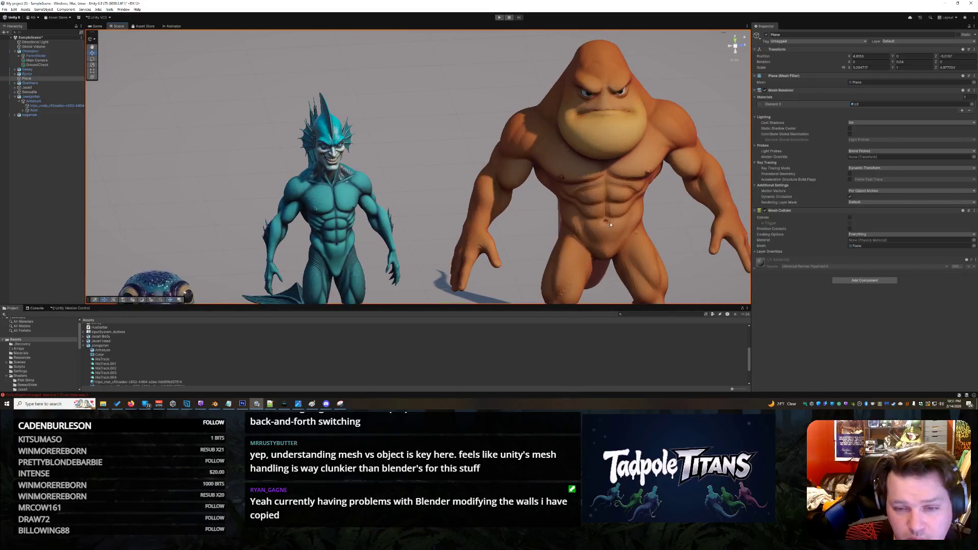
{"action": "mouse_move", "coordinate": [610, 225]}
{"action": "left_mouse_down"}
{"action": "mouse_move", "coordinate": [499, 212]}
{"action": "mouse_move", "coordinate": [518, 209]}
{"action": "left_mouse_up"}
{"action": "scroll", "coordinate": [518, 209], "scroll_direction": "up", "scroll_amount": 8}
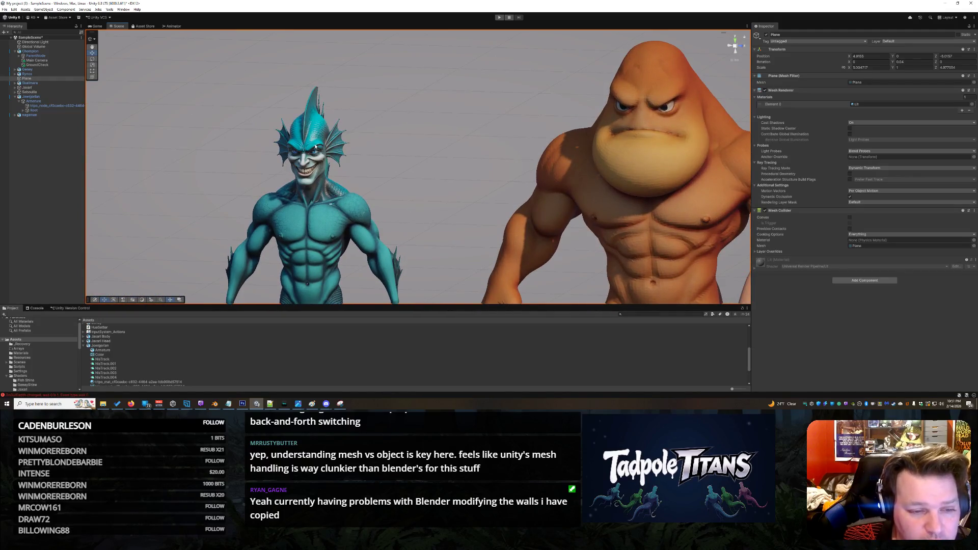
{"action": "left_click", "coordinate": [315, 153]}
{"action": "left_click", "coordinate": [433, 192]}
{"action": "scroll", "coordinate": [433, 192], "scroll_direction": "down", "scroll_amount": 10}
- Delete the orange ape creature from the scene
{"action": "left_click", "coordinate": [509, 224]}
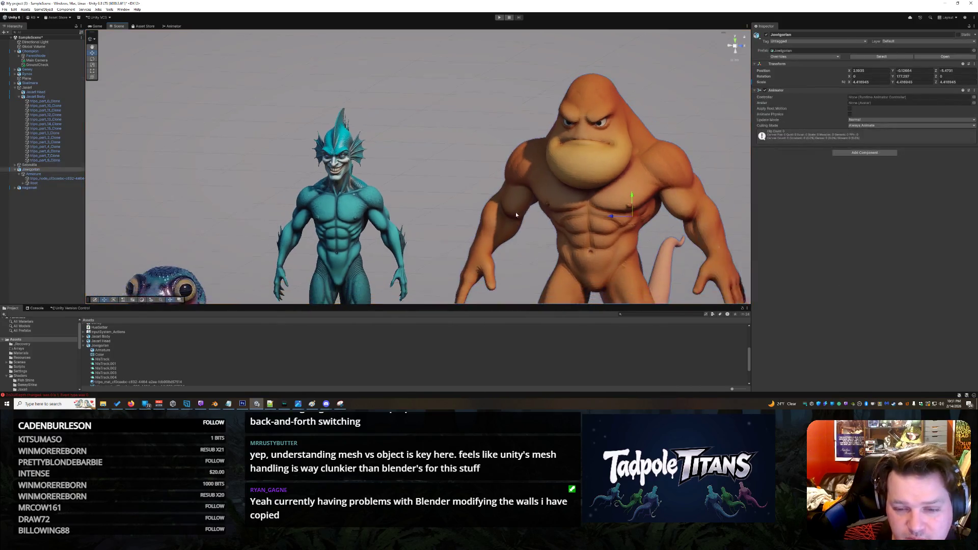
{"action": "scroll", "coordinate": [509, 224], "scroll_direction": "down", "scroll_amount": 5}
{"action": "scroll", "coordinate": [537, 270], "scroll_direction": "up", "scroll_amount": 4}
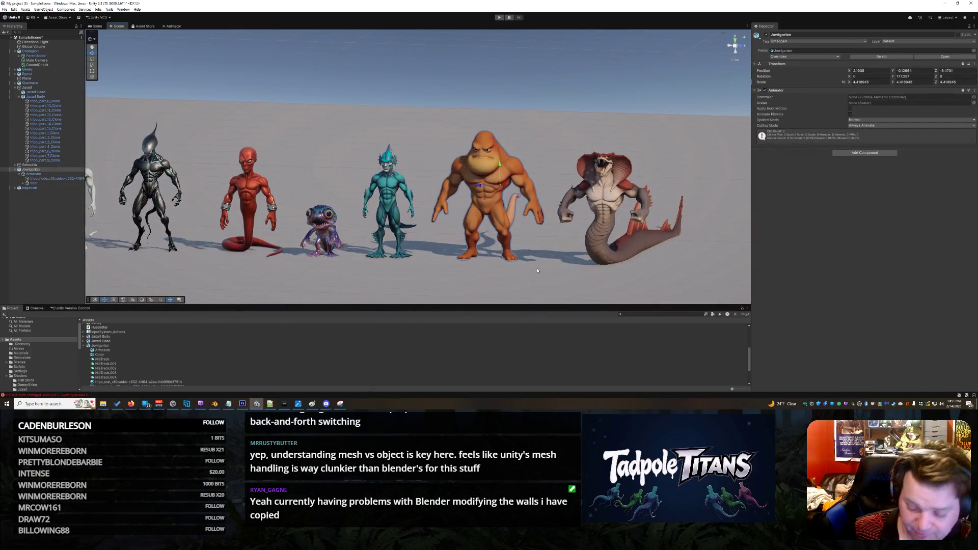
{"action": "key", "text": "Delete"}
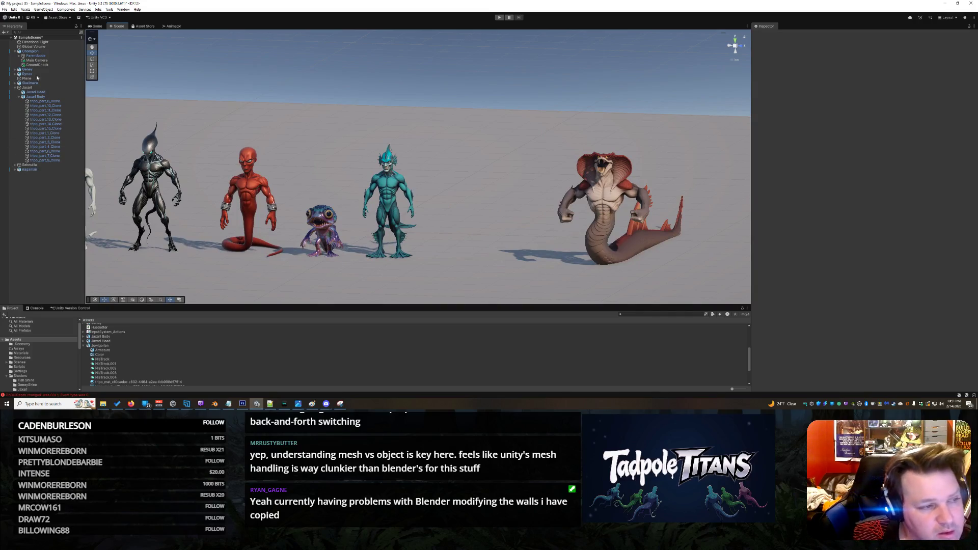
- Collapse the Jaxari object in the Hierarchy and orbit to view the lineup
{"action": "left_click", "coordinate": [15, 87]}
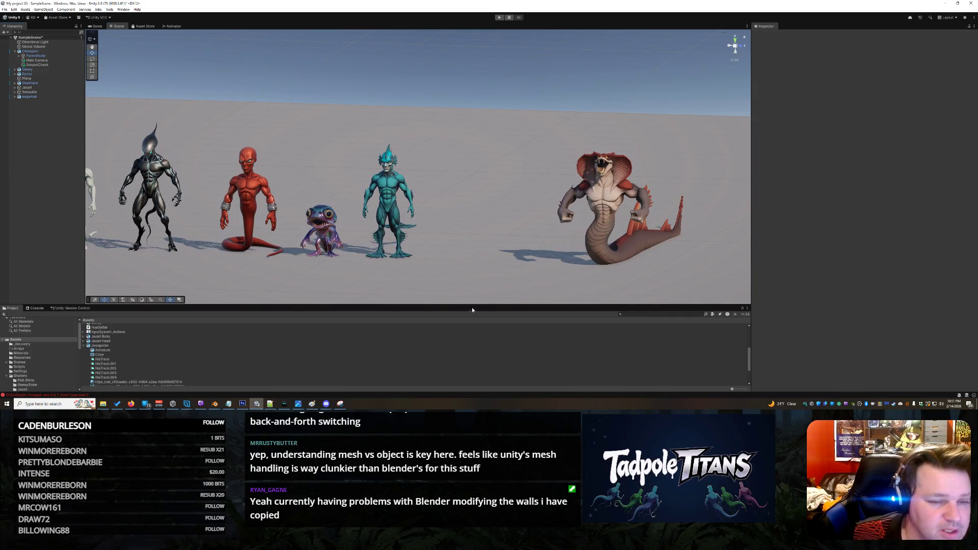
{"action": "left_click_drag", "start_coordinate": [491, 241], "coordinate": [499, 235]}
{"action": "mouse_move", "coordinate": [500, 236]}
{"action": "left_mouse_down", "text": "alt"}
{"action": "mouse_move", "coordinate": [427, 233]}
{"action": "mouse_move", "coordinate": [428, 222]}
{"action": "mouse_move", "coordinate": [473, 230]}
{"action": "mouse_move", "coordinate": [479, 220]}
{"action": "left_mouse_up", "text": "alt"}
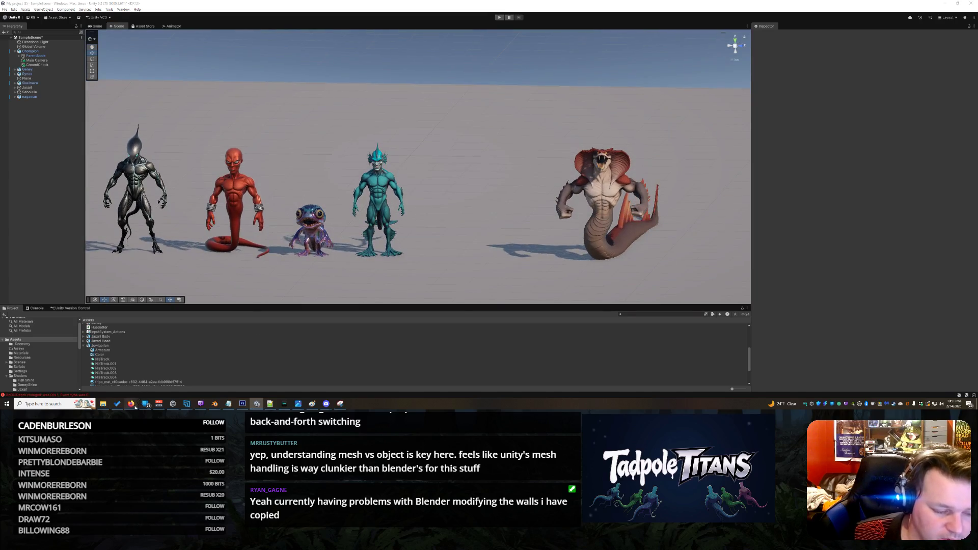
- In Tripo's model generation page, open the orange gorilla asset and inspect its torso and back
{"action": "mouse_move", "coordinate": [133, 405]}
{"action": "left_click", "coordinate": [297, 385]}
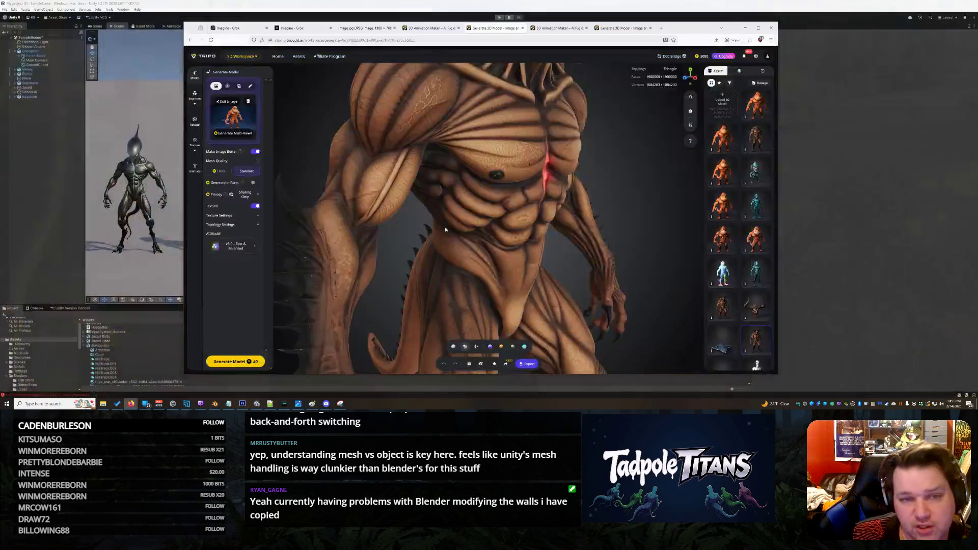
{"action": "left_click", "coordinate": [431, 28]}
{"action": "left_click", "coordinate": [622, 28]}
{"action": "left_click", "coordinate": [764, 105]}
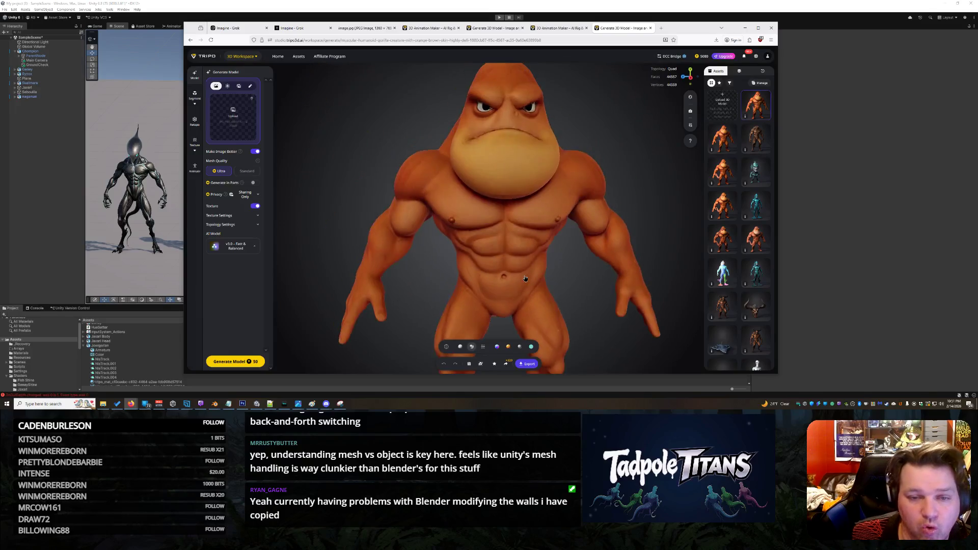
{"action": "scroll", "coordinate": [535, 213], "scroll_direction": "up", "scroll_amount": 5}
{"action": "mouse_move", "coordinate": [518, 226]}
{"action": "left_mouse_down"}
{"action": "mouse_move", "coordinate": [489, 178]}
{"action": "mouse_move", "coordinate": [564, 231]}
{"action": "mouse_move", "coordinate": [594, 231]}
{"action": "mouse_move", "coordinate": [499, 237]}
{"action": "left_mouse_up"}
{"action": "scroll", "coordinate": [499, 237], "scroll_direction": "down", "scroll_amount": 5}
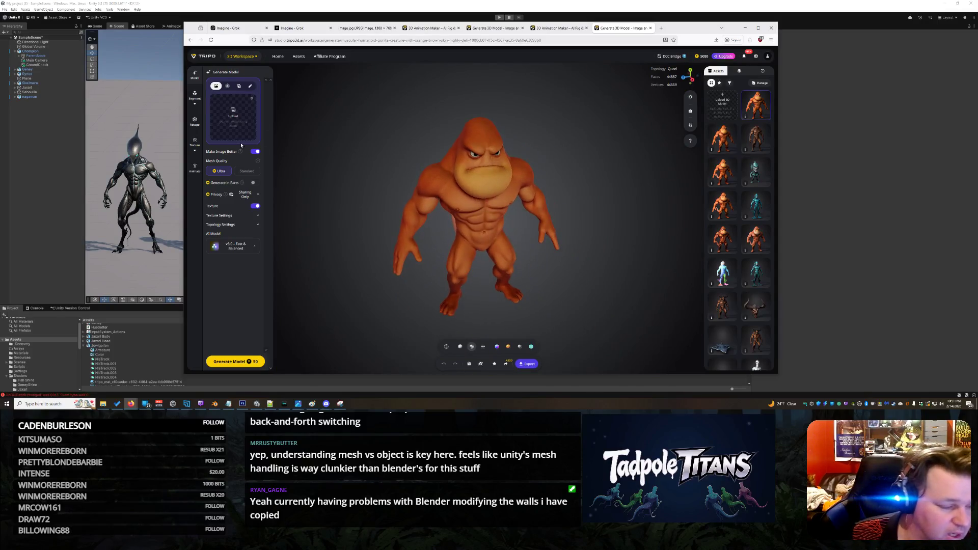
- Upload jowgorian render try 3.jpg, show Topology Settings and generate the new gorilla model
{"action": "left_click", "coordinate": [232, 112]}
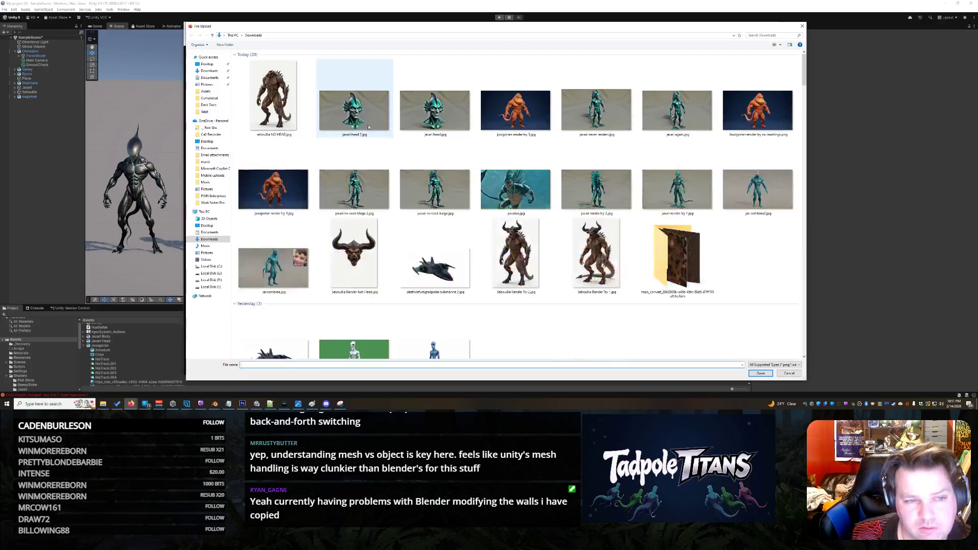
{"action": "double_click", "coordinate": [515, 110]}
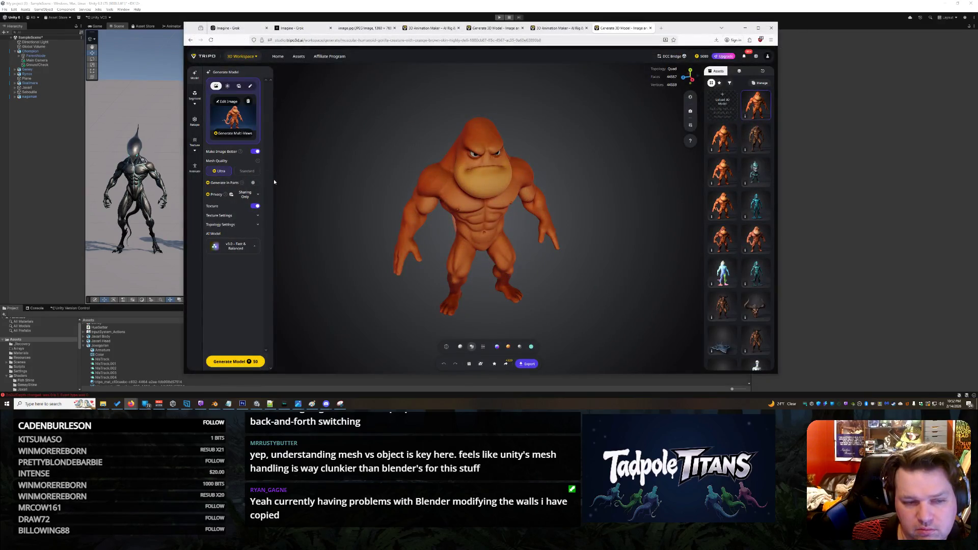
{"action": "left_click", "coordinate": [258, 226]}
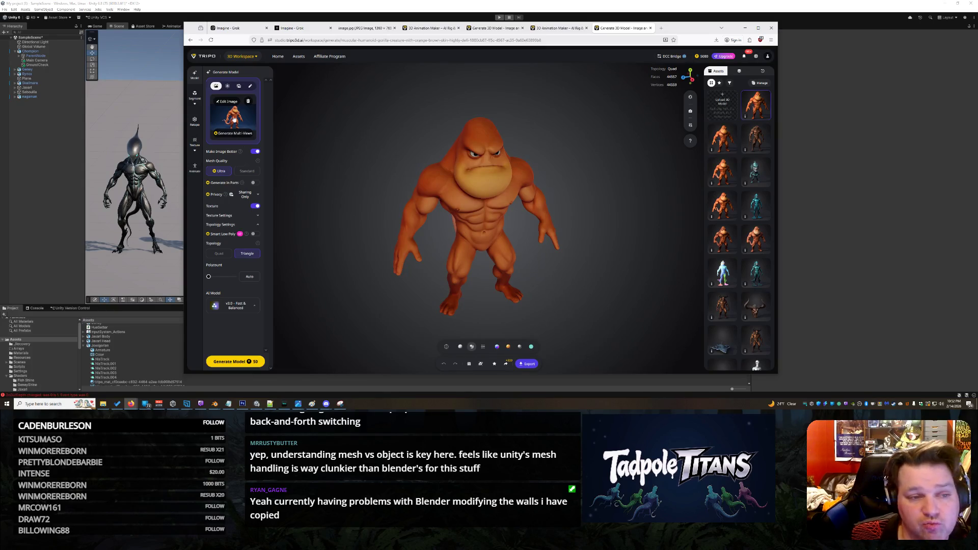
{"action": "left_click", "coordinate": [245, 362]}
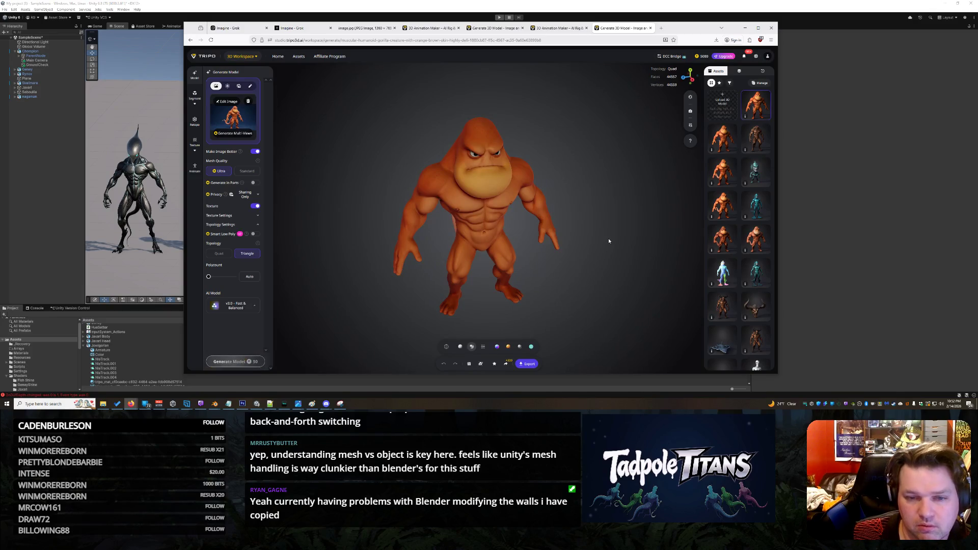
{"action": "left_click", "coordinate": [145, 5]}
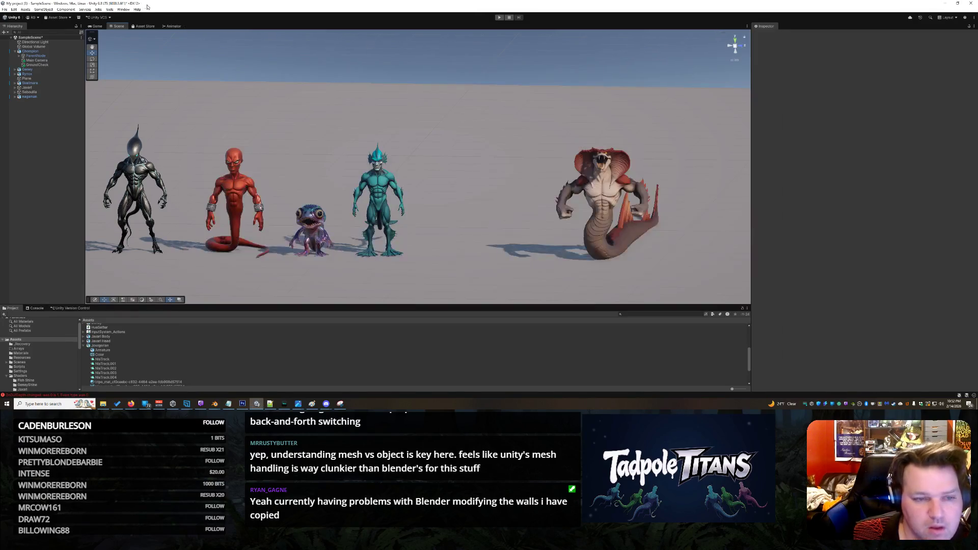
{"action": "left_click_drag", "start_coordinate": [329, 205], "coordinate": [323, 240]}
{"action": "scroll", "coordinate": [323, 241], "scroll_direction": "down", "scroll_amount": 3}
{"action": "scroll", "coordinate": [415, 218], "scroll_direction": "up", "scroll_amount": 10}
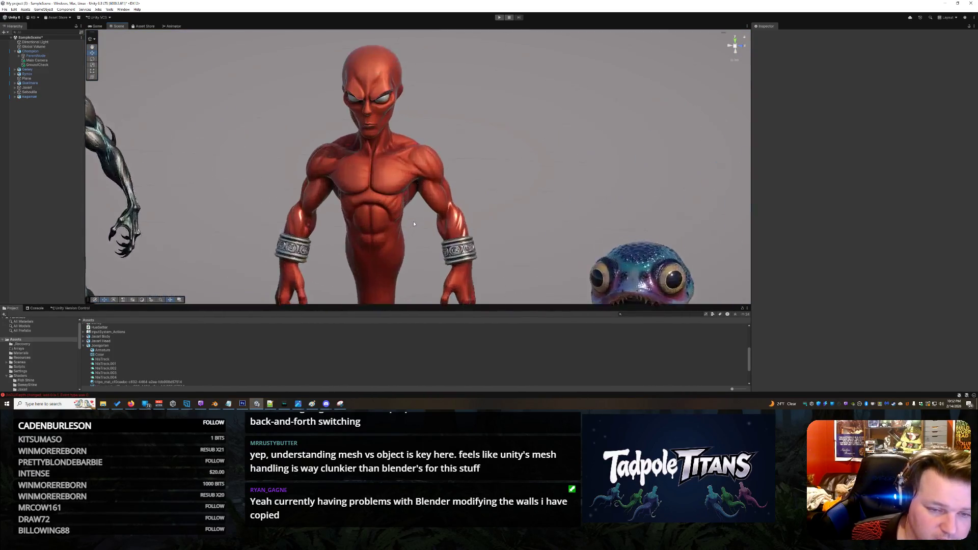
{"action": "scroll", "coordinate": [414, 223], "scroll_direction": "up", "scroll_amount": 5}
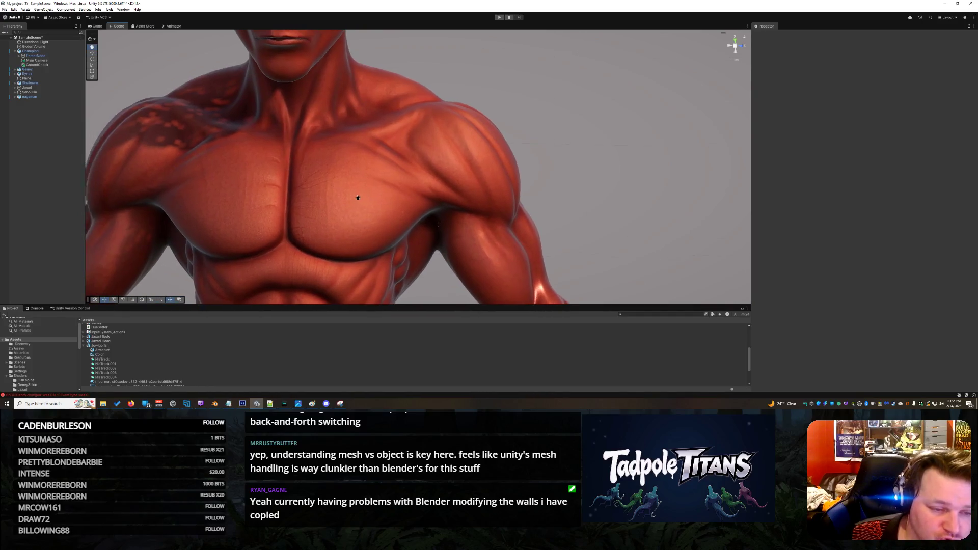
{"action": "left_click_drag", "start_coordinate": [374, 206], "coordinate": [379, 221]}
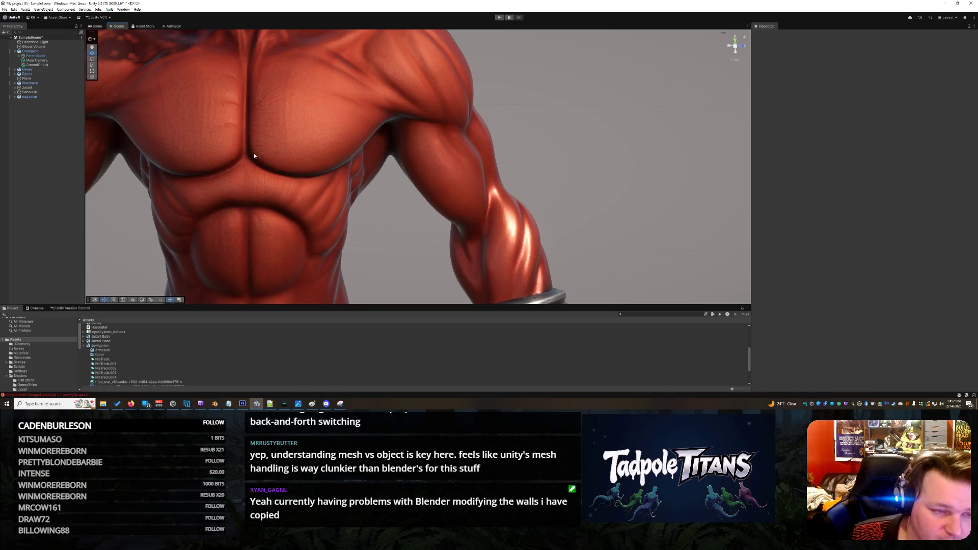
{"action": "scroll", "coordinate": [403, 135], "scroll_direction": "down", "scroll_amount": 10}
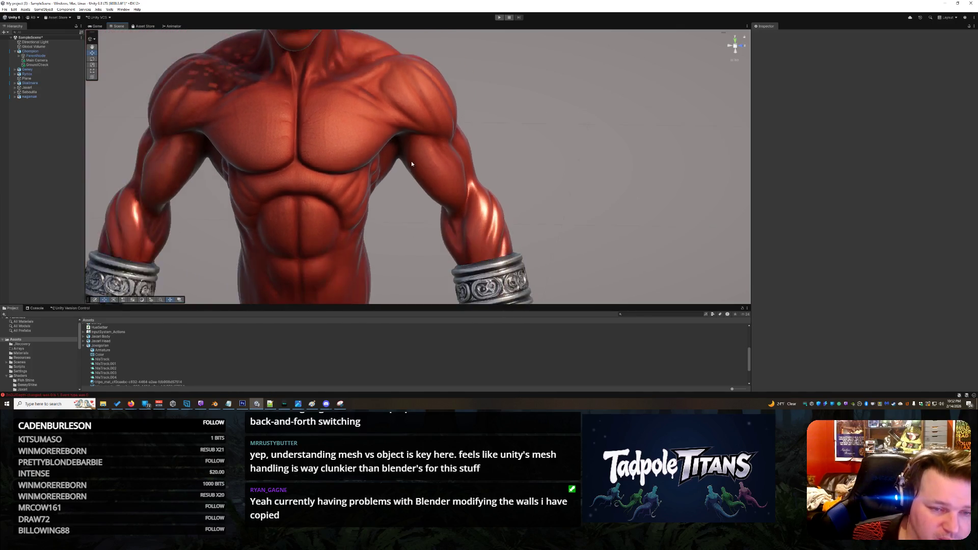
{"action": "mouse_move", "coordinate": [296, 224]}
{"action": "left_mouse_down"}
{"action": "mouse_move", "coordinate": [480, 183]}
{"action": "mouse_move", "coordinate": [468, 194]}
{"action": "left_mouse_up"}
{"action": "scroll", "coordinate": [468, 194], "scroll_direction": "up", "scroll_amount": 5}
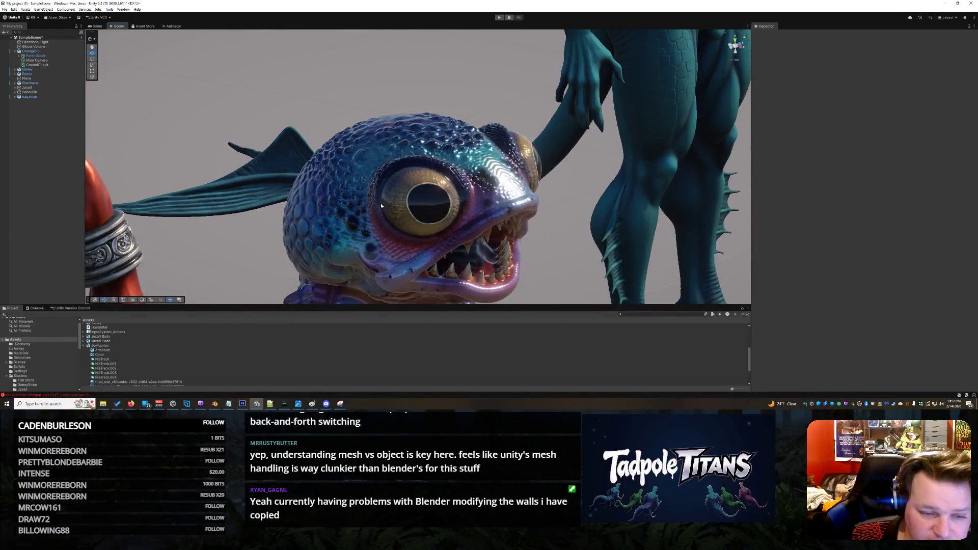
{"action": "scroll", "coordinate": [384, 204], "scroll_direction": "down", "scroll_amount": 5}
{"action": "mouse_move", "coordinate": [384, 204]}
{"action": "left_mouse_down"}
{"action": "mouse_move", "coordinate": [570, 232]}
{"action": "mouse_move", "coordinate": [449, 202]}
{"action": "mouse_move", "coordinate": [494, 184]}
{"action": "mouse_move", "coordinate": [461, 170]}
{"action": "left_mouse_up"}
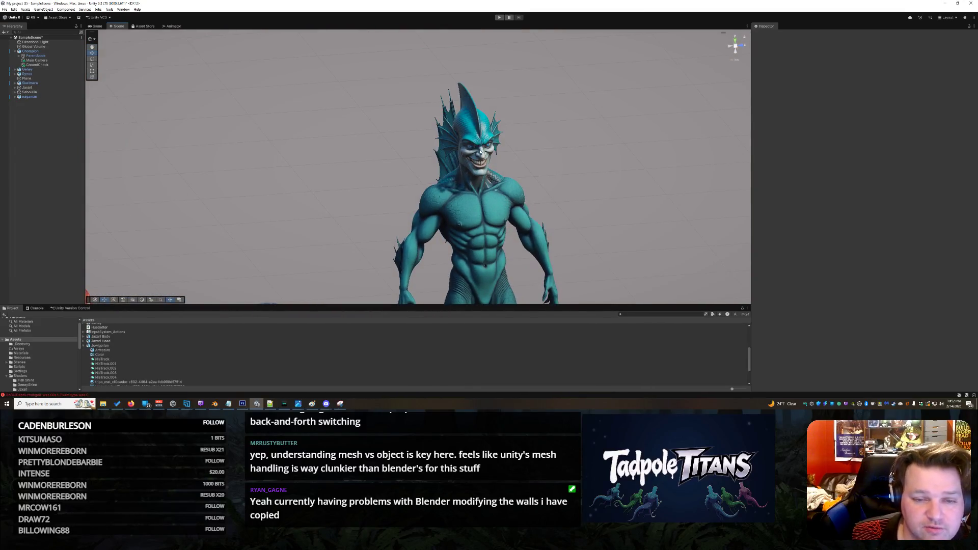
{"action": "mouse_move", "coordinate": [607, 249]}
{"action": "left_mouse_down"}
{"action": "mouse_move", "coordinate": [421, 185]}
{"action": "mouse_move", "coordinate": [290, 189]}
{"action": "mouse_move", "coordinate": [514, 200]}
{"action": "mouse_move", "coordinate": [470, 202]}
{"action": "mouse_move", "coordinate": [489, 198]}
{"action": "mouse_move", "coordinate": [530, 224]}
{"action": "mouse_move", "coordinate": [533, 212]}
{"action": "mouse_move", "coordinate": [502, 230]}
{"action": "mouse_move", "coordinate": [586, 267]}
{"action": "mouse_move", "coordinate": [596, 215]}
{"action": "mouse_move", "coordinate": [589, 224]}
{"action": "mouse_move", "coordinate": [557, 217]}
{"action": "mouse_move", "coordinate": [606, 224]}
{"action": "mouse_move", "coordinate": [587, 203]}
{"action": "mouse_move", "coordinate": [587, 213]}
{"action": "left_mouse_up"}
{"action": "right_click", "coordinate": [379, 259]}
{"action": "left_click", "coordinate": [217, 226]}
{"action": "scroll", "coordinate": [619, 225], "scroll_direction": "up", "scroll_amount": 6}
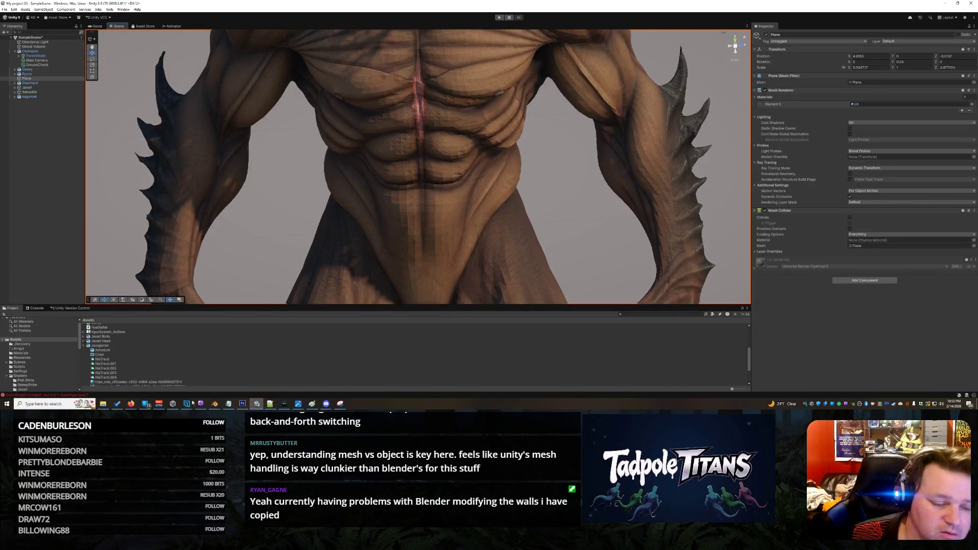
{"action": "mouse_move", "coordinate": [131, 404]}
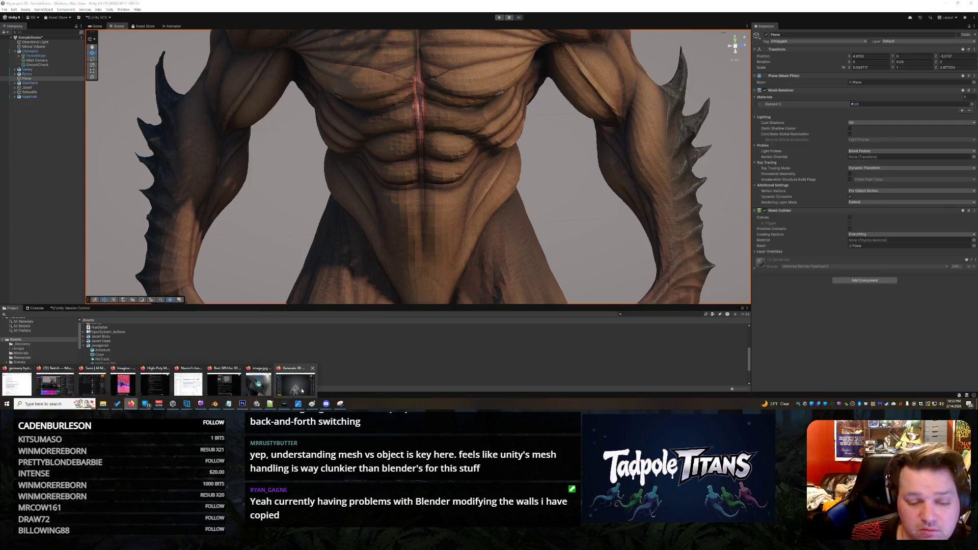
{"action": "left_click", "coordinate": [296, 382]}
{"action": "left_click", "coordinate": [558, 28]}
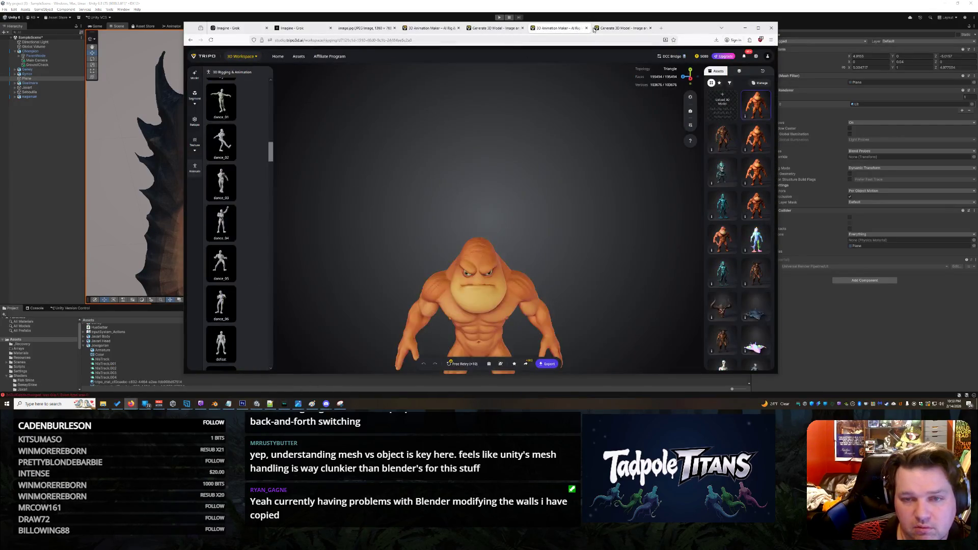
{"action": "left_click", "coordinate": [610, 28]}
{"action": "left_click", "coordinate": [508, 28]}
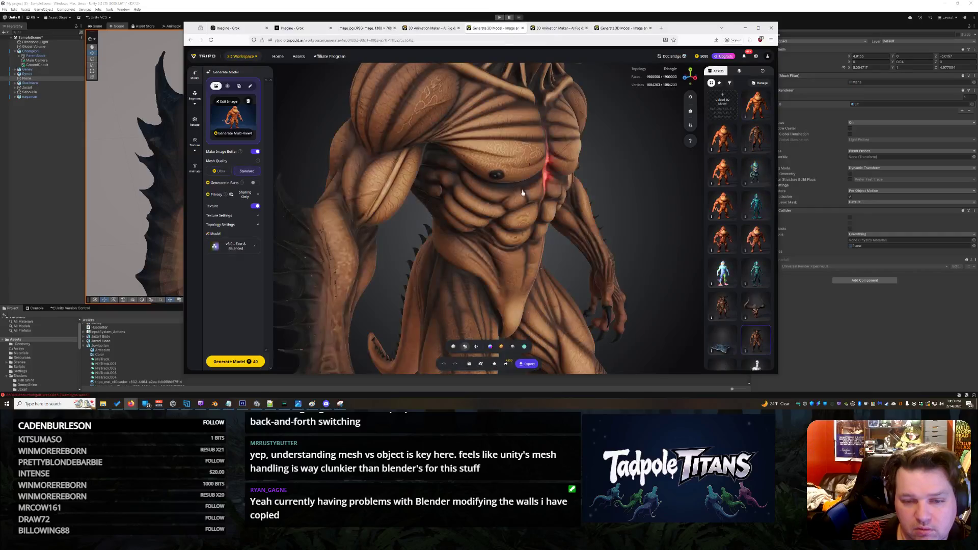
{"action": "mouse_move", "coordinate": [559, 215]}
{"action": "left_mouse_down"}
{"action": "mouse_move", "coordinate": [542, 222]}
{"action": "mouse_move", "coordinate": [564, 230]}
{"action": "left_mouse_up"}
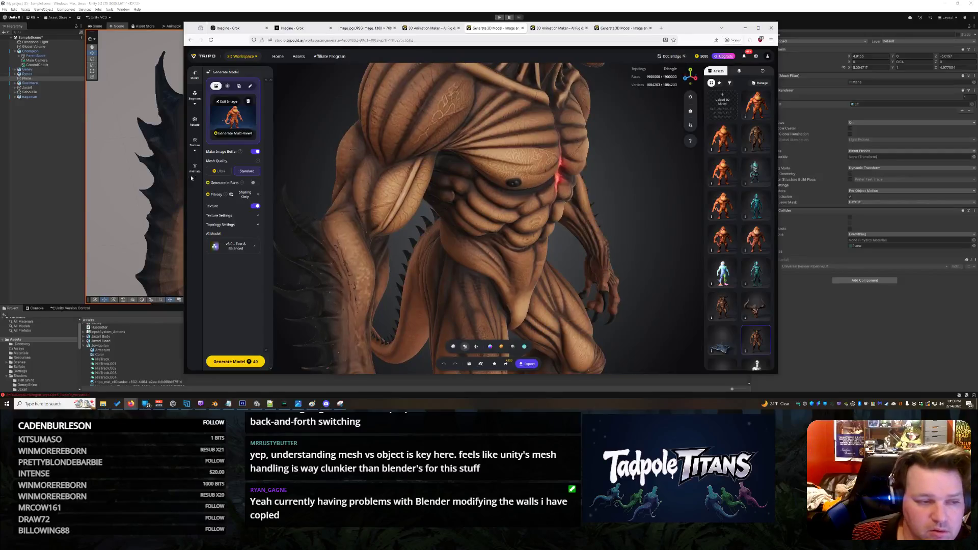
{"action": "left_click", "coordinate": [129, 168]}
{"action": "left_click_drag", "start_coordinate": [373, 158], "coordinate": [375, 166]}
{"action": "scroll", "coordinate": [375, 166], "scroll_direction": "down", "scroll_amount": 10}
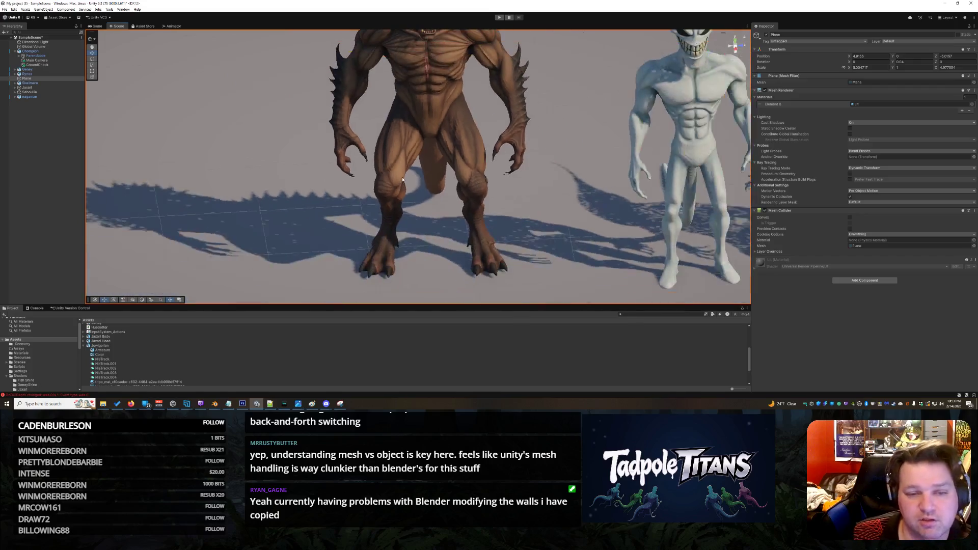
{"action": "left_click_drag", "start_coordinate": [566, 203], "coordinate": [426, 263]}
{"action": "scroll", "coordinate": [425, 263], "scroll_direction": "up", "scroll_amount": 8}
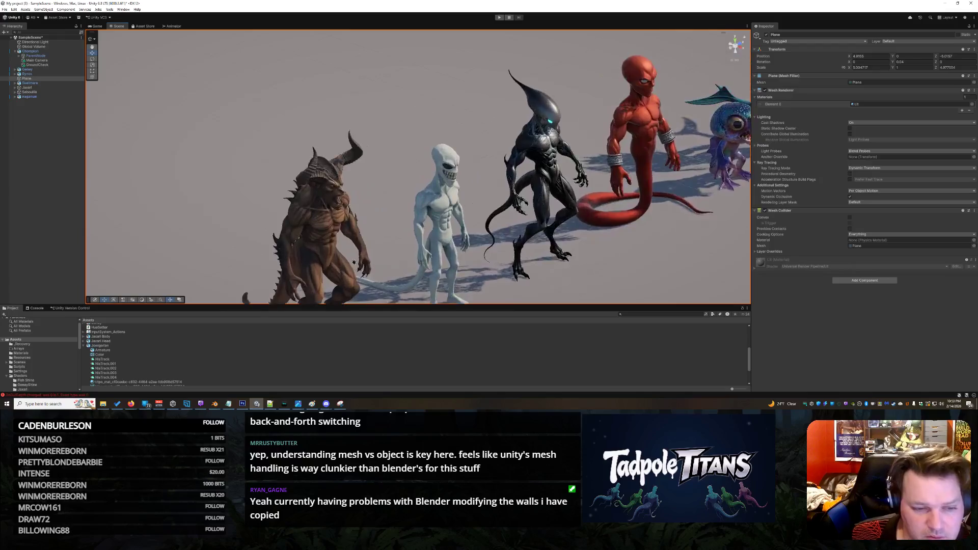
{"action": "scroll", "coordinate": [346, 124], "scroll_direction": "up", "scroll_amount": 8}
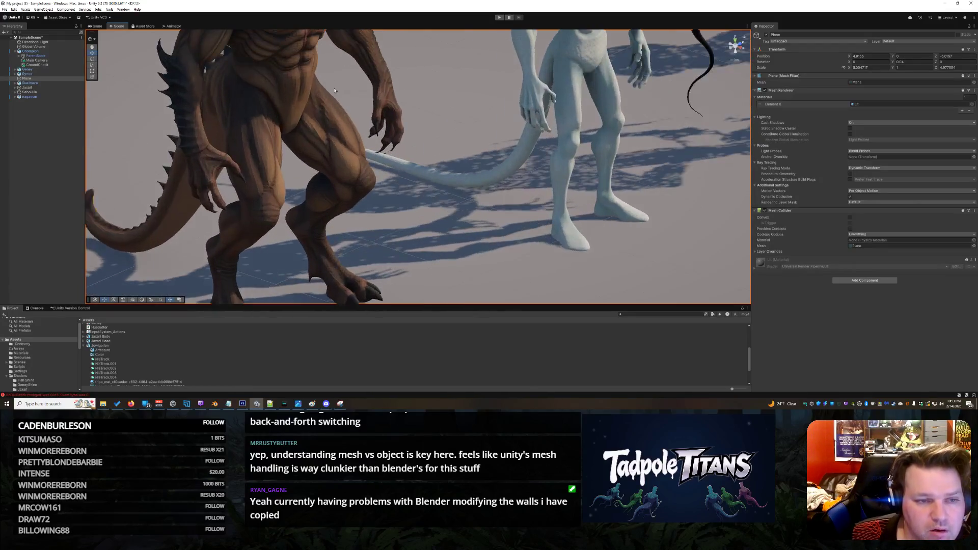
{"action": "left_click_drag", "start_coordinate": [451, 159], "coordinate": [566, 279]}
{"action": "mouse_move", "coordinate": [466, 162]}
{"action": "left_mouse_down"}
{"action": "mouse_move", "coordinate": [482, 161]}
{"action": "mouse_move", "coordinate": [244, 191]}
{"action": "mouse_move", "coordinate": [299, 196]}
{"action": "mouse_move", "coordinate": [467, 170]}
{"action": "left_mouse_up"}
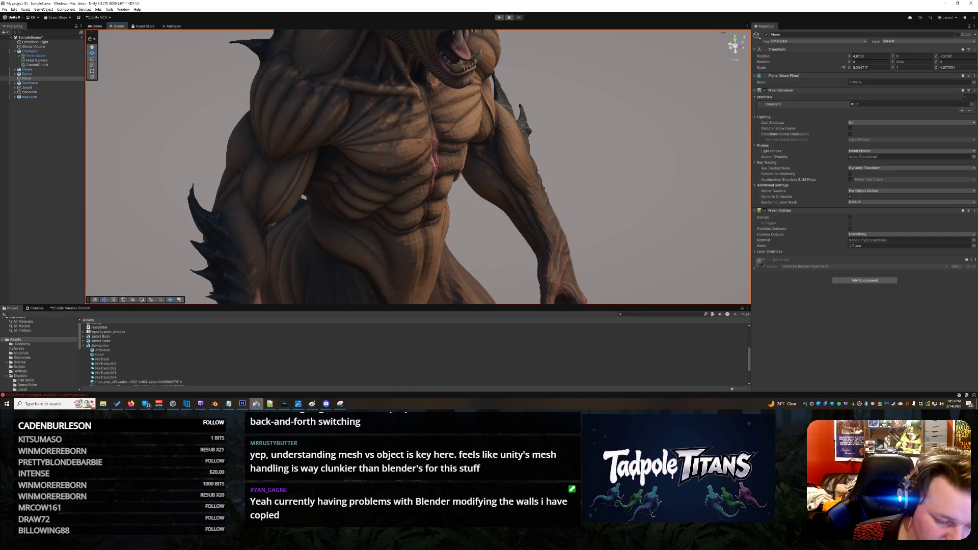
{"action": "mouse_move", "coordinate": [133, 405]}
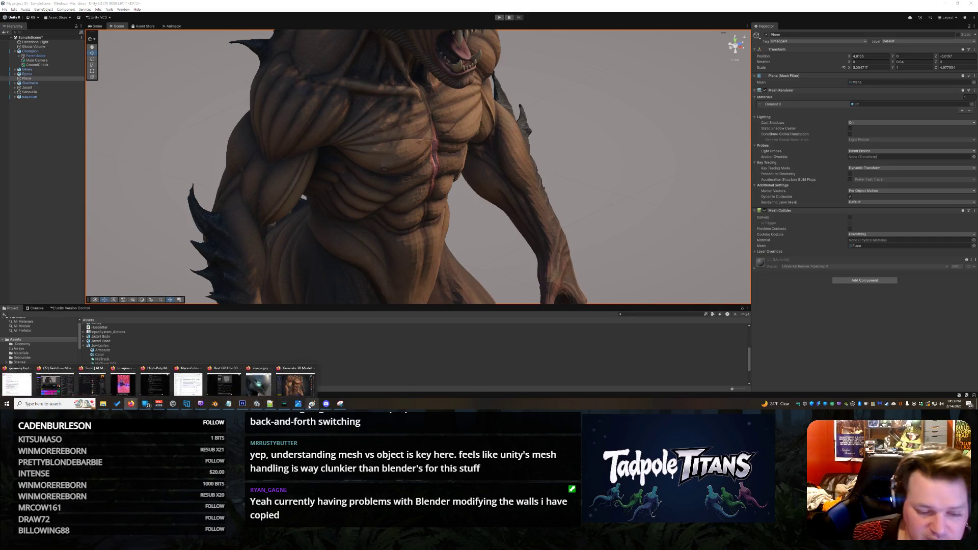
{"action": "left_click", "coordinate": [296, 379]}
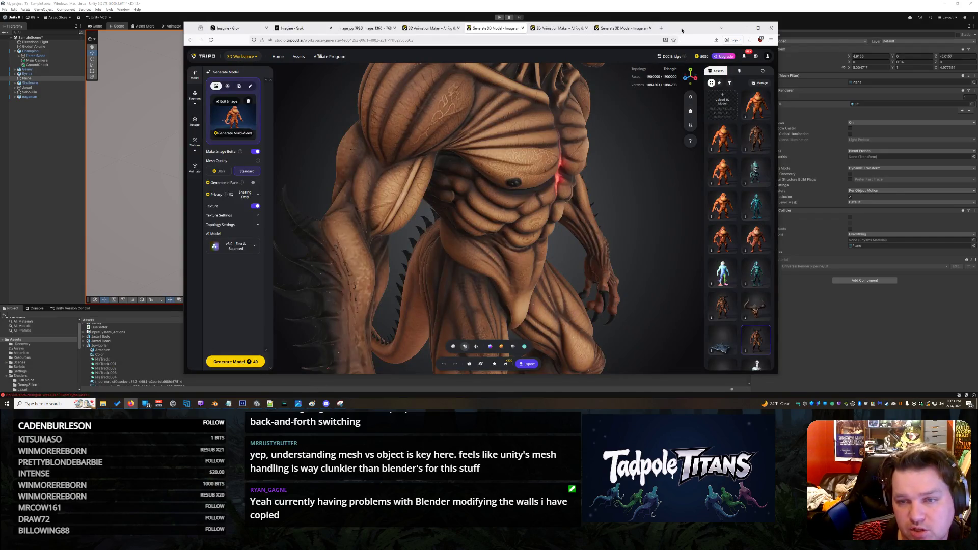
- Move and narrow the Firefox window to the right half beside the Unity scene
{"action": "left_click_drag", "start_coordinate": [692, 28], "coordinate": [862, 7]}
{"action": "left_click_drag", "start_coordinate": [352, 171], "coordinate": [495, 162]}
{"action": "left_click_drag", "start_coordinate": [899, 14], "coordinate": [879, 13]}
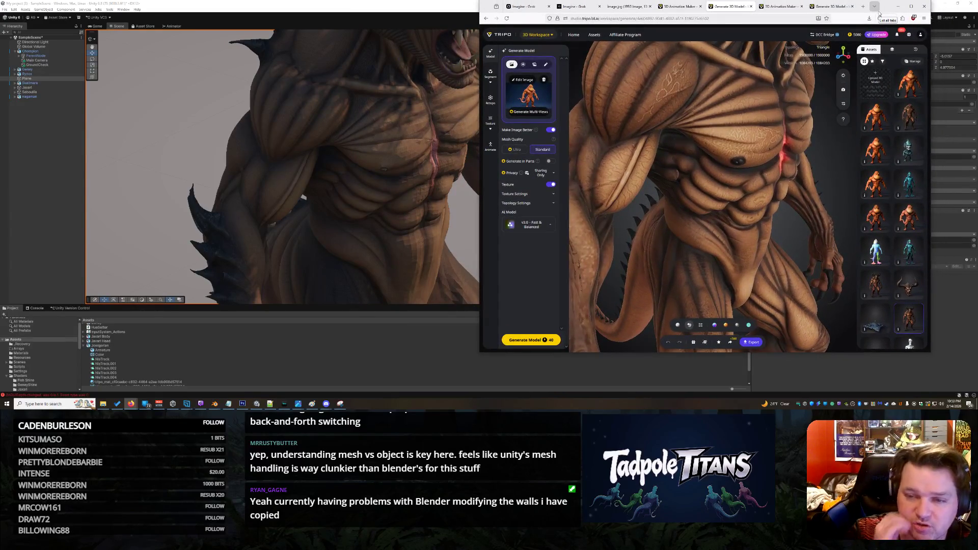
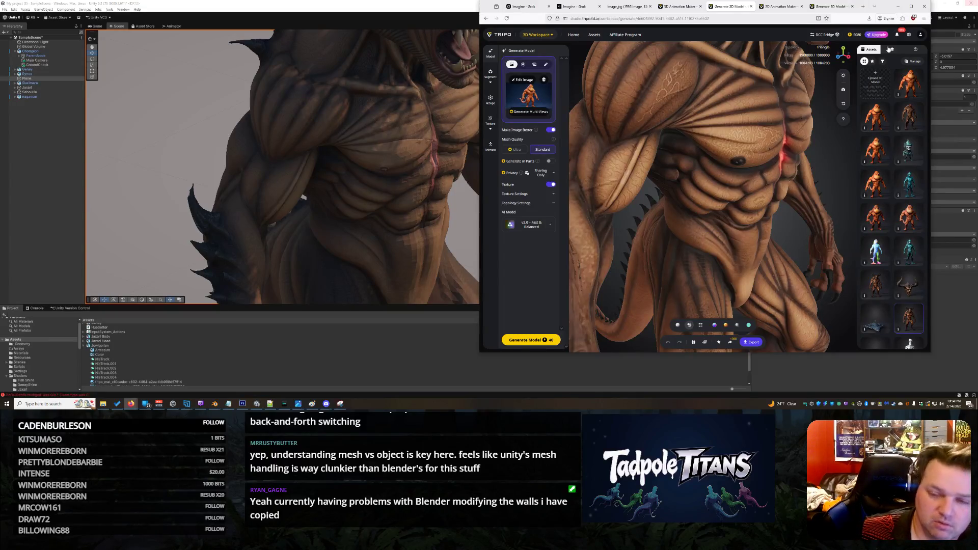
- Bring the Unity scene with the creature lineup back in front of the Tripo browser
{"action": "scroll", "coordinate": [298, 171], "scroll_direction": "down", "scroll_amount": 10}
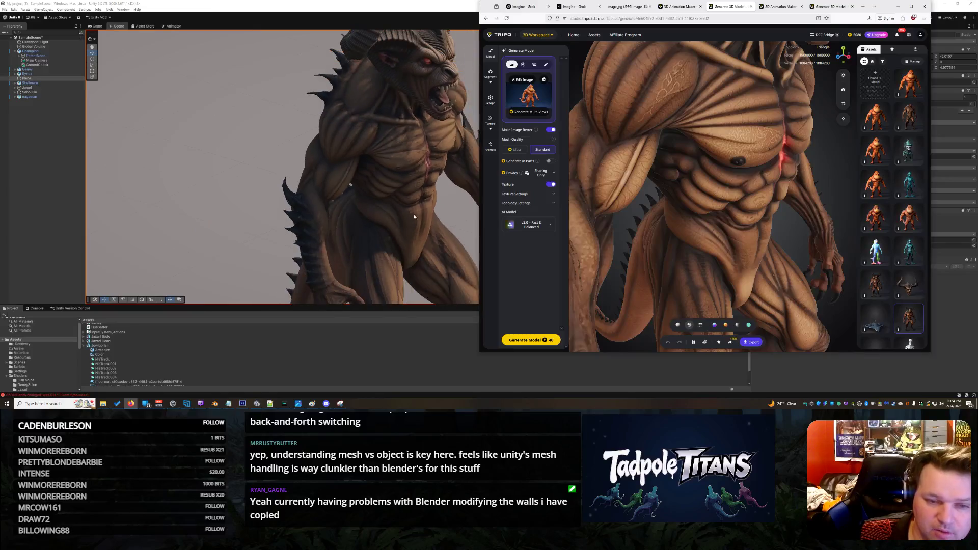
{"action": "left_click", "coordinate": [298, 171]}
{"action": "scroll", "coordinate": [644, 197], "scroll_direction": "up", "scroll_amount": 6}
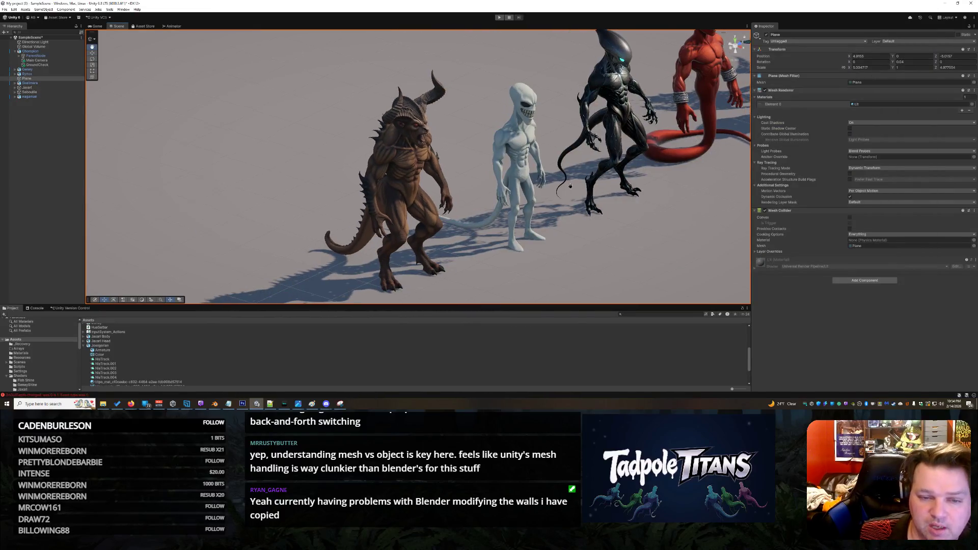
- Pan and zoom along the lineup from the front to reach the horned demon, frog creature and teal fish-man
{"action": "scroll", "coordinate": [647, 213], "scroll_direction": "down", "scroll_amount": 6}
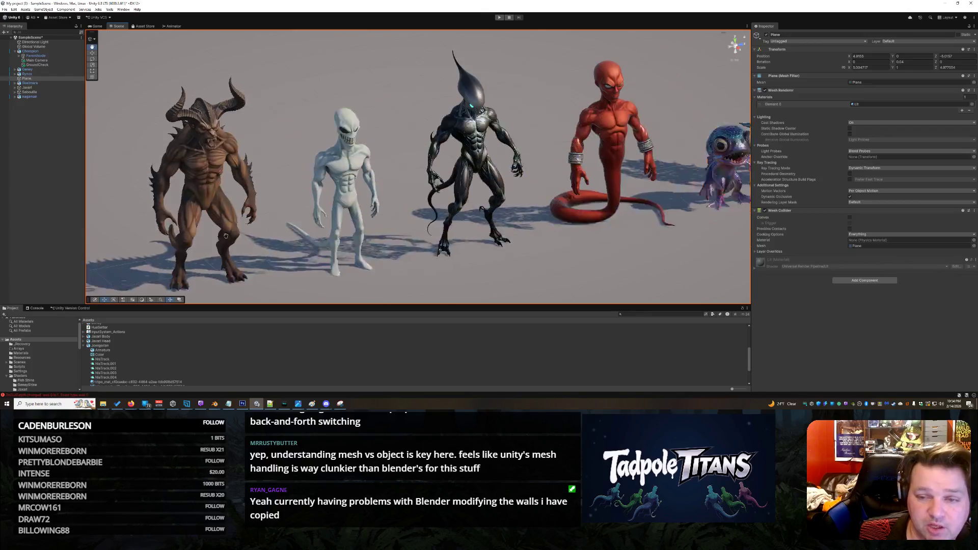
{"action": "scroll", "coordinate": [620, 217], "scroll_direction": "up", "scroll_amount": 3}
{"action": "mouse_move", "coordinate": [620, 218]}
{"action": "left_mouse_down"}
{"action": "mouse_move", "coordinate": [644, 216]}
{"action": "mouse_move", "coordinate": [461, 229]}
{"action": "mouse_move", "coordinate": [581, 214]}
{"action": "mouse_move", "coordinate": [468, 221]}
{"action": "mouse_move", "coordinate": [480, 212]}
{"action": "mouse_move", "coordinate": [492, 225]}
{"action": "left_mouse_up"}
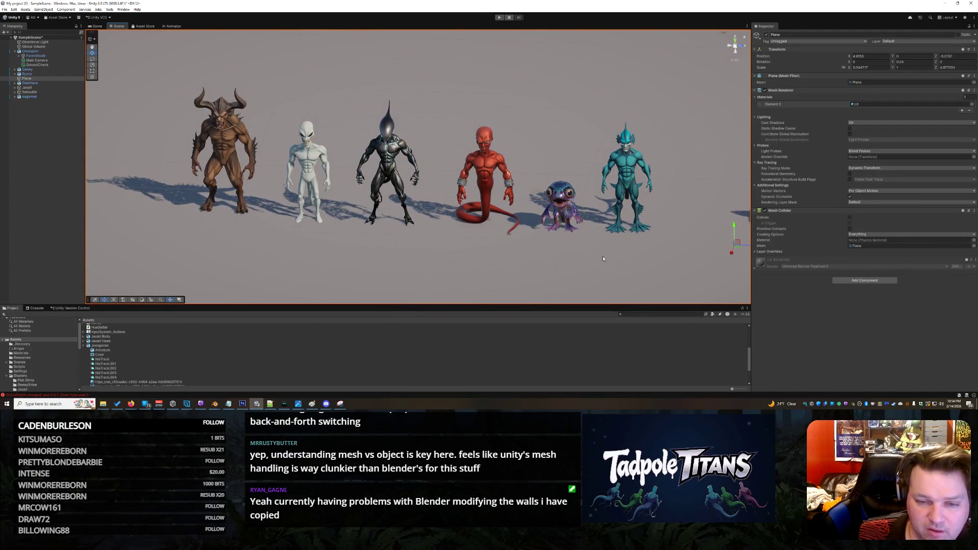
{"action": "mouse_move", "coordinate": [603, 259]}
{"action": "left_mouse_down"}
{"action": "mouse_move", "coordinate": [456, 209]}
{"action": "mouse_move", "coordinate": [436, 212]}
{"action": "mouse_move", "coordinate": [497, 224]}
{"action": "mouse_move", "coordinate": [473, 210]}
{"action": "mouse_move", "coordinate": [420, 241]}
{"action": "left_mouse_up"}
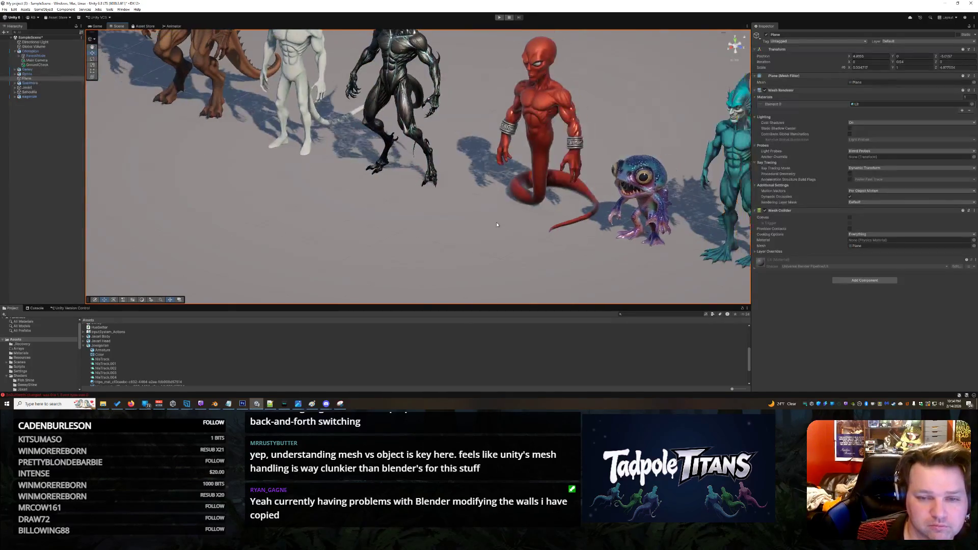
{"action": "scroll", "coordinate": [497, 224], "scroll_direction": "down", "scroll_amount": 5}
{"action": "scroll", "coordinate": [448, 227], "scroll_direction": "up", "scroll_amount": 3}
{"action": "scroll", "coordinate": [421, 241], "scroll_direction": "up", "scroll_amount": 5}
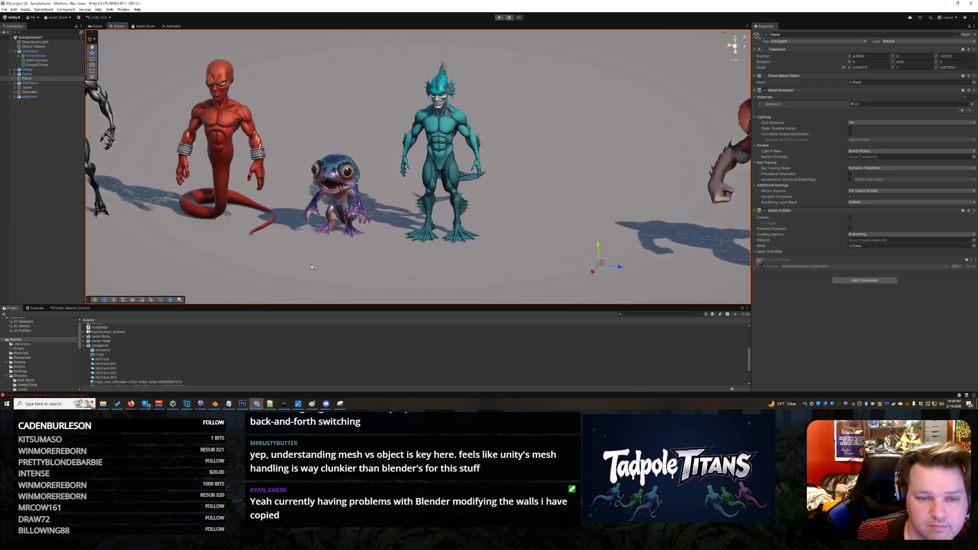
{"action": "mouse_move", "coordinate": [517, 278]}
{"action": "left_mouse_down"}
{"action": "mouse_move", "coordinate": [673, 284]}
{"action": "mouse_move", "coordinate": [682, 317]}
{"action": "left_mouse_up"}
{"action": "mouse_move", "coordinate": [693, 214]}
{"action": "left_mouse_down"}
{"action": "mouse_move", "coordinate": [414, 212]}
{"action": "mouse_move", "coordinate": [334, 252]}
{"action": "mouse_move", "coordinate": [302, 254]}
{"action": "left_mouse_up"}
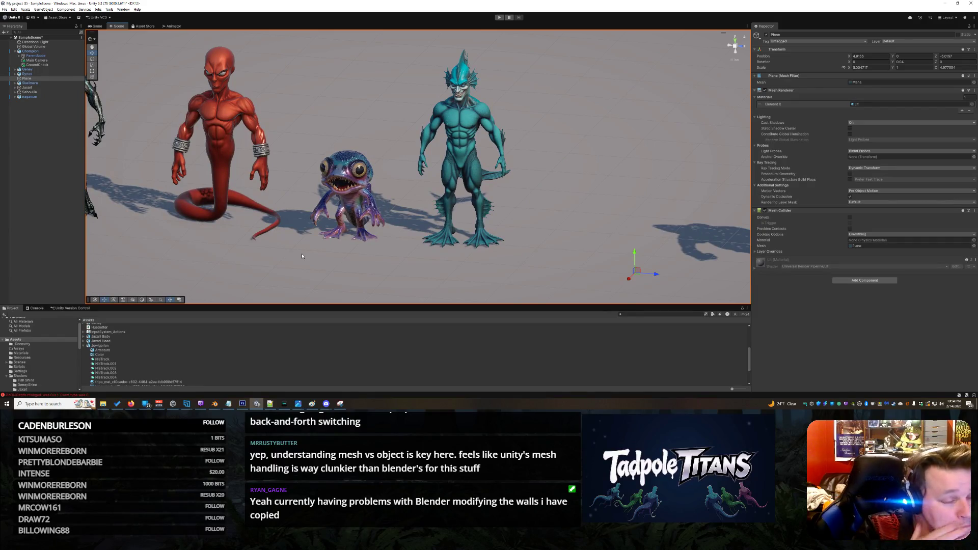
- Pull back and orbit around the lineup to show the demon, alien and dark creature
{"action": "scroll", "coordinate": [298, 192], "scroll_direction": "down", "scroll_amount": 3}
{"action": "mouse_move", "coordinate": [298, 192]}
{"action": "left_mouse_down"}
{"action": "mouse_move", "coordinate": [420, 233]}
{"action": "mouse_move", "coordinate": [201, 224]}
{"action": "left_mouse_up"}
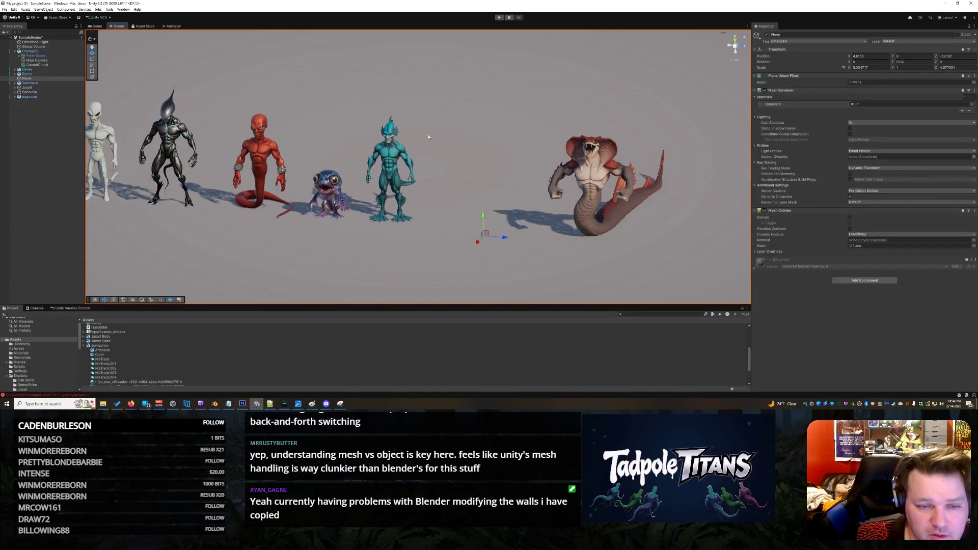
{"action": "scroll", "coordinate": [377, 168], "scroll_direction": "up", "scroll_amount": 4}
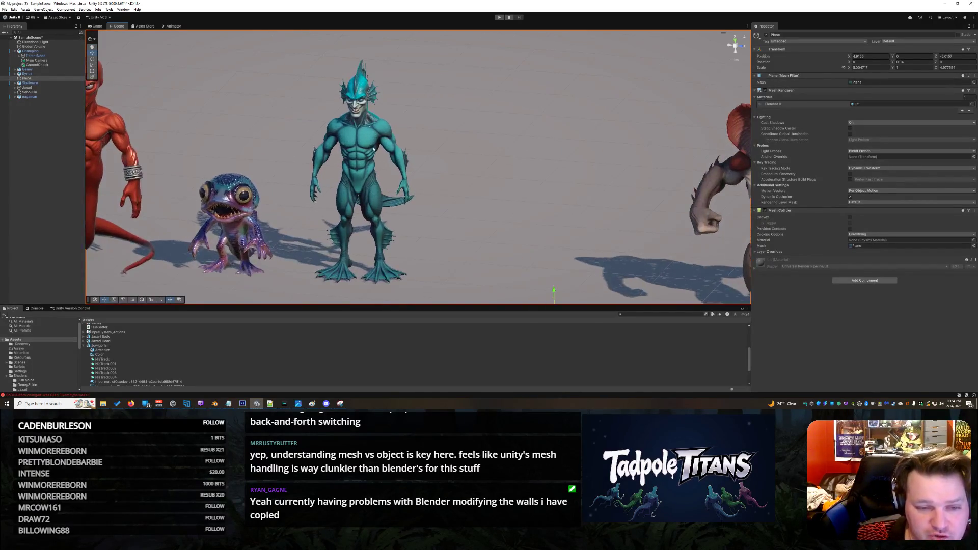
{"action": "scroll", "coordinate": [441, 168], "scroll_direction": "down", "scroll_amount": 2}
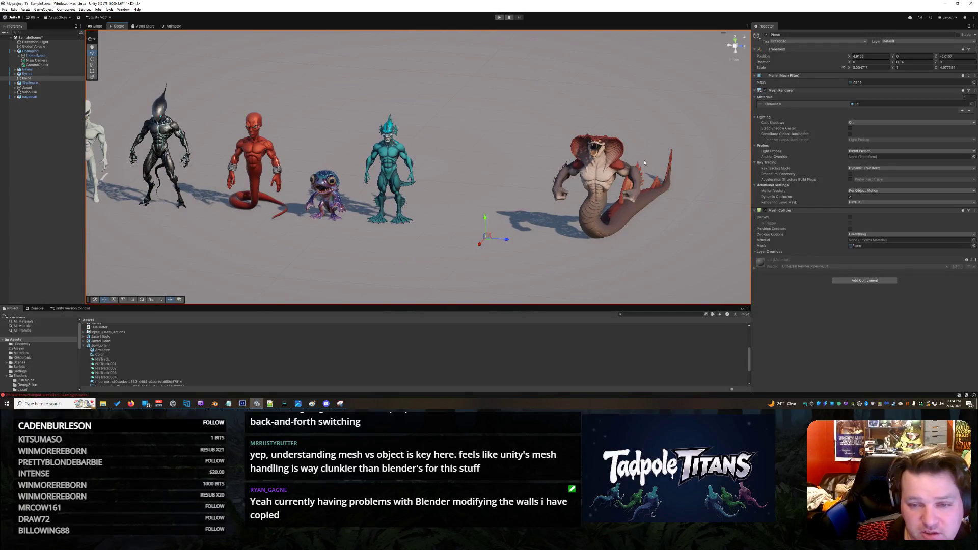
{"action": "mouse_move", "coordinate": [228, 210]}
{"action": "left_mouse_down"}
{"action": "mouse_move", "coordinate": [238, 235]}
{"action": "mouse_move", "coordinate": [307, 207]}
{"action": "mouse_move", "coordinate": [335, 244]}
{"action": "left_mouse_up"}
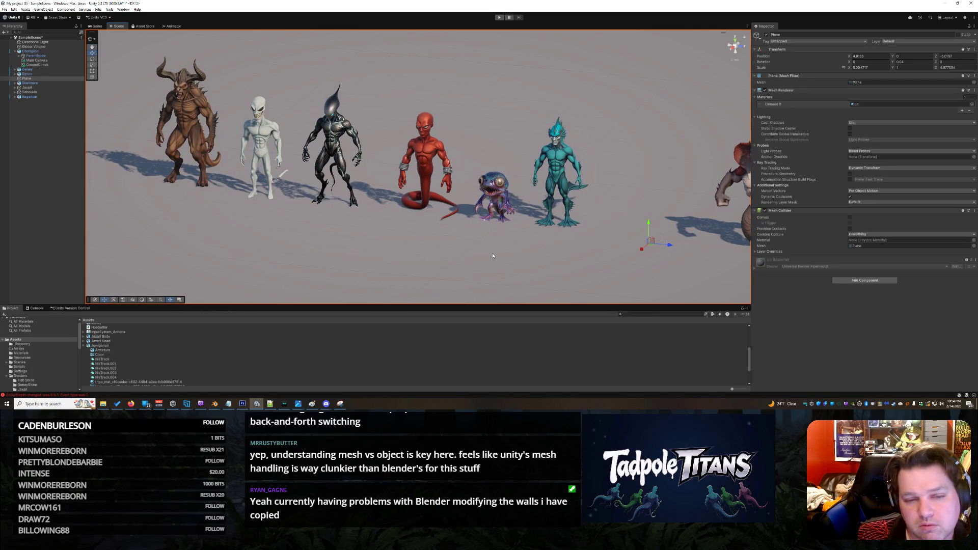
- Bring the cobra creature fully into view, then show previews of the open Firefox windows
{"action": "mouse_move", "coordinate": [413, 265]}
{"action": "left_mouse_down"}
{"action": "mouse_move", "coordinate": [393, 239]}
{"action": "mouse_move", "coordinate": [415, 237]}
{"action": "mouse_move", "coordinate": [387, 240]}
{"action": "mouse_move", "coordinate": [397, 244]}
{"action": "left_mouse_up"}
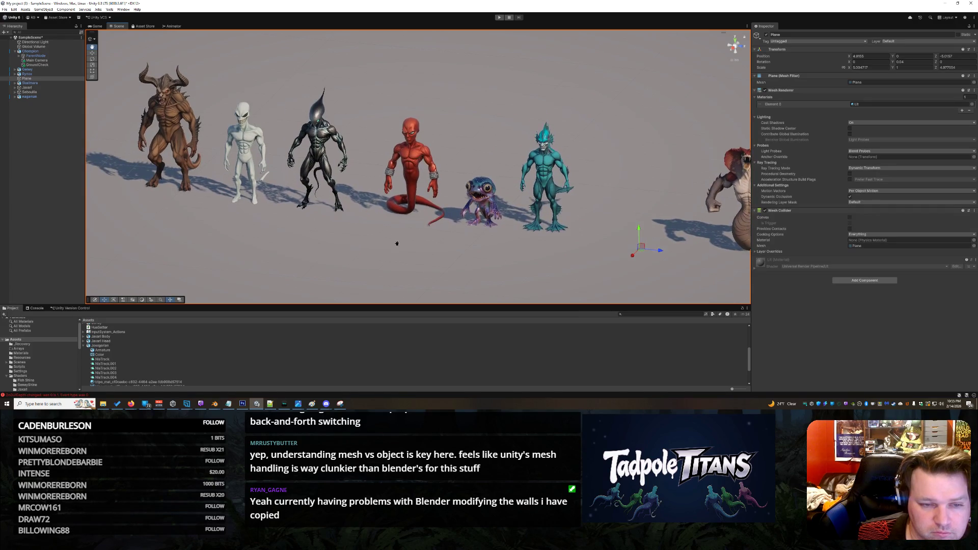
{"action": "left_click_drag", "start_coordinate": [493, 251], "coordinate": [438, 245]}
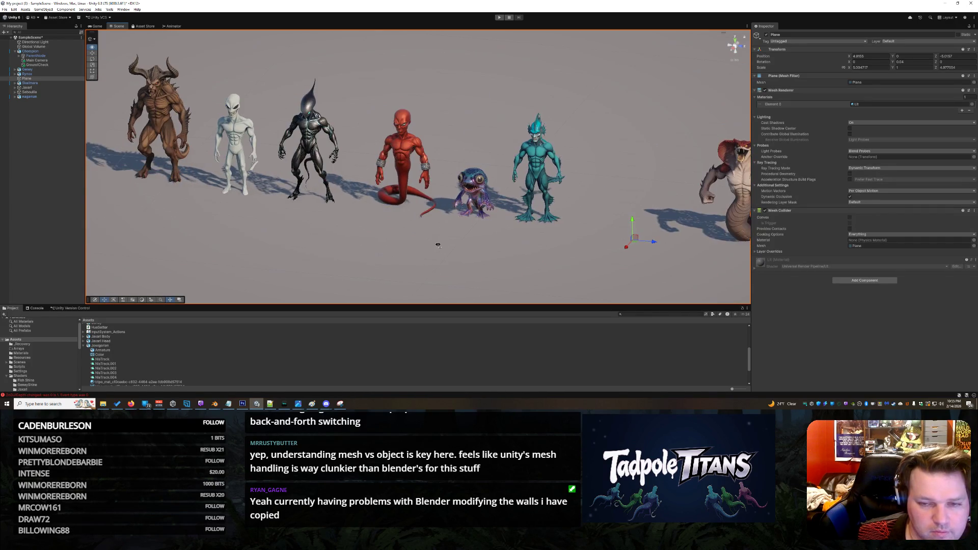
{"action": "left_click_drag", "start_coordinate": [369, 238], "coordinate": [508, 227]}
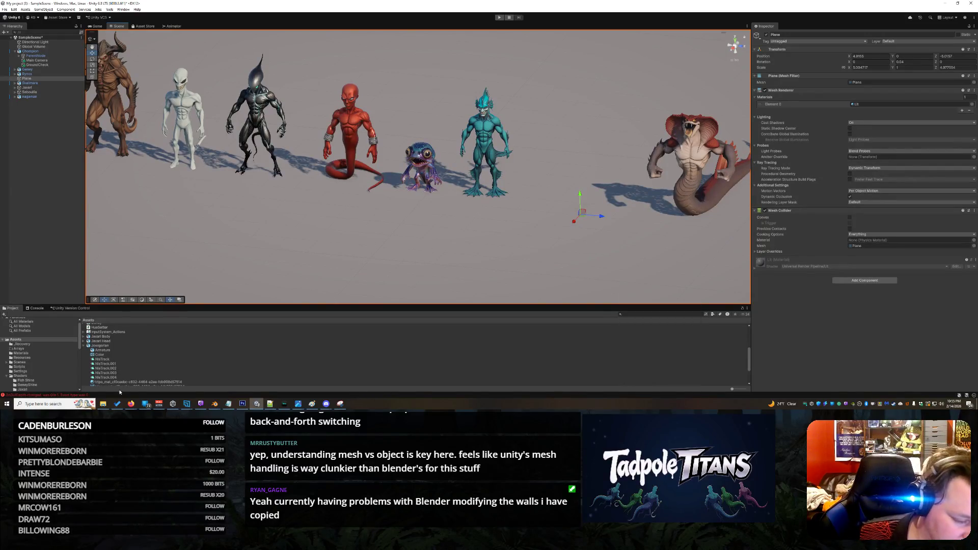
{"action": "left_click", "coordinate": [131, 403]}
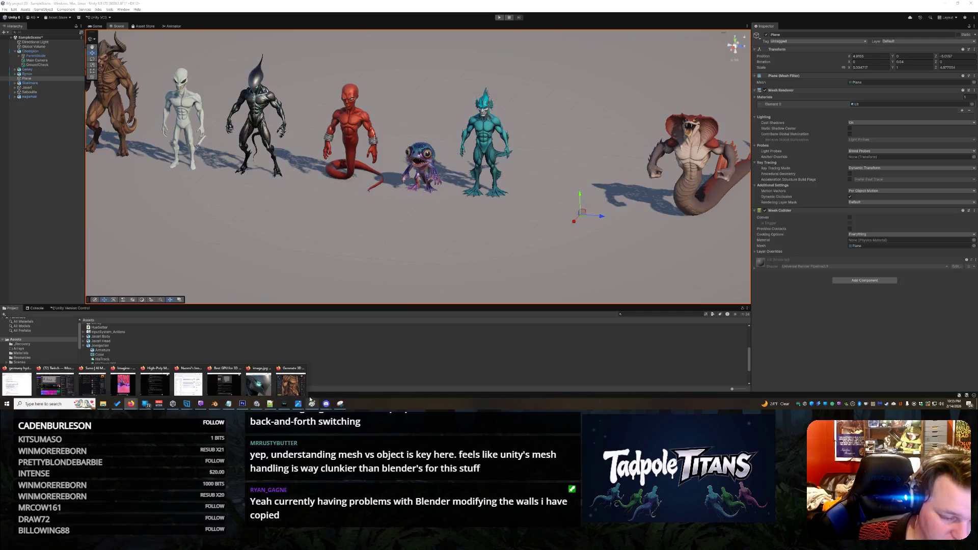
- Bring Tripo forward, check the orange creature on the animation page, then open its Generate 3D Model tab
{"action": "left_click", "coordinate": [290, 383]}
{"action": "left_click", "coordinate": [778, 6]}
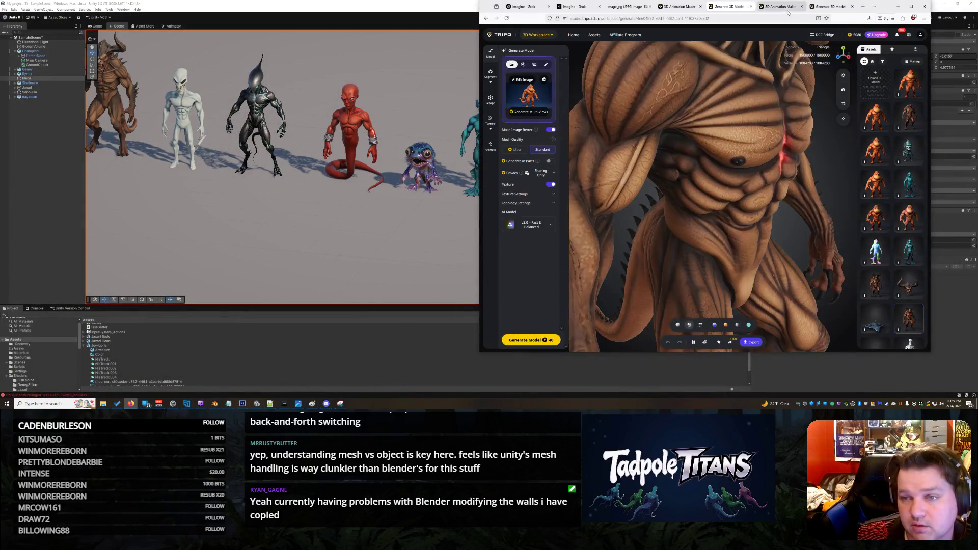
{"action": "scroll", "coordinate": [730, 201], "scroll_direction": "up", "scroll_amount": 5}
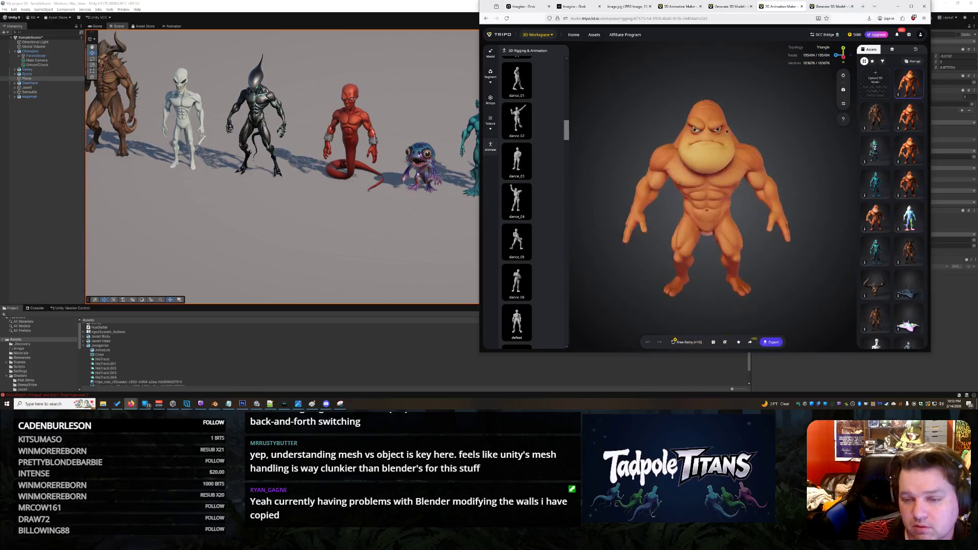
{"action": "mouse_move", "coordinate": [718, 165]}
{"action": "left_mouse_down"}
{"action": "mouse_move", "coordinate": [767, 187]}
{"action": "mouse_move", "coordinate": [720, 175]}
{"action": "mouse_move", "coordinate": [683, 194]}
{"action": "mouse_move", "coordinate": [734, 185]}
{"action": "left_mouse_up"}
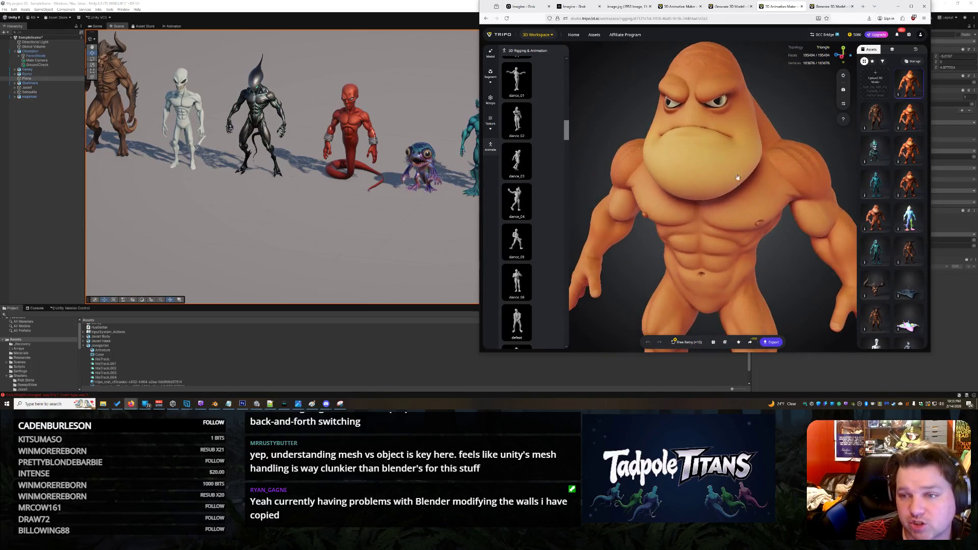
{"action": "left_click", "coordinate": [824, 6]}
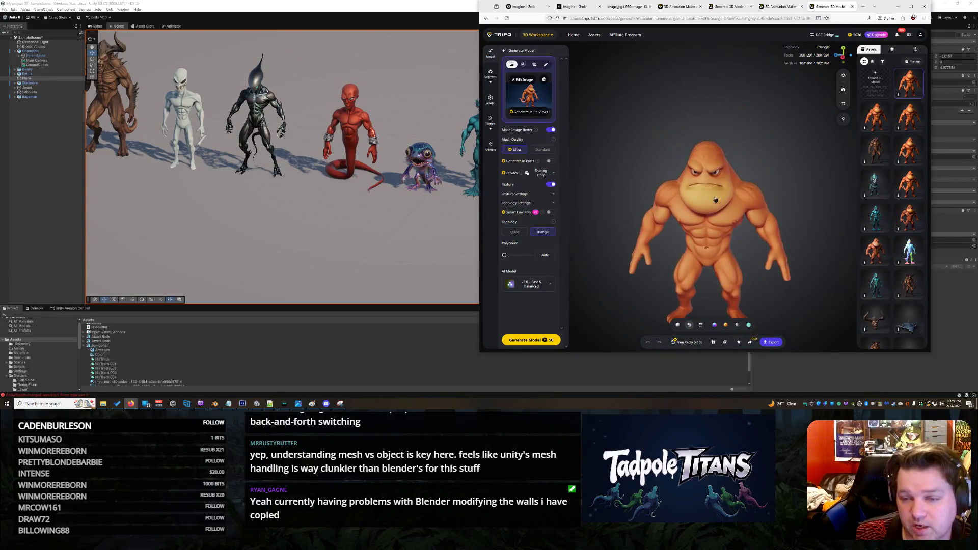
- Inspect the orange creature's front, back, tail, mouth and chin in the 3D viewer
{"action": "scroll", "coordinate": [722, 175], "scroll_direction": "up", "scroll_amount": 5}
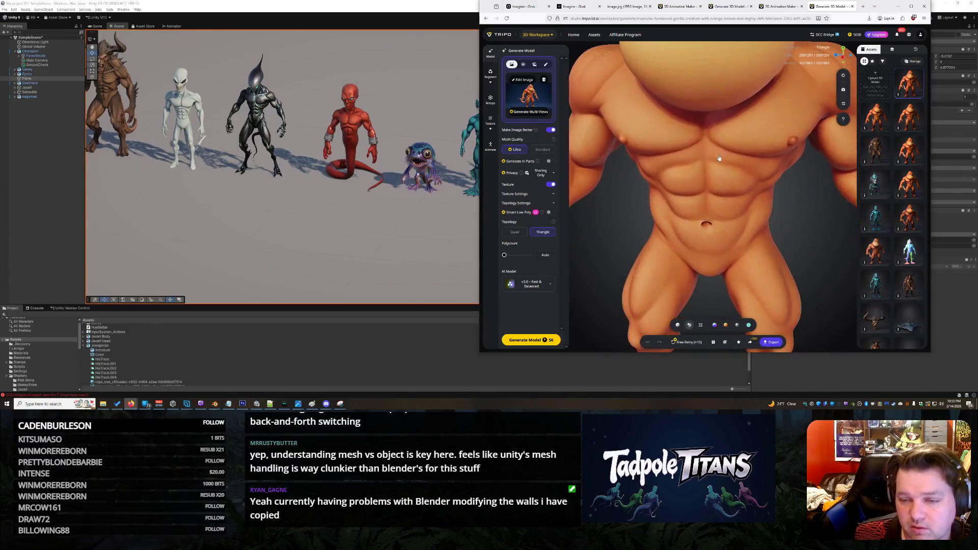
{"action": "scroll", "coordinate": [756, 150], "scroll_direction": "down", "scroll_amount": 5}
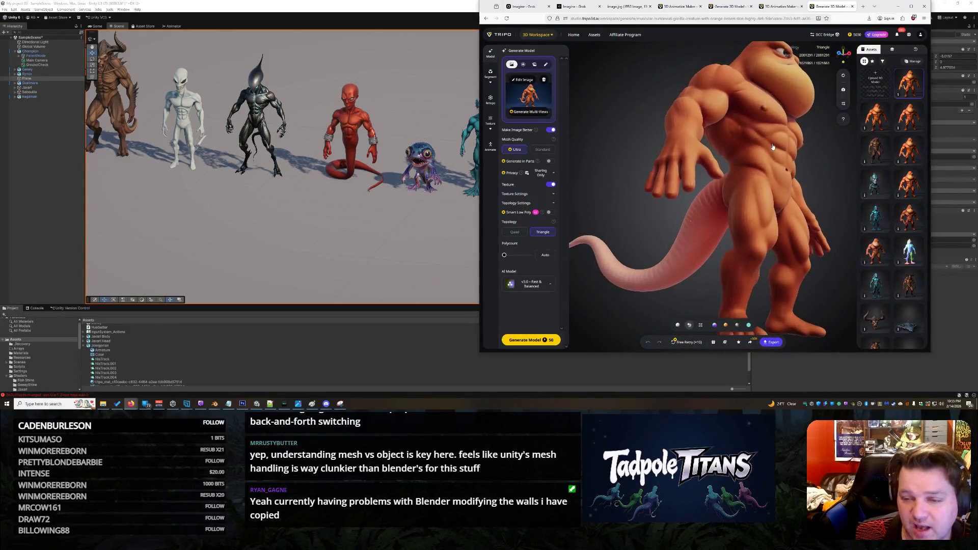
{"action": "left_click_drag", "start_coordinate": [763, 151], "coordinate": [710, 179]}
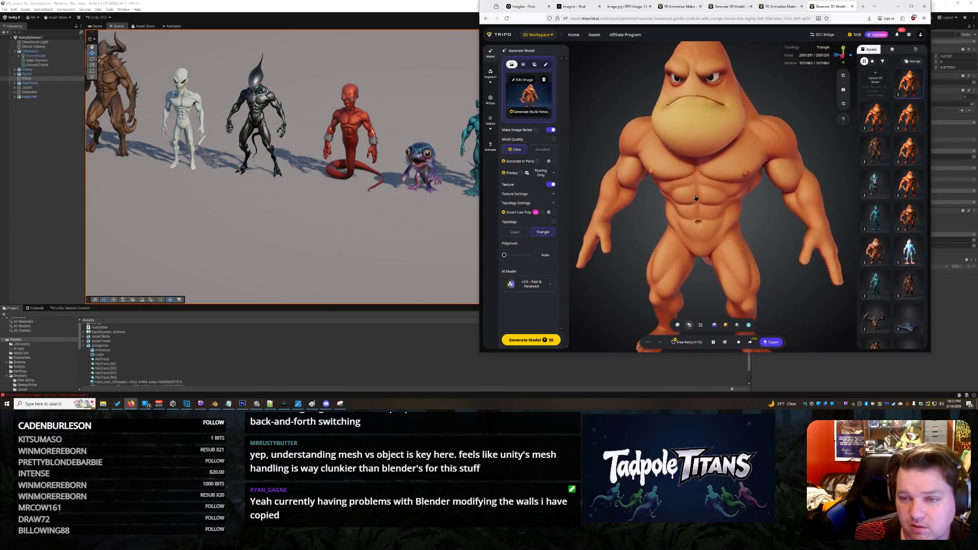
{"action": "mouse_move", "coordinate": [603, 208]}
{"action": "left_mouse_down"}
{"action": "mouse_move", "coordinate": [544, 156]}
{"action": "mouse_move", "coordinate": [663, 196]}
{"action": "left_mouse_up"}
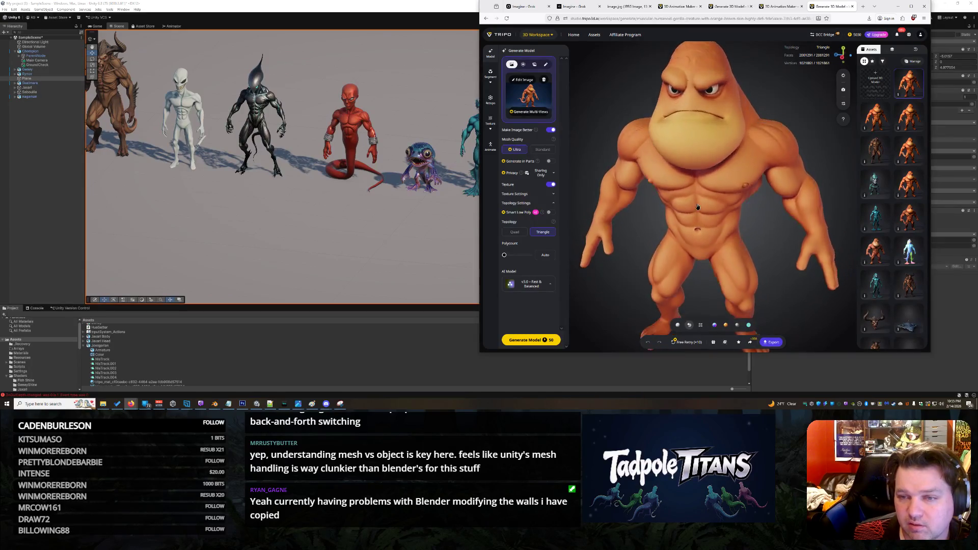
{"action": "scroll", "coordinate": [697, 206], "scroll_direction": "up", "scroll_amount": 10}
{"action": "scroll", "coordinate": [732, 222], "scroll_direction": "down", "scroll_amount": 3}
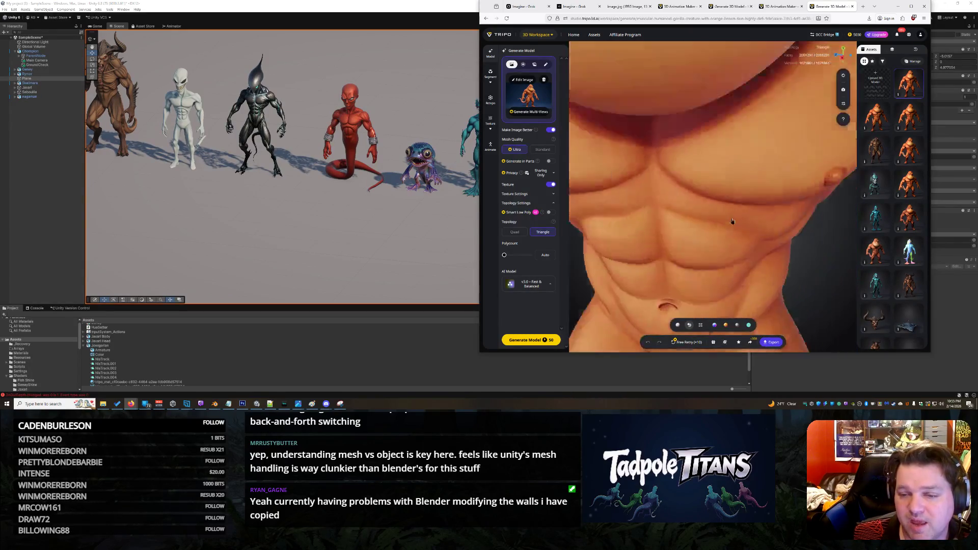
{"action": "scroll", "coordinate": [732, 221], "scroll_direction": "down", "scroll_amount": 8}
{"action": "scroll", "coordinate": [738, 219], "scroll_direction": "up", "scroll_amount": 5}
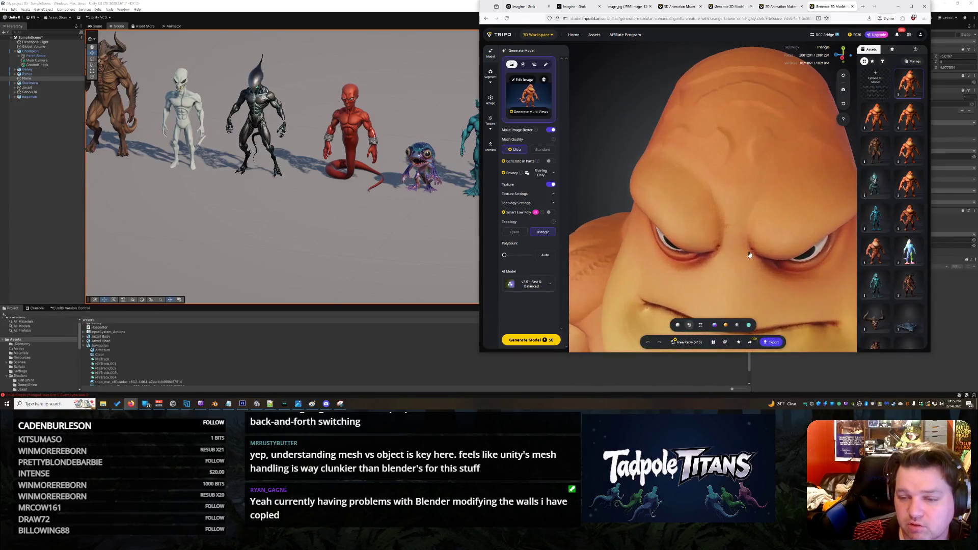
{"action": "scroll", "coordinate": [750, 232], "scroll_direction": "down", "scroll_amount": 3}
{"action": "scroll", "coordinate": [750, 233], "scroll_direction": "up", "scroll_amount": 6}
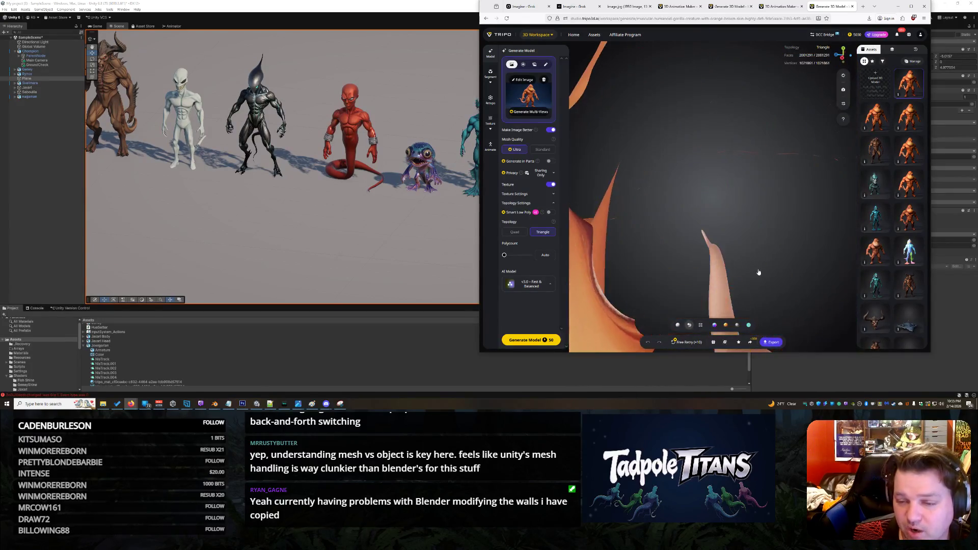
{"action": "scroll", "coordinate": [763, 269], "scroll_direction": "down", "scroll_amount": 3}
{"action": "left_click_drag", "start_coordinate": [762, 269], "coordinate": [757, 234]}
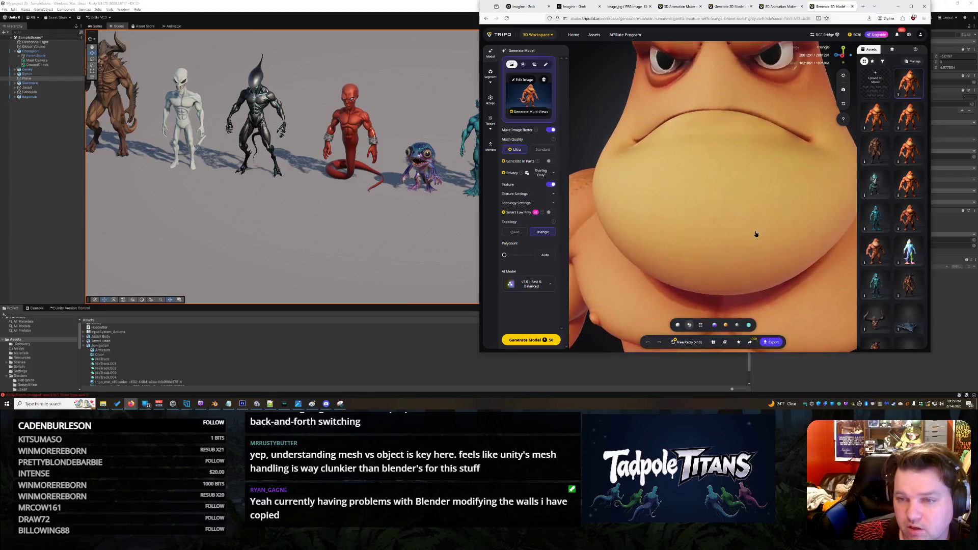
{"action": "scroll", "coordinate": [746, 216], "scroll_direction": "down", "scroll_amount": 5}
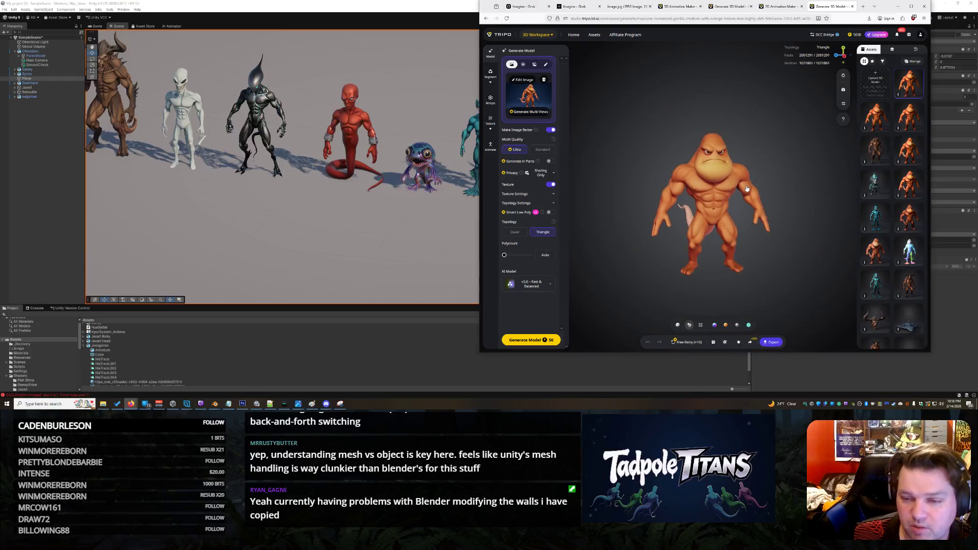
- Return to the rigging and animation page and open the orange model still being generated
{"action": "key", "text": "ctrl+shift+Tab"}
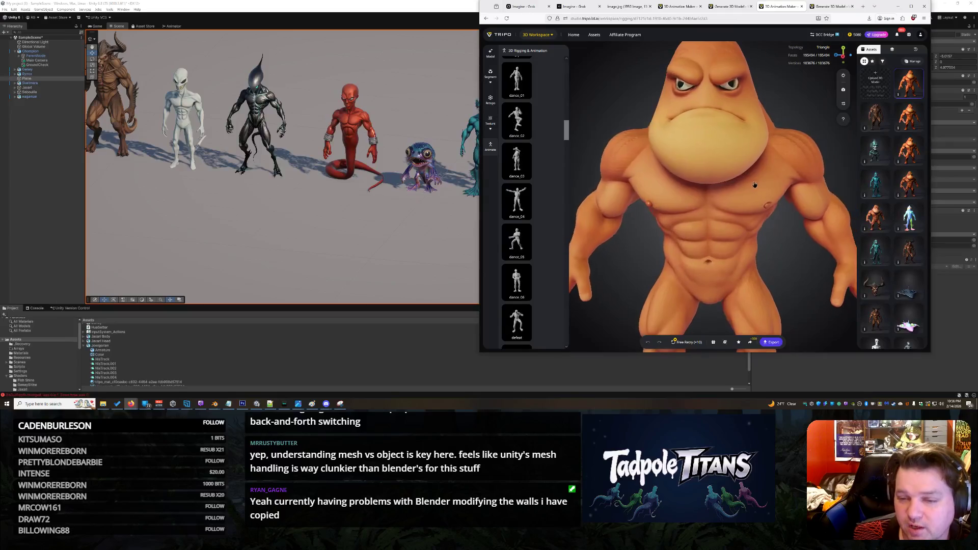
{"action": "mouse_move", "coordinate": [776, 180]}
{"action": "left_mouse_down"}
{"action": "mouse_move", "coordinate": [891, 202]}
{"action": "mouse_move", "coordinate": [755, 192]}
{"action": "left_mouse_up"}
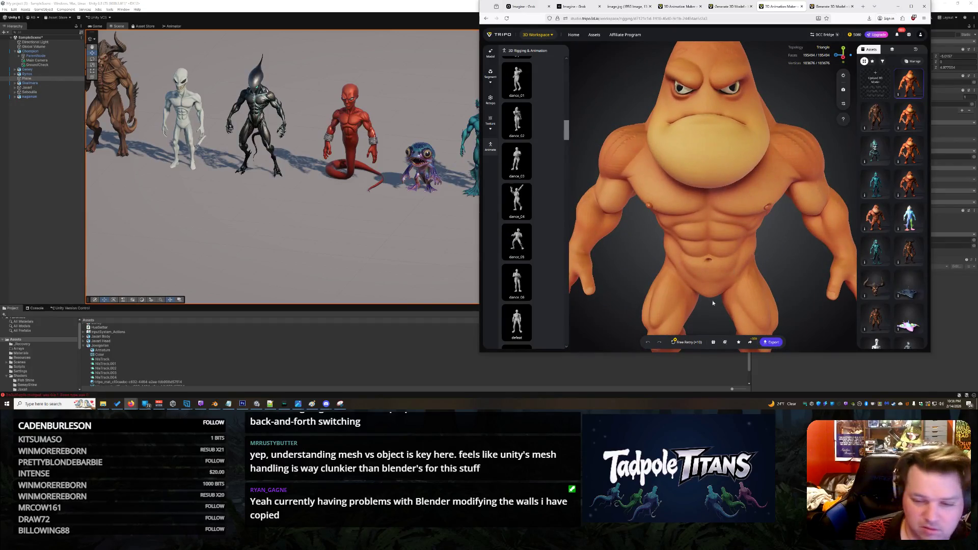
{"action": "left_click", "coordinate": [685, 343]}
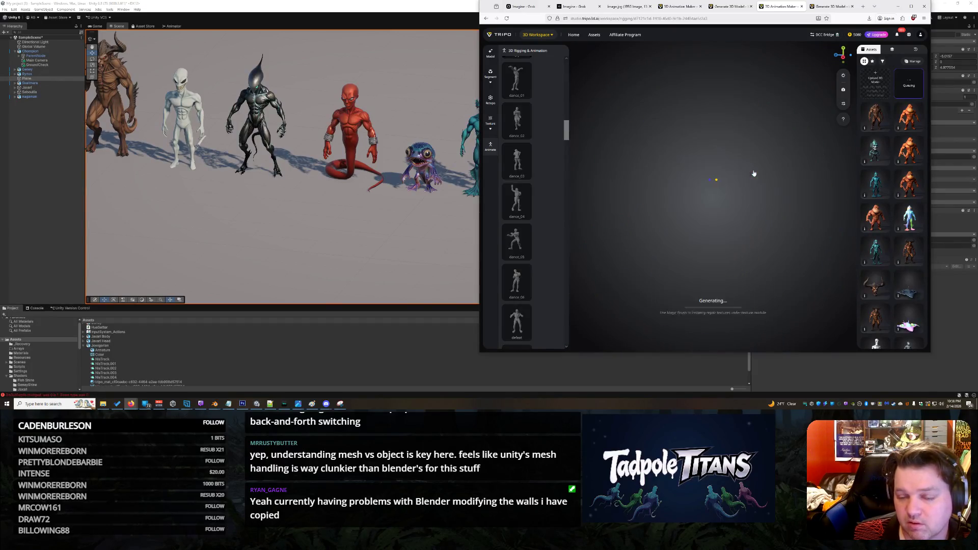
- Take the finished orange model through Texture to 3D Rigging & Animation and start Auto Rig
{"action": "left_click", "coordinate": [830, 7]}
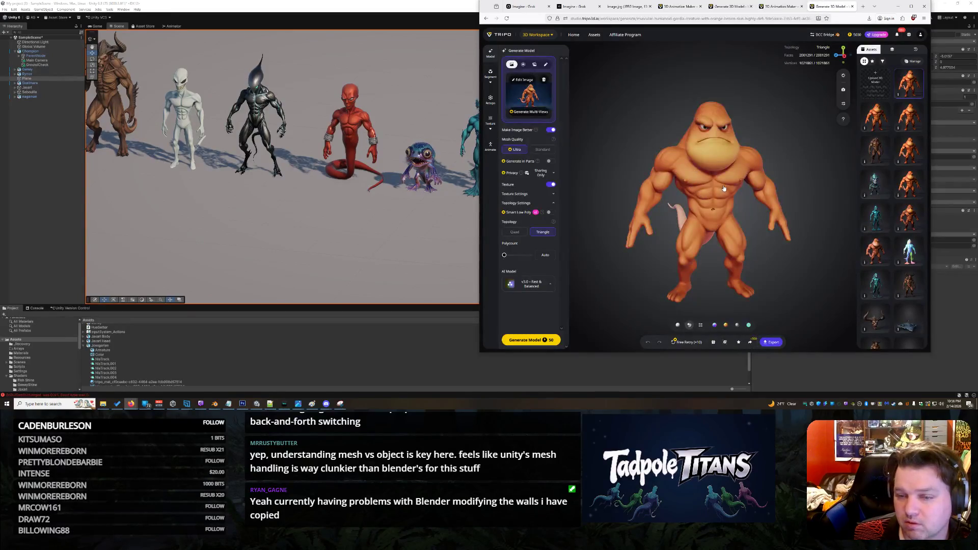
{"action": "scroll", "coordinate": [724, 189], "scroll_direction": "up", "scroll_amount": 2}
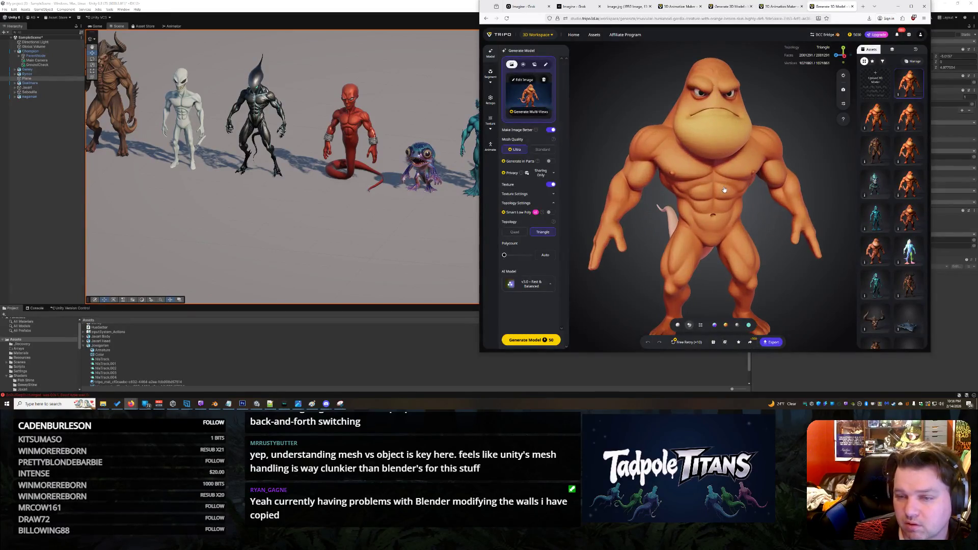
{"action": "left_click", "coordinate": [489, 123]}
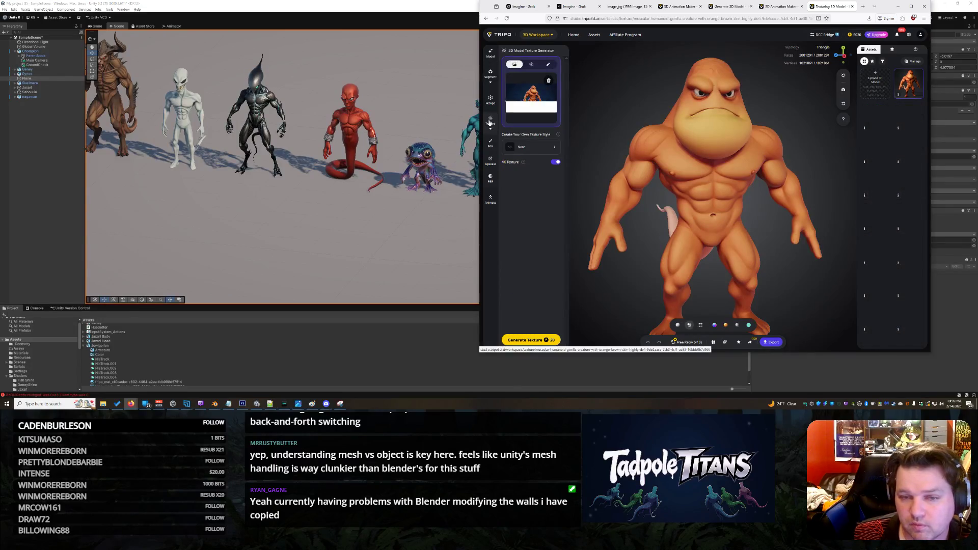
{"action": "left_click", "coordinate": [488, 200]}
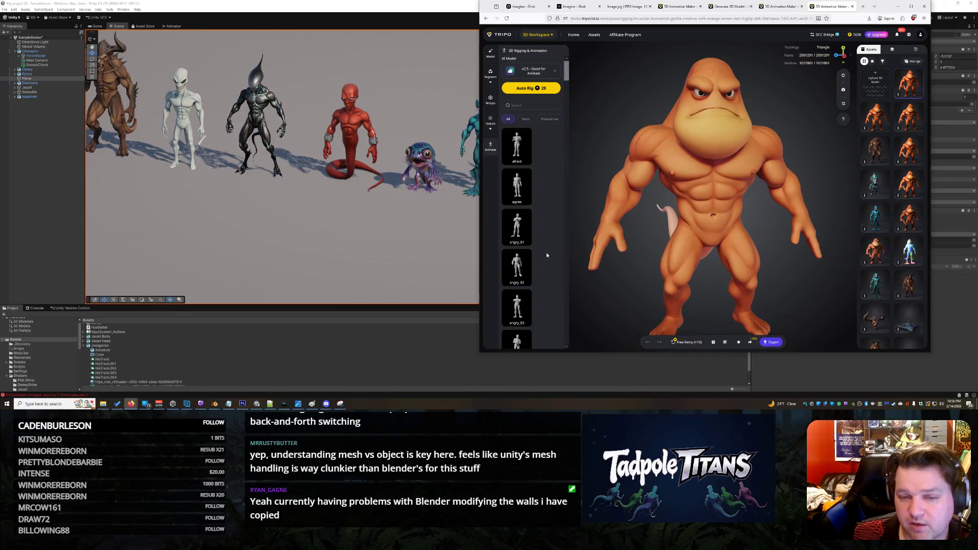
{"action": "left_click", "coordinate": [529, 89]}
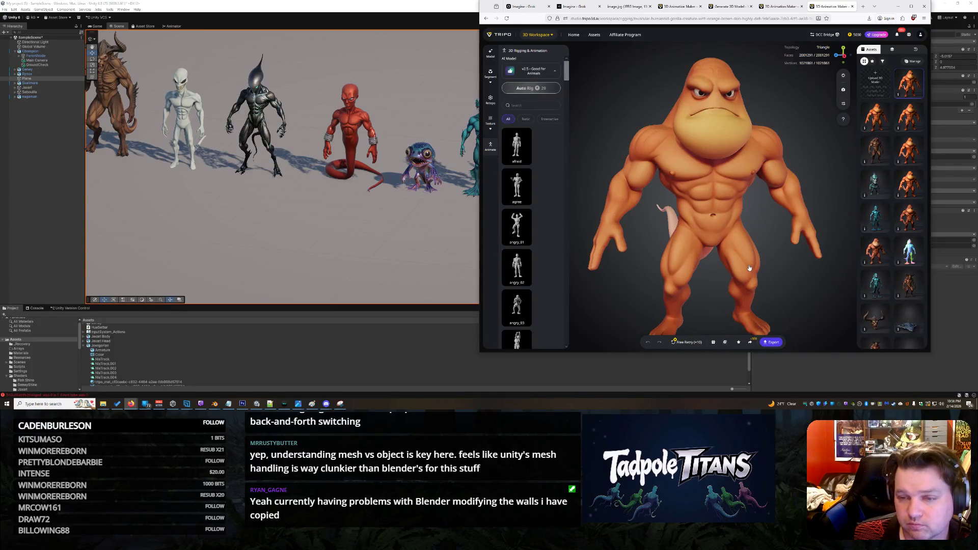
{"action": "mouse_move", "coordinate": [750, 267]}
{"action": "left_mouse_down"}
{"action": "mouse_move", "coordinate": [759, 253]}
{"action": "mouse_move", "coordinate": [625, 256]}
{"action": "mouse_move", "coordinate": [681, 256]}
{"action": "mouse_move", "coordinate": [656, 242]}
{"action": "mouse_move", "coordinate": [764, 255]}
{"action": "mouse_move", "coordinate": [850, 244]}
{"action": "mouse_move", "coordinate": [763, 261]}
{"action": "mouse_move", "coordinate": [748, 241]}
{"action": "mouse_move", "coordinate": [758, 220]}
{"action": "left_mouse_up"}
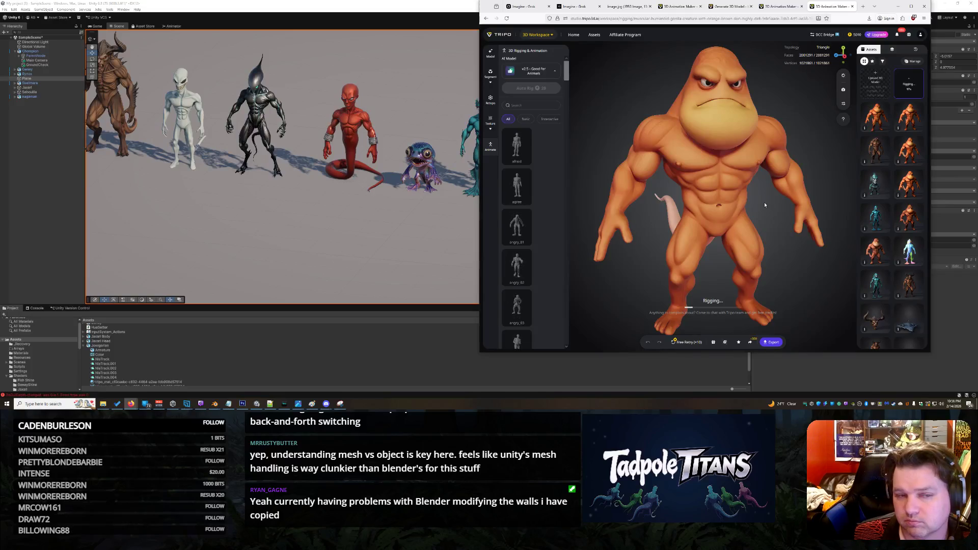
{"action": "scroll", "coordinate": [764, 204], "scroll_direction": "down", "scroll_amount": 2}
{"action": "scroll", "coordinate": [762, 204], "scroll_direction": "up", "scroll_amount": 2}
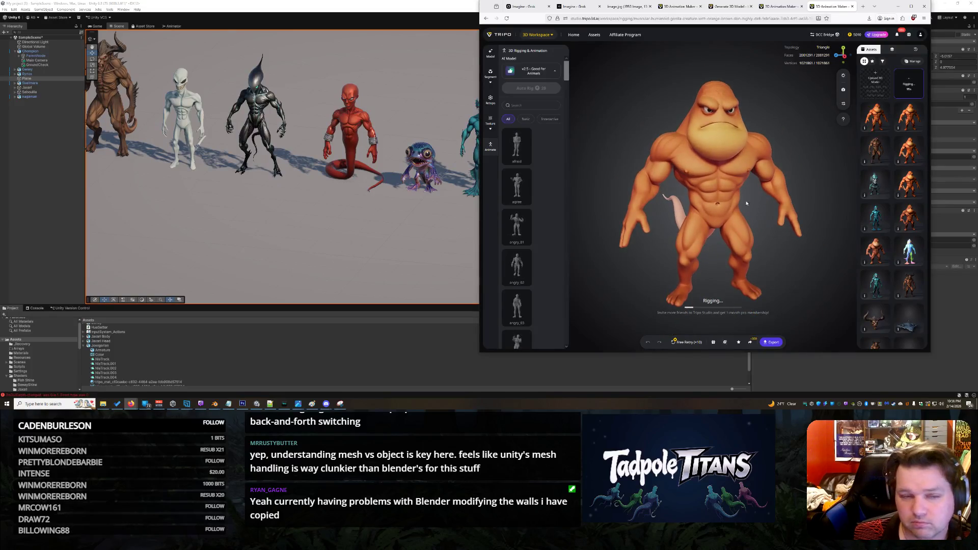
- Zoom in and out around the creature lineup in Unity's Scene view
{"action": "left_click", "coordinate": [353, 250]}
{"action": "scroll", "coordinate": [545, 160], "scroll_direction": "up", "scroll_amount": 5}
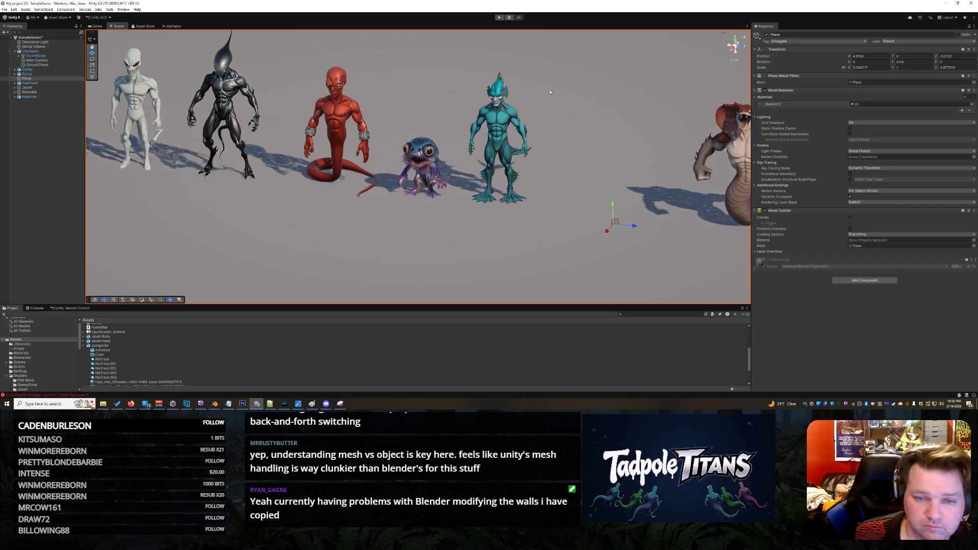
{"action": "scroll", "coordinate": [574, 110], "scroll_direction": "up", "scroll_amount": 6}
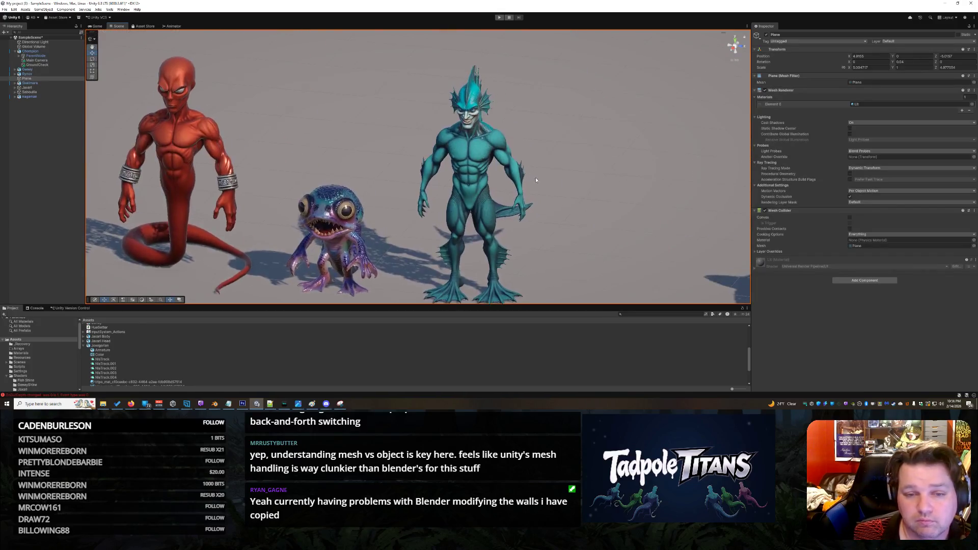
{"action": "scroll", "coordinate": [605, 144], "scroll_direction": "up", "scroll_amount": 8}
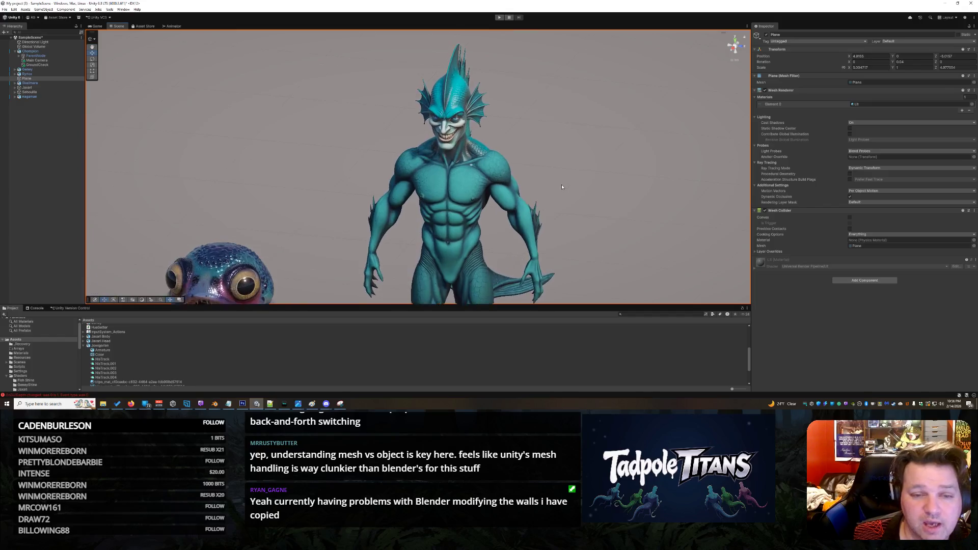
{"action": "scroll", "coordinate": [554, 168], "scroll_direction": "down", "scroll_amount": 6}
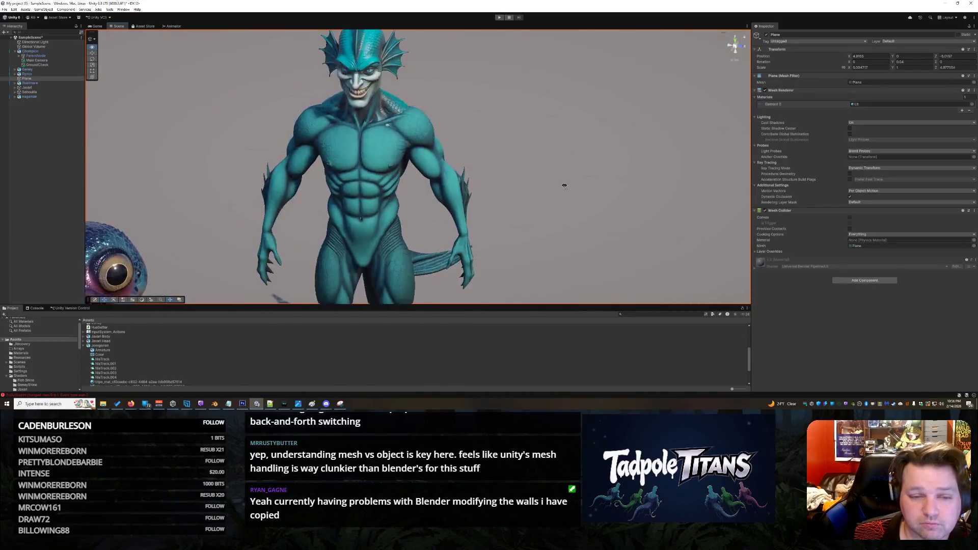
{"action": "scroll", "coordinate": [563, 189], "scroll_direction": "down", "scroll_amount": 5}
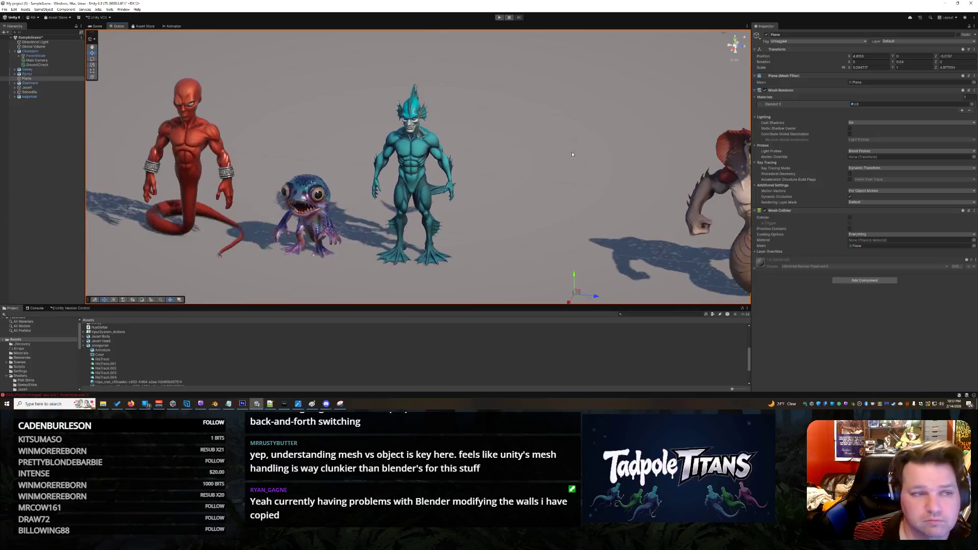
- Minimize Unity and the Notepad++ shader editor to uncover the browser
{"action": "left_click", "coordinate": [945, 4]}
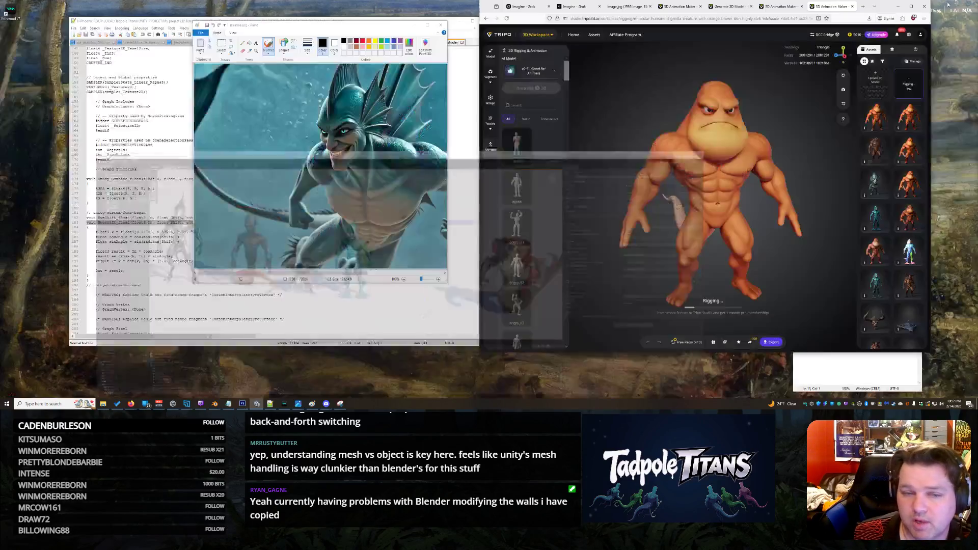
{"action": "left_click", "coordinate": [416, 24]}
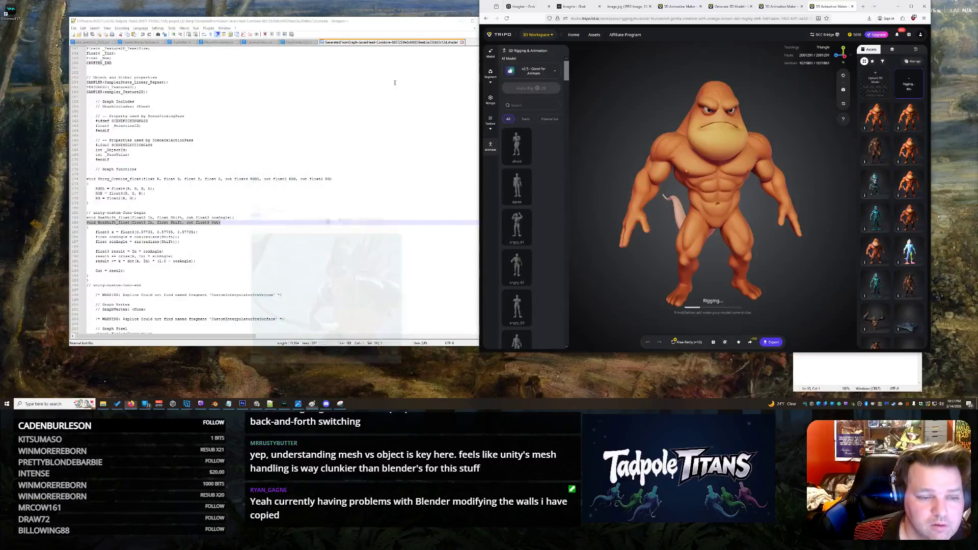
{"action": "left_click", "coordinate": [286, 198]}
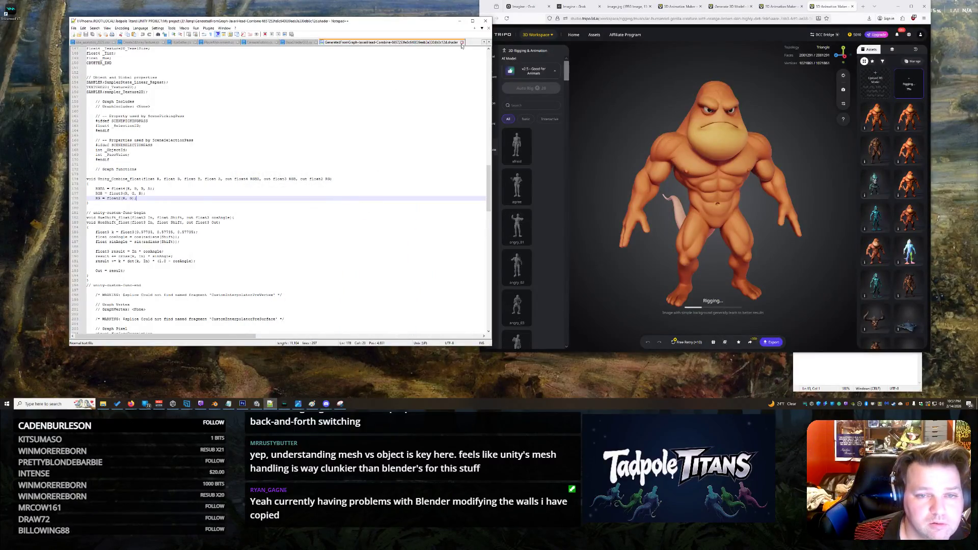
{"action": "left_click", "coordinate": [459, 21]}
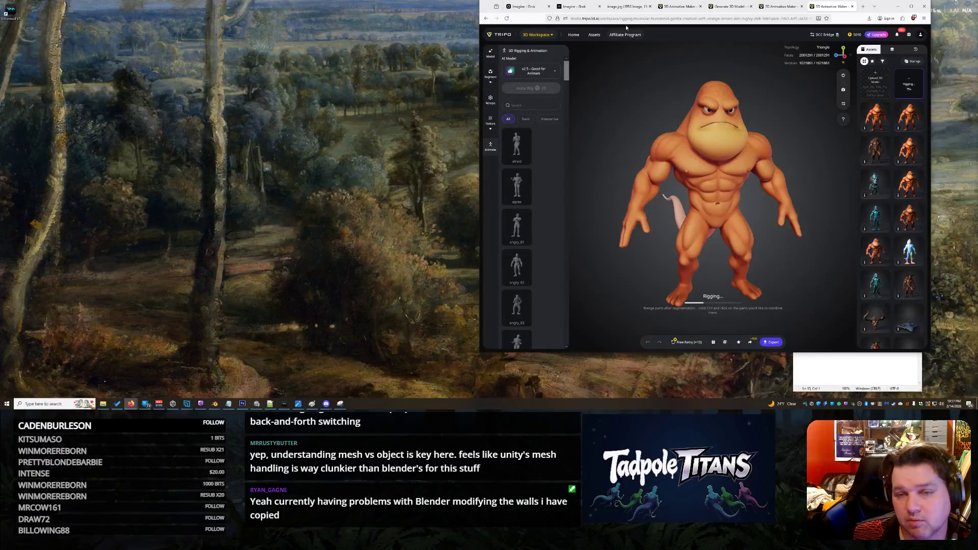
{"action": "left_click", "coordinate": [575, 7]}
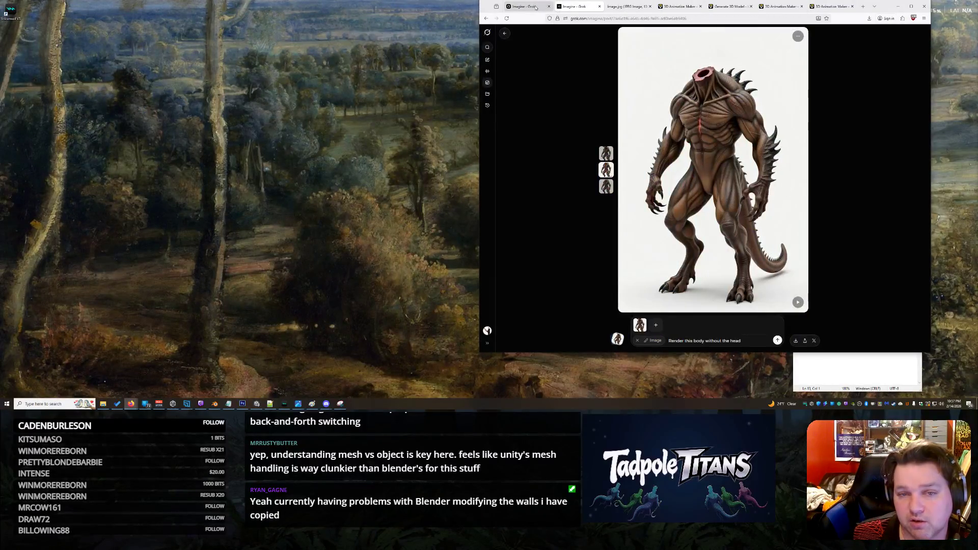
- Reload Grok Imagine and pick the full-body fish-man image that shows the back fin
{"action": "left_click", "coordinate": [524, 6]}
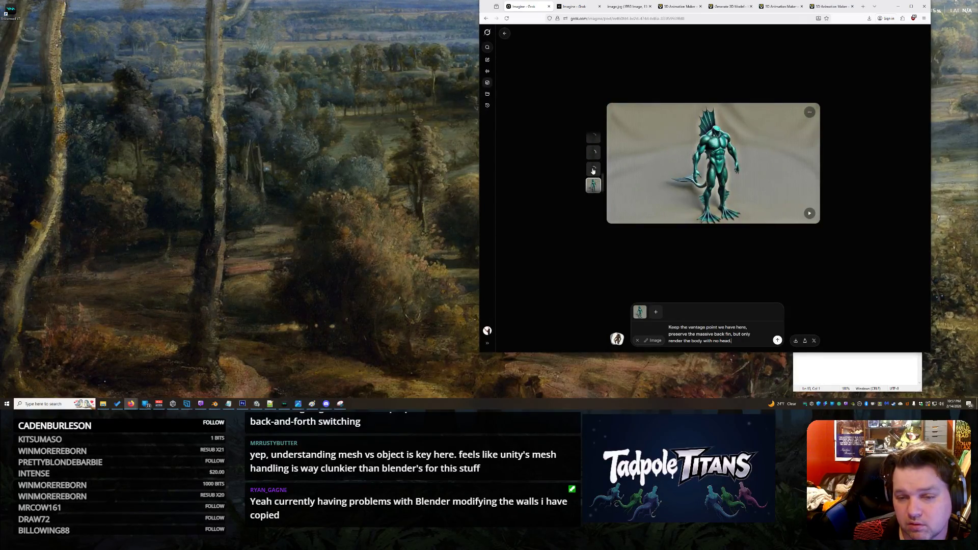
{"action": "left_click", "coordinate": [593, 169]}
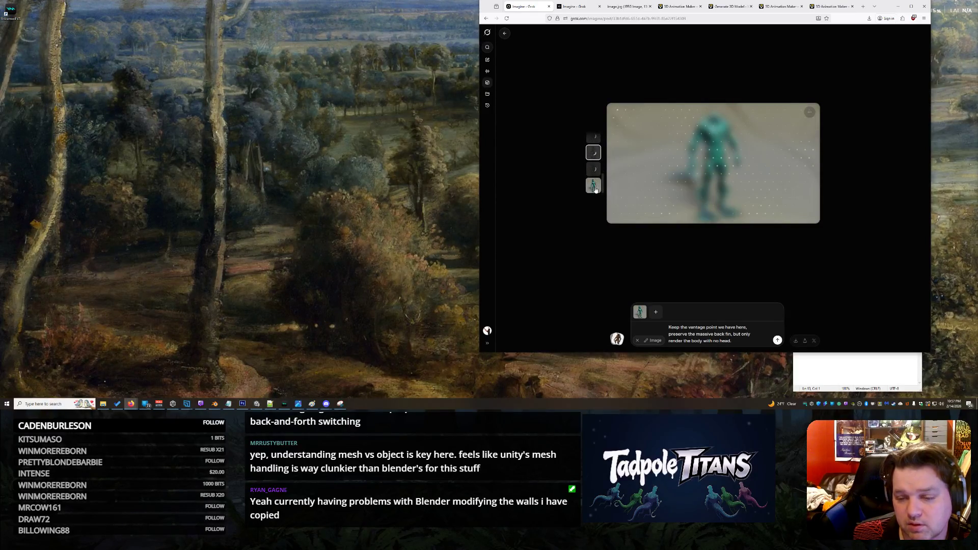
{"action": "left_click", "coordinate": [505, 19]}
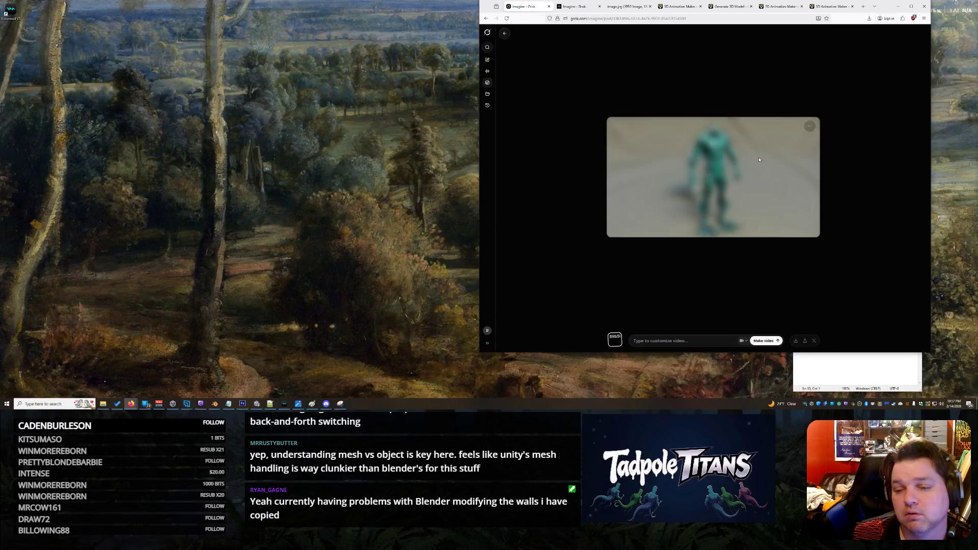
{"action": "left_click", "coordinate": [593, 167]}
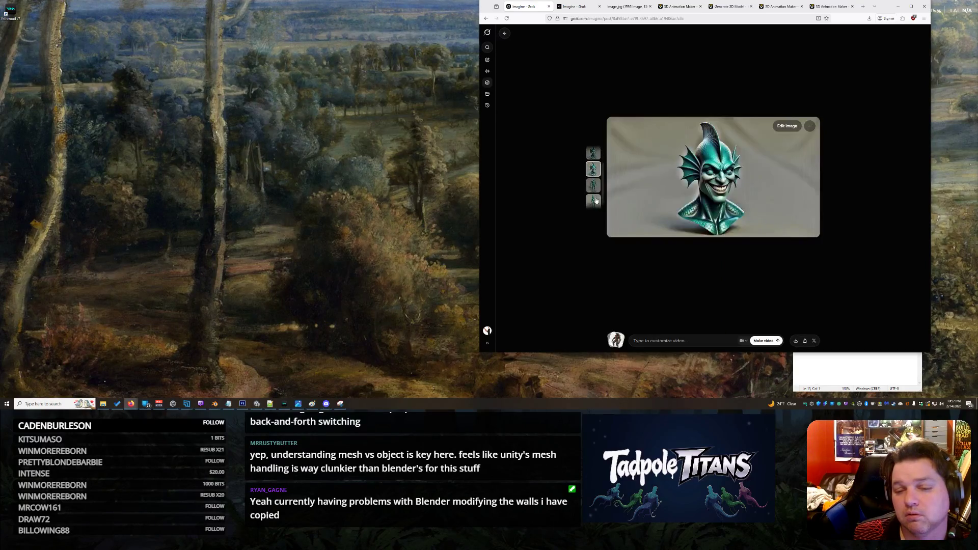
{"action": "left_click", "coordinate": [598, 203]}
{"action": "left_click", "coordinate": [597, 187]}
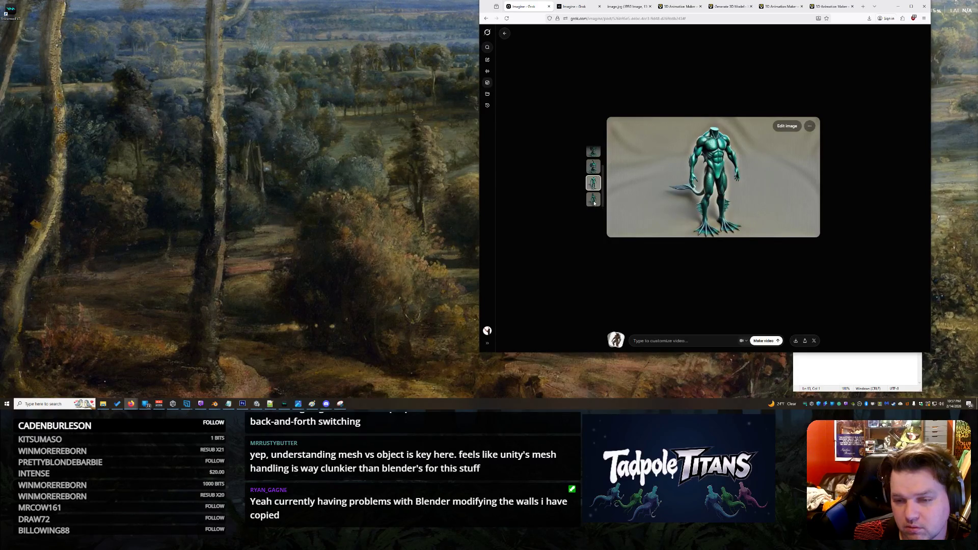
{"action": "left_click", "coordinate": [595, 203]}
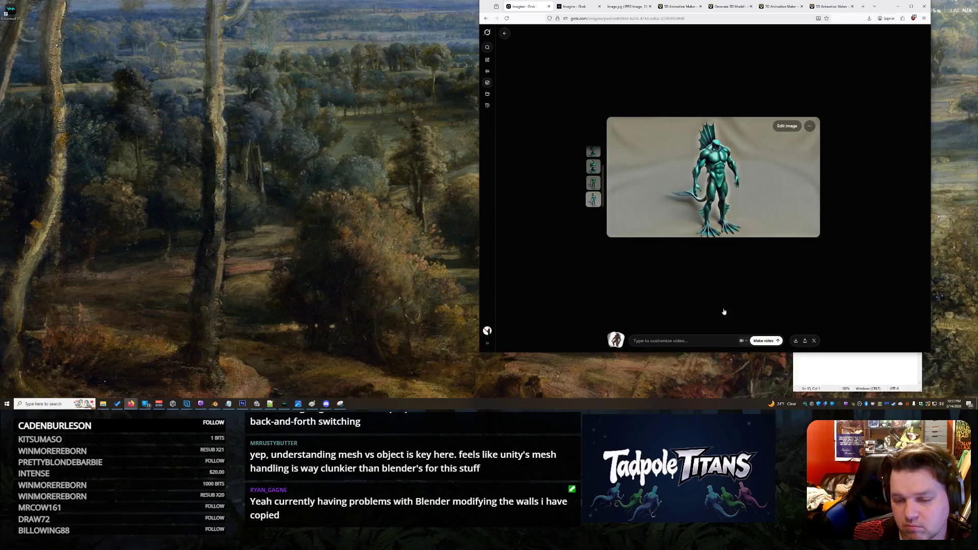
- Extend the edit prompt so the back fin avoids intersecting a potential head, and submit it
{"action": "left_click", "coordinate": [787, 126]}
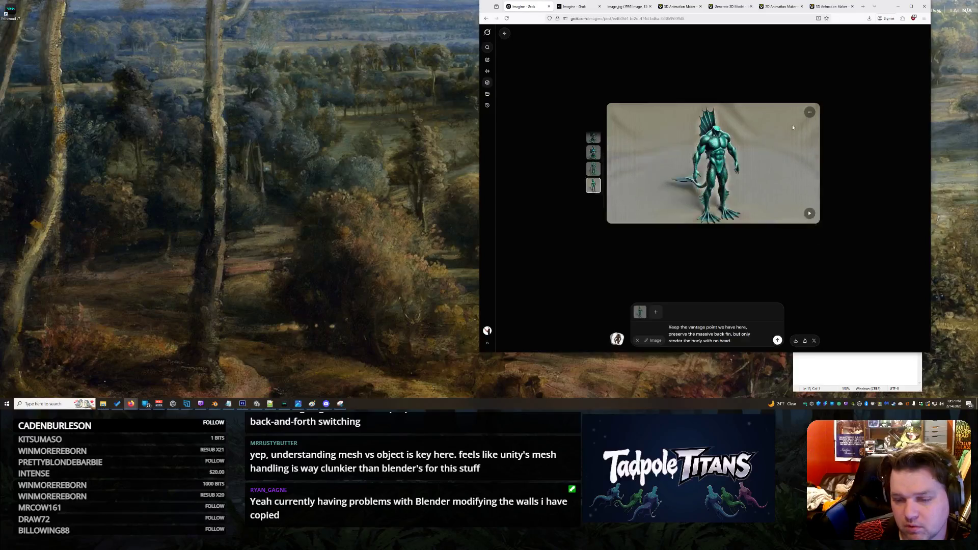
{"action": "left_click", "coordinate": [732, 340]}
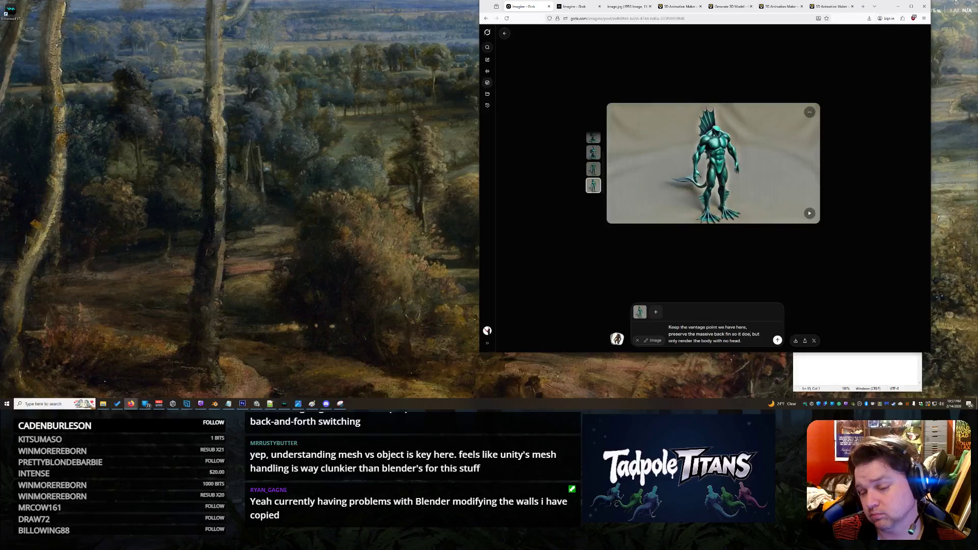
{"action": "type", "text": "ect with a potential head"}
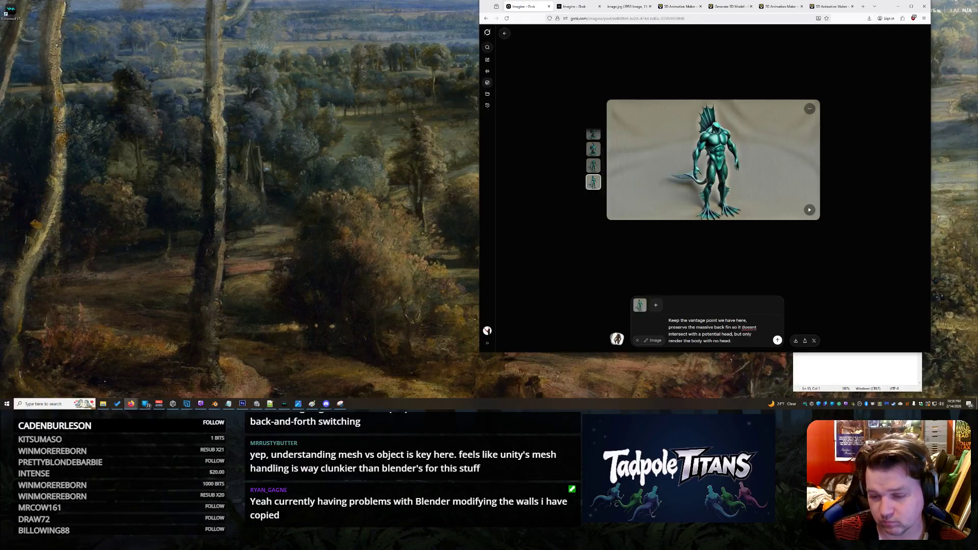
{"action": "key", "text": "Return"}
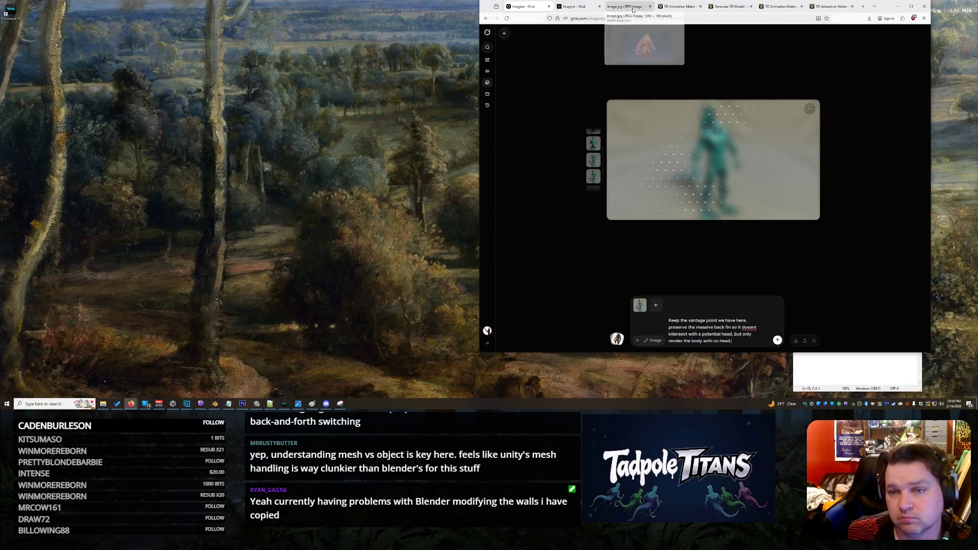
{"action": "left_click", "coordinate": [779, 7]}
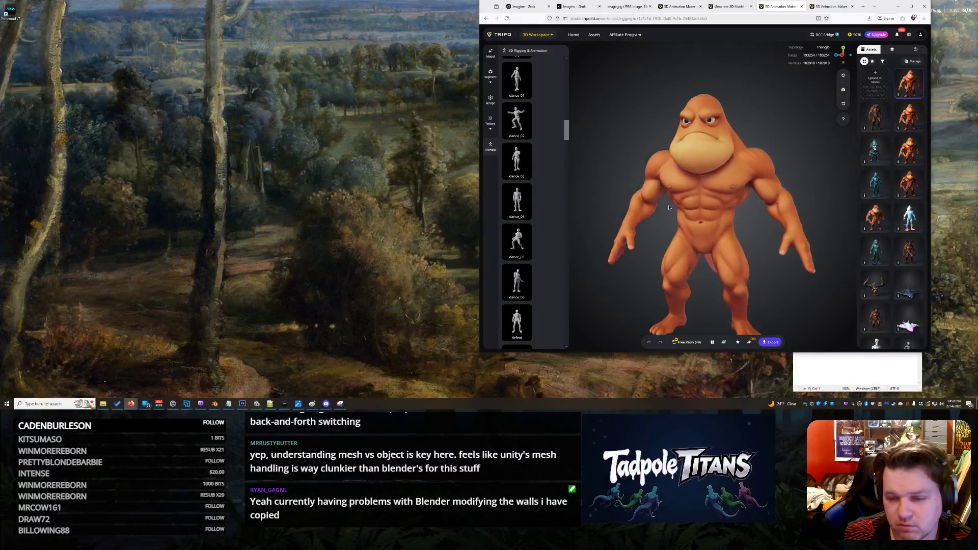
- Open the tailed orange creature from Assets and close the extra Generate 3D Model tab
{"action": "scroll", "coordinate": [524, 277], "scroll_direction": "down", "scroll_amount": 15}
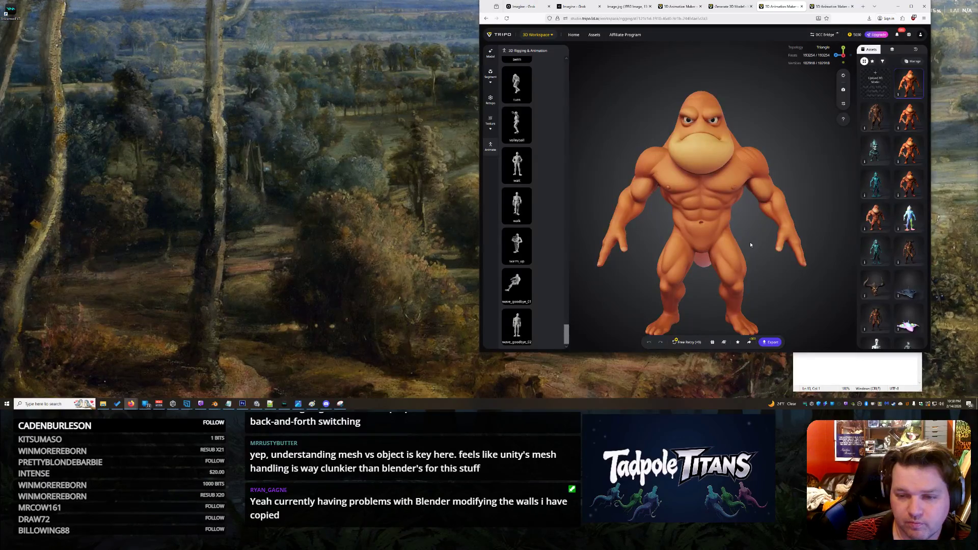
{"action": "scroll", "coordinate": [748, 243], "scroll_direction": "up", "scroll_amount": 5}
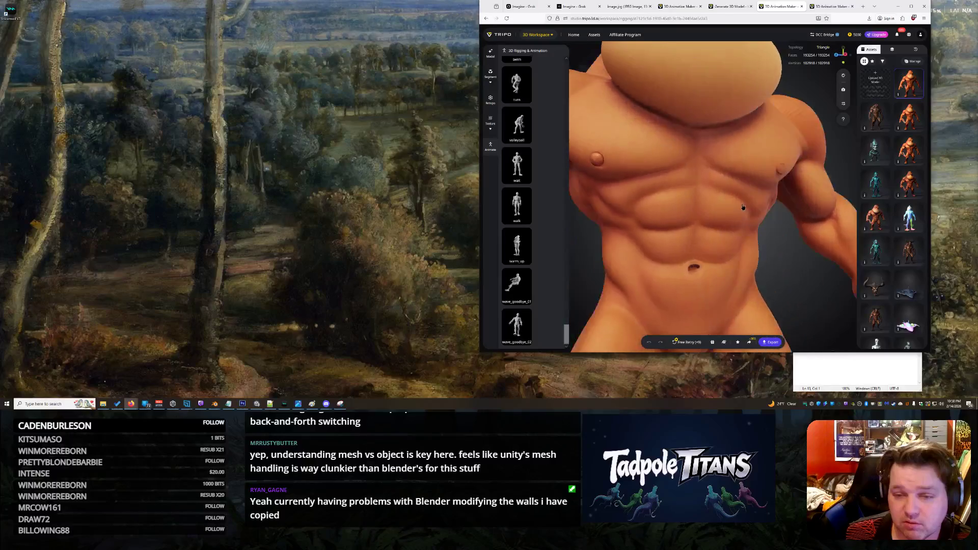
{"action": "scroll", "coordinate": [746, 211], "scroll_direction": "down", "scroll_amount": 5}
{"action": "left_click", "coordinate": [910, 116]}
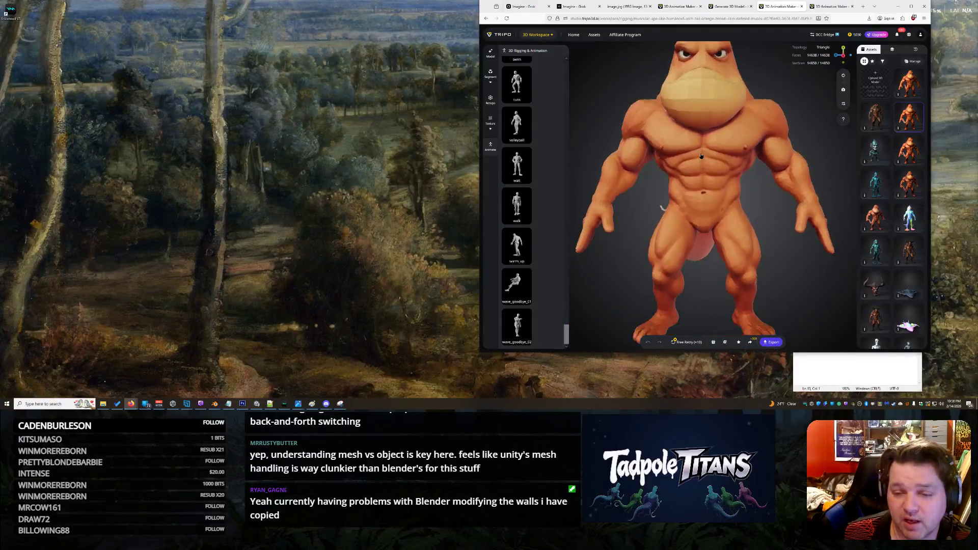
{"action": "scroll", "coordinate": [716, 204], "scroll_direction": "down", "scroll_amount": 5}
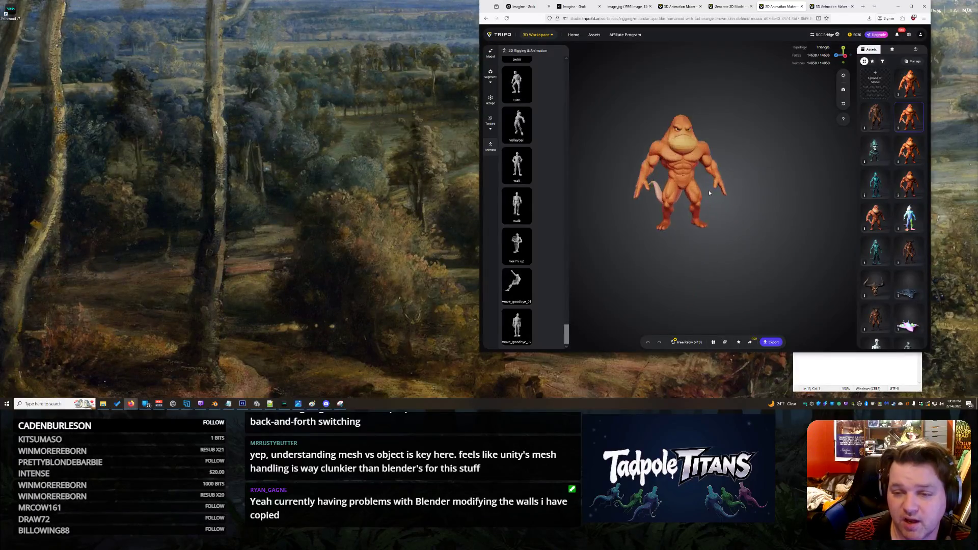
{"action": "scroll", "coordinate": [702, 194], "scroll_direction": "up", "scroll_amount": 5}
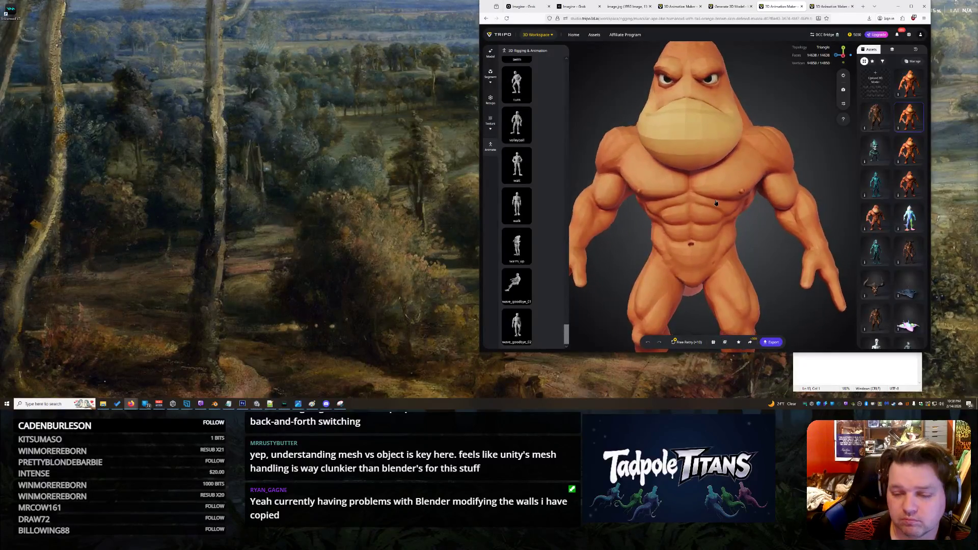
{"action": "key", "text": "alt+Left"}
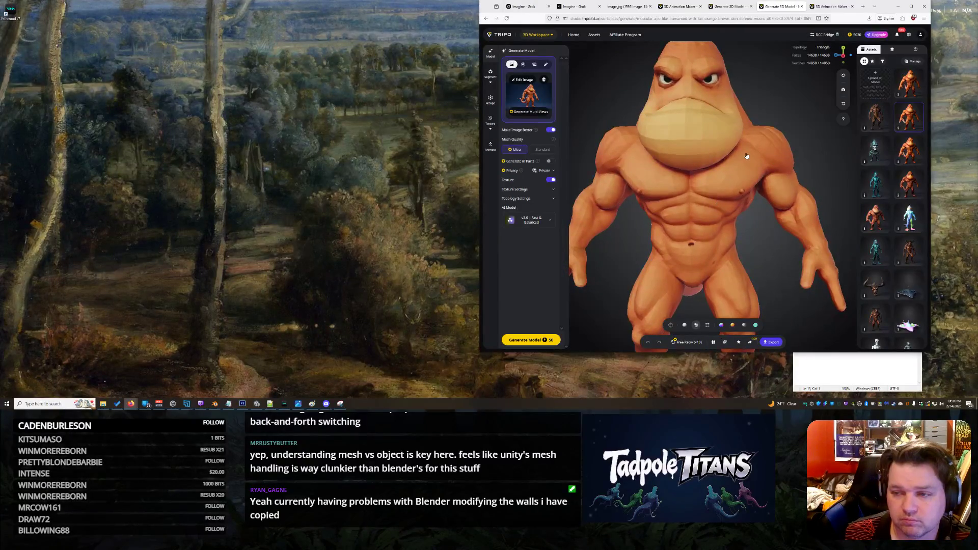
{"action": "left_click", "coordinate": [802, 7]}
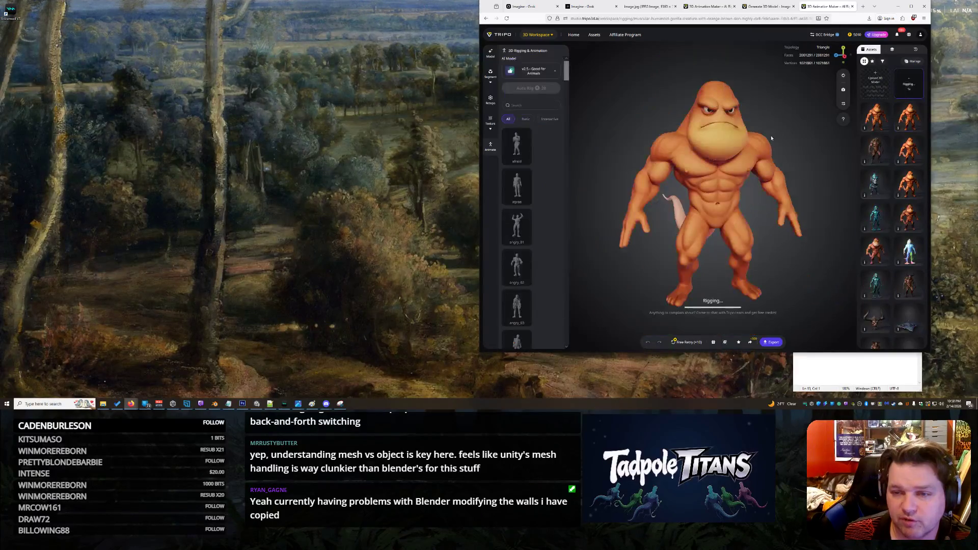
- Inspect the rigged orange creature from below and all sides, then open the second gorilla copy
{"action": "scroll", "coordinate": [728, 209], "scroll_direction": "up", "scroll_amount": 3}
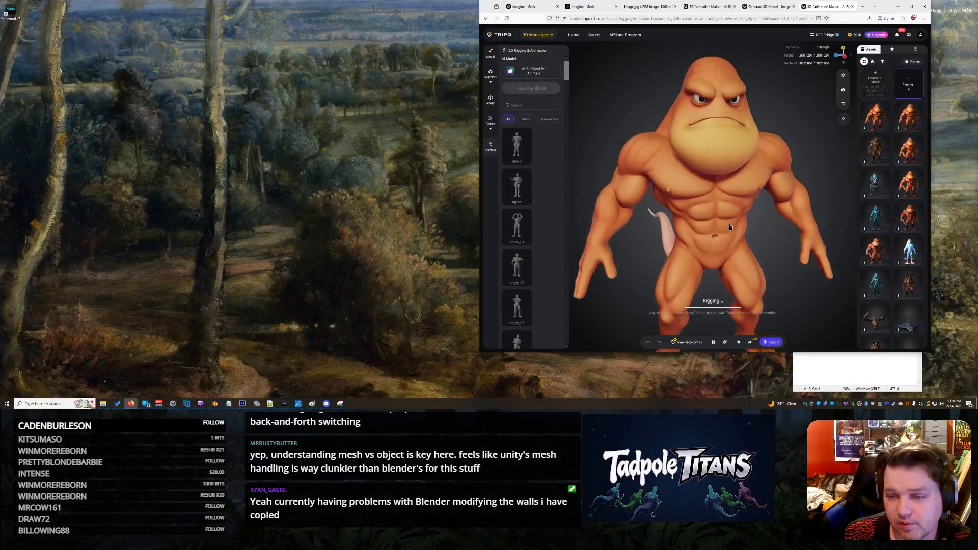
{"action": "mouse_move", "coordinate": [725, 225]}
{"action": "left_mouse_down"}
{"action": "mouse_move", "coordinate": [826, 229]}
{"action": "mouse_move", "coordinate": [731, 228]}
{"action": "mouse_move", "coordinate": [729, 244]}
{"action": "mouse_move", "coordinate": [724, 223]}
{"action": "left_mouse_up"}
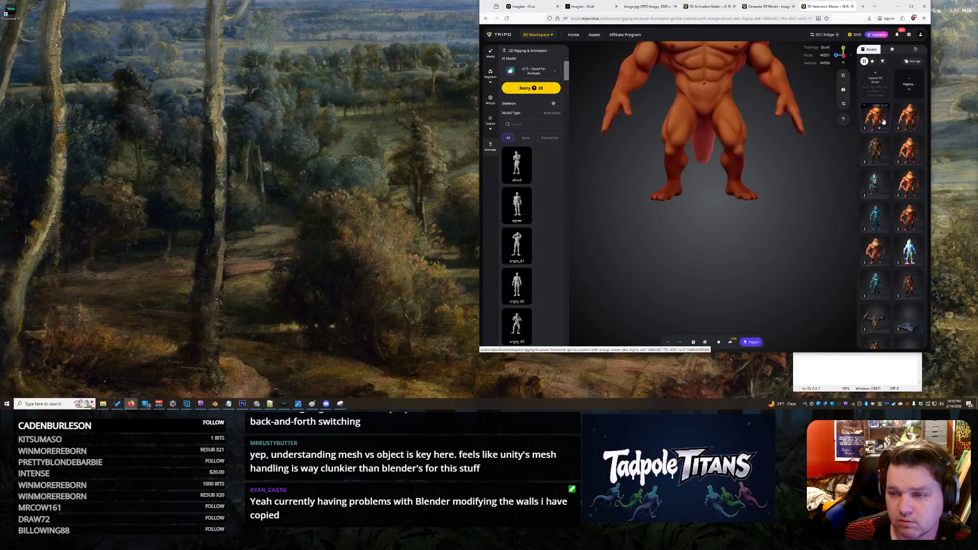
{"action": "mouse_move", "coordinate": [739, 212]}
{"action": "left_mouse_down"}
{"action": "mouse_move", "coordinate": [701, 205]}
{"action": "mouse_move", "coordinate": [748, 183]}
{"action": "mouse_move", "coordinate": [744, 173]}
{"action": "left_mouse_up"}
{"action": "scroll", "coordinate": [744, 171], "scroll_direction": "up", "scroll_amount": 2}
{"action": "scroll", "coordinate": [744, 171], "scroll_direction": "up", "scroll_amount": 3}
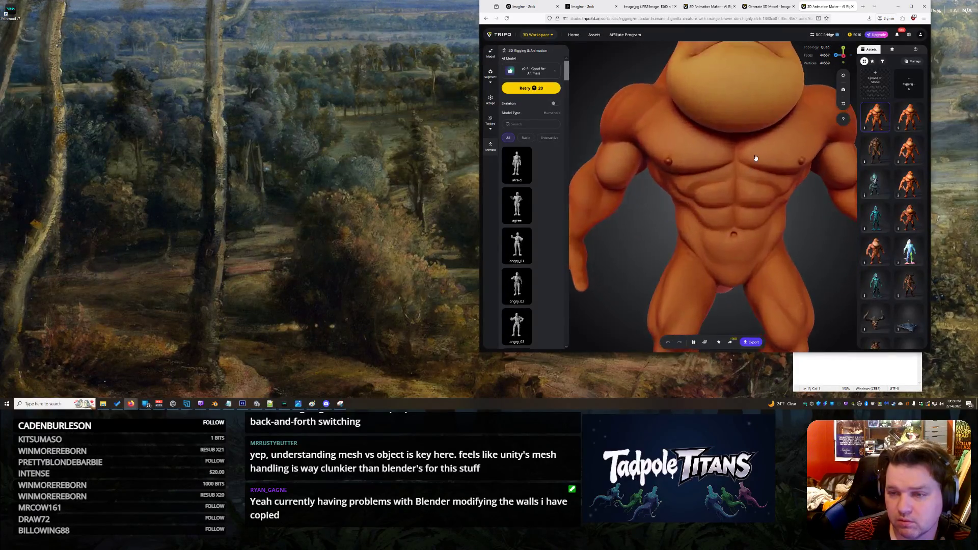
{"action": "scroll", "coordinate": [744, 171], "scroll_direction": "down", "scroll_amount": 2}
{"action": "scroll", "coordinate": [744, 171], "scroll_direction": "up", "scroll_amount": 2}
{"action": "scroll", "coordinate": [744, 171], "scroll_direction": "down", "scroll_amount": 3}
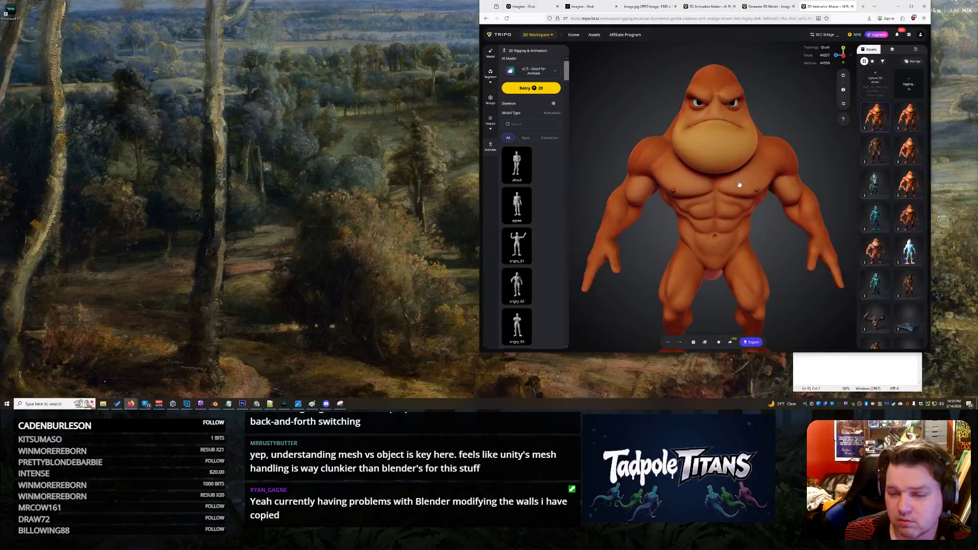
{"action": "mouse_move", "coordinate": [722, 211]}
{"action": "left_mouse_down"}
{"action": "mouse_move", "coordinate": [769, 207]}
{"action": "mouse_move", "coordinate": [717, 205]}
{"action": "mouse_move", "coordinate": [742, 170]}
{"action": "left_mouse_up"}
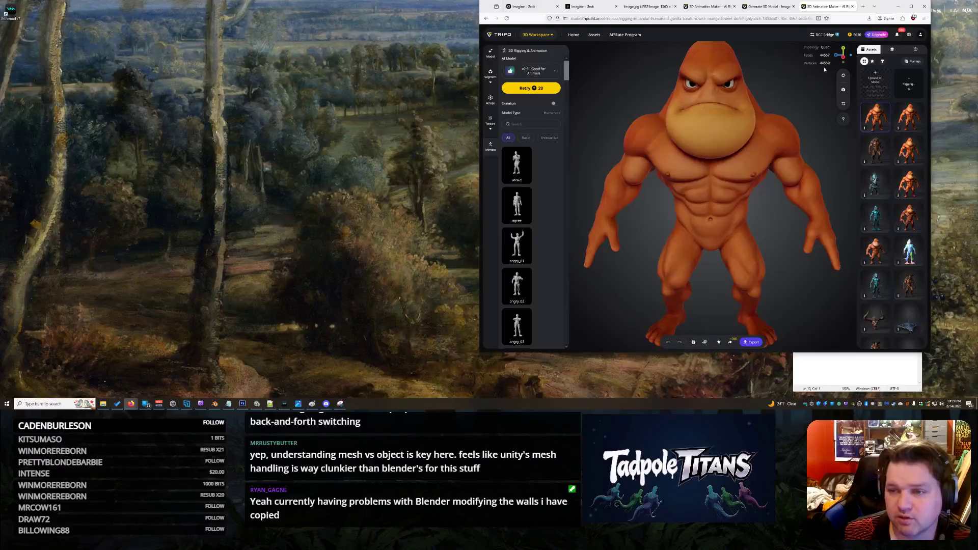
{"action": "left_click", "coordinate": [908, 118]}
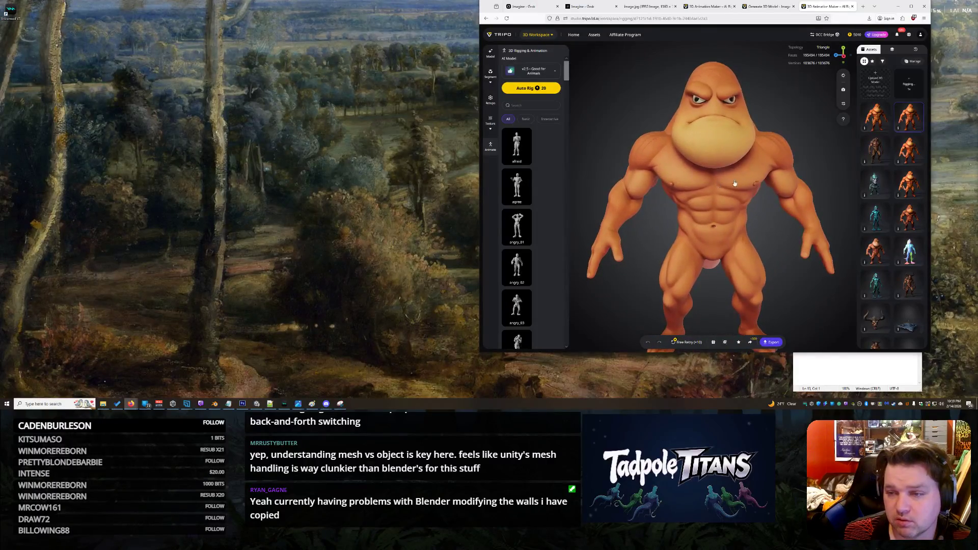
- Delete the first gorilla model from the Assets panel
{"action": "left_click", "coordinate": [919, 128]}
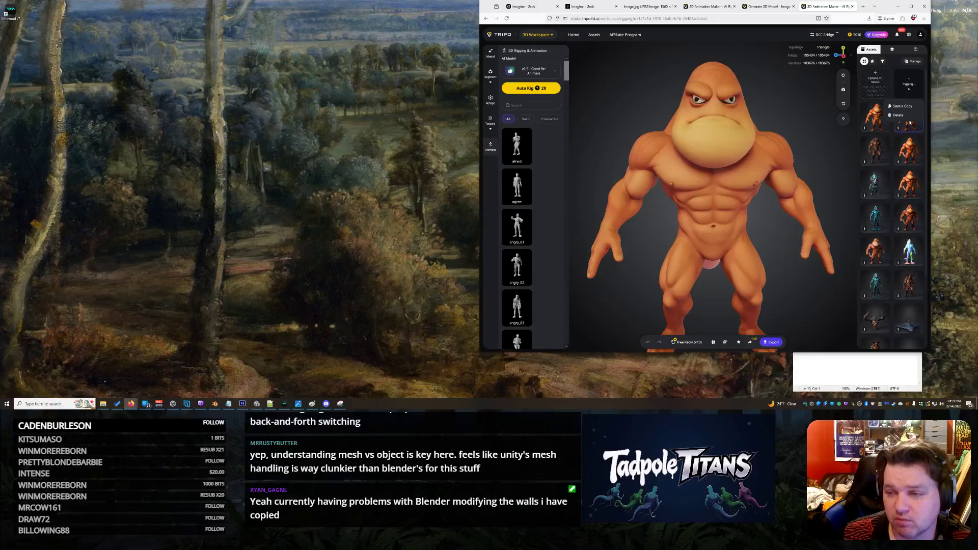
{"action": "left_click", "coordinate": [901, 115]}
{"action": "left_click", "coordinate": [731, 207]}
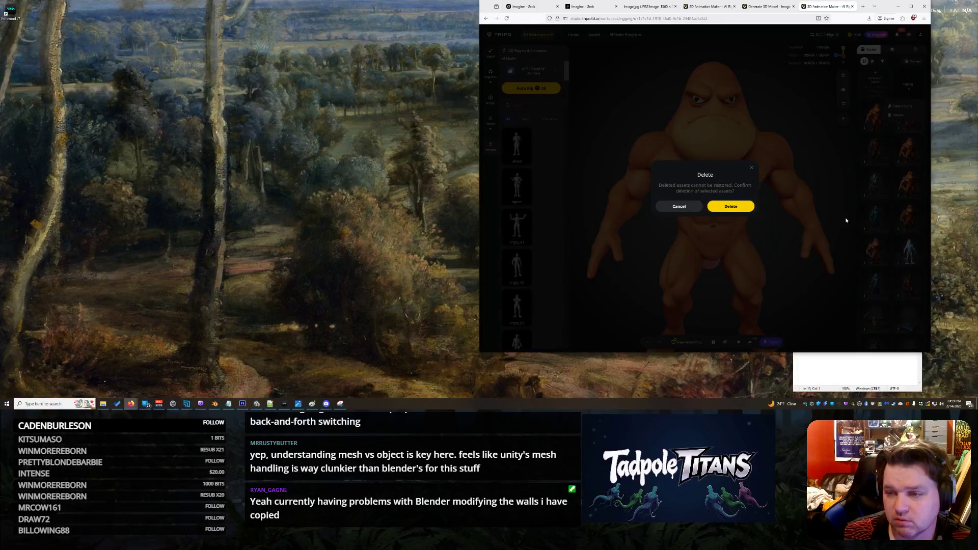
- Delete the second gorilla model, then open the rigged orange creature and orbit to its side
{"action": "left_click", "coordinate": [880, 154]}
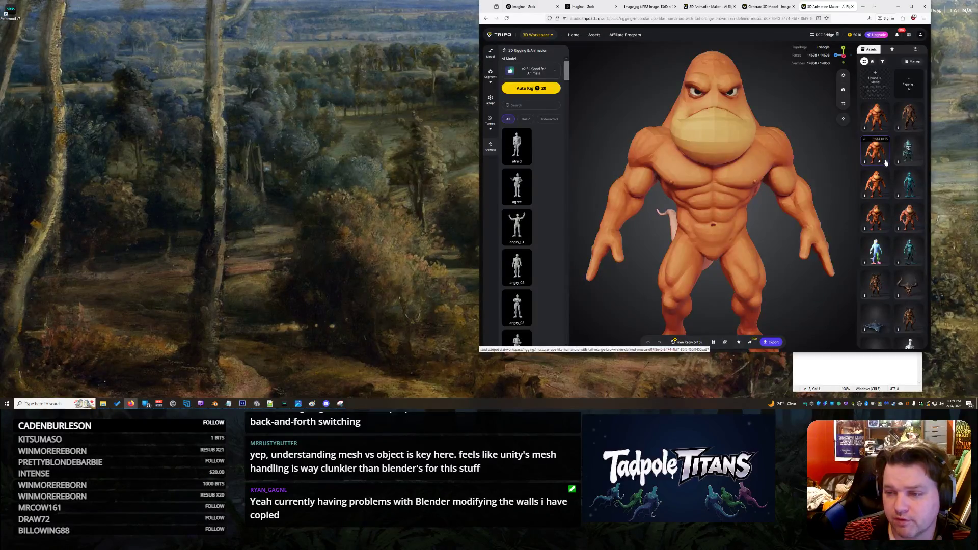
{"action": "left_click", "coordinate": [886, 162]}
{"action": "left_click", "coordinate": [864, 148]}
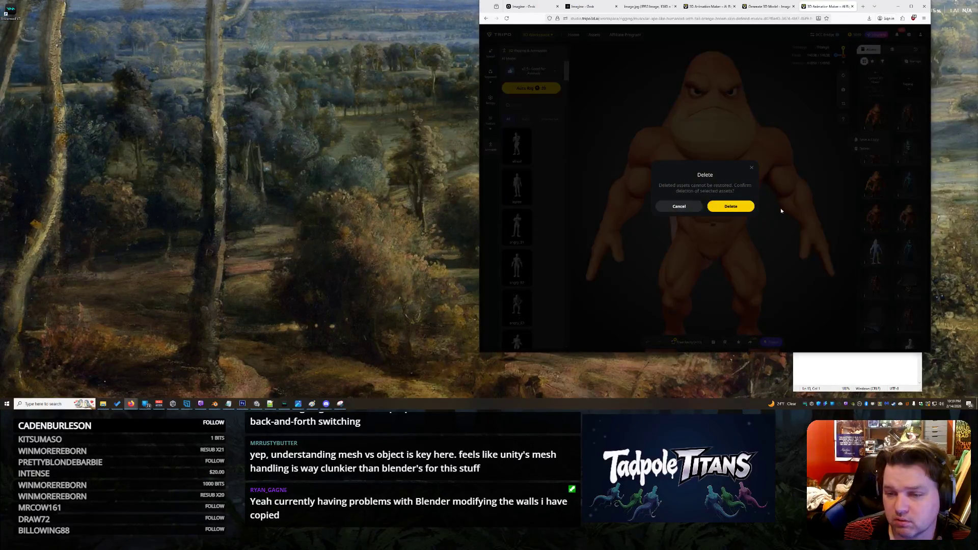
{"action": "left_click", "coordinate": [730, 207]}
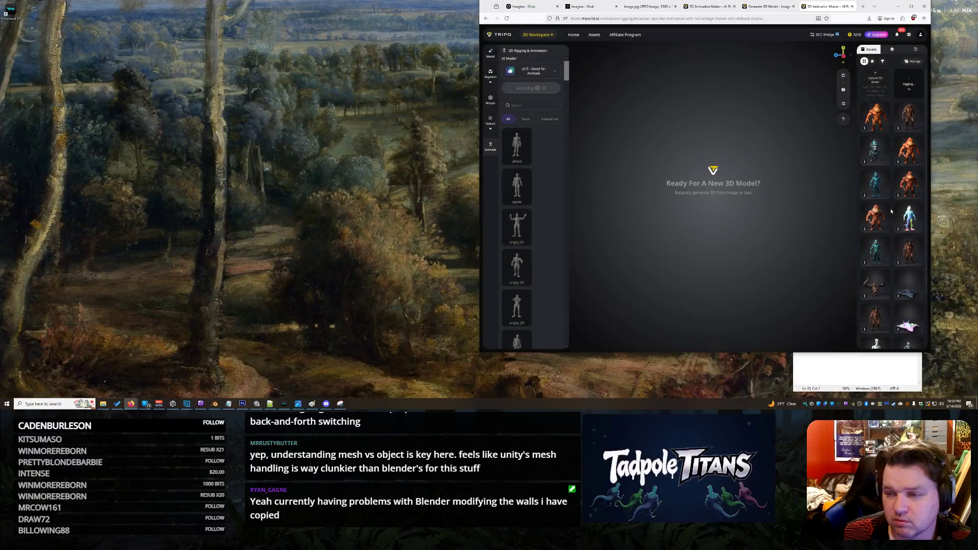
{"action": "left_click", "coordinate": [914, 160]}
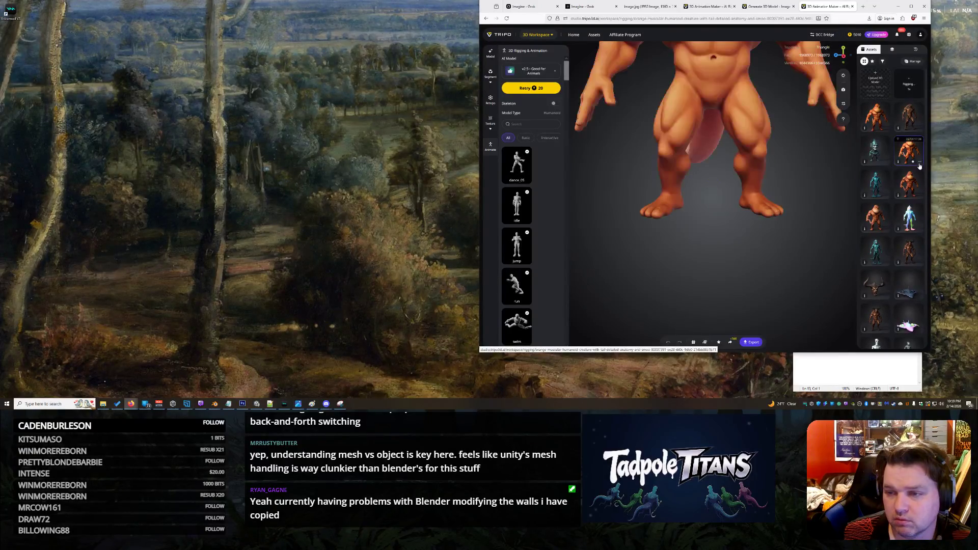
{"action": "mouse_move", "coordinate": [712, 248]}
{"action": "left_mouse_down"}
{"action": "mouse_move", "coordinate": [724, 209]}
{"action": "mouse_move", "coordinate": [579, 204]}
{"action": "mouse_move", "coordinate": [740, 216]}
{"action": "mouse_move", "coordinate": [731, 180]}
{"action": "mouse_move", "coordinate": [714, 201]}
{"action": "mouse_move", "coordinate": [779, 205]}
{"action": "mouse_move", "coordinate": [744, 206]}
{"action": "left_mouse_up"}
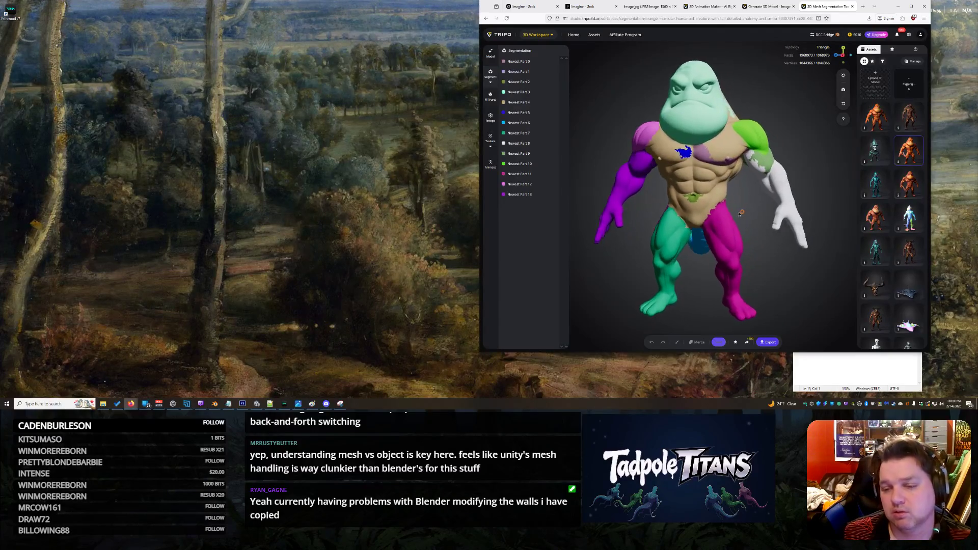
- Orbit the segmented creature to see its back and tail, then return to Generate Model
{"action": "mouse_move", "coordinate": [726, 208]}
{"action": "left_mouse_down"}
{"action": "mouse_move", "coordinate": [632, 180]}
{"action": "mouse_move", "coordinate": [756, 231]}
{"action": "left_mouse_up"}
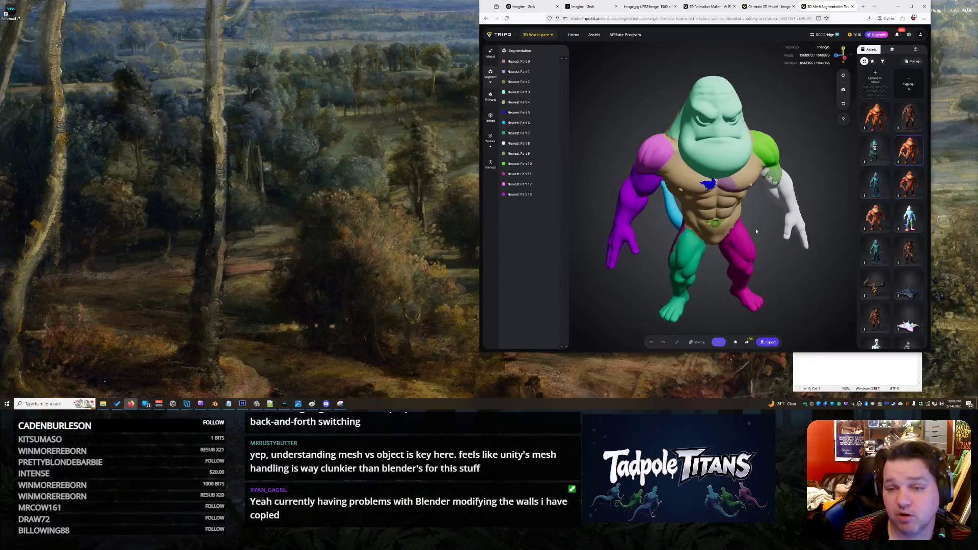
{"action": "left_click", "coordinate": [490, 51]}
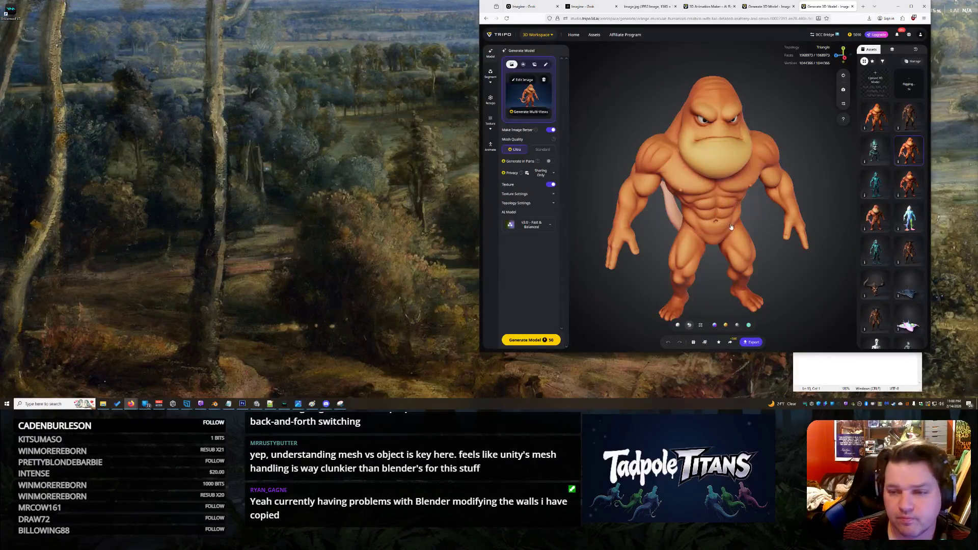
- Export the orange rigged creature as FBX with its animations included
{"action": "scroll", "coordinate": [732, 226], "scroll_direction": "up", "scroll_amount": 3}
{"action": "scroll", "coordinate": [731, 224], "scroll_direction": "down", "scroll_amount": 4}
{"action": "scroll", "coordinate": [727, 219], "scroll_direction": "up", "scroll_amount": 2}
{"action": "mouse_move", "coordinate": [728, 220]}
{"action": "left_mouse_down"}
{"action": "mouse_move", "coordinate": [719, 181]}
{"action": "mouse_move", "coordinate": [728, 211]}
{"action": "left_mouse_up"}
{"action": "scroll", "coordinate": [728, 211], "scroll_direction": "down", "scroll_amount": 3}
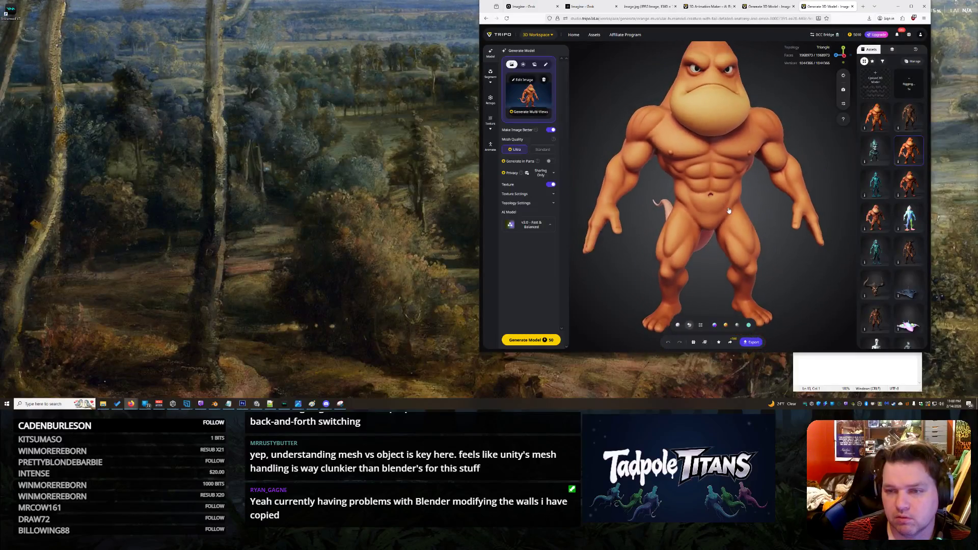
{"action": "left_click", "coordinate": [760, 342]}
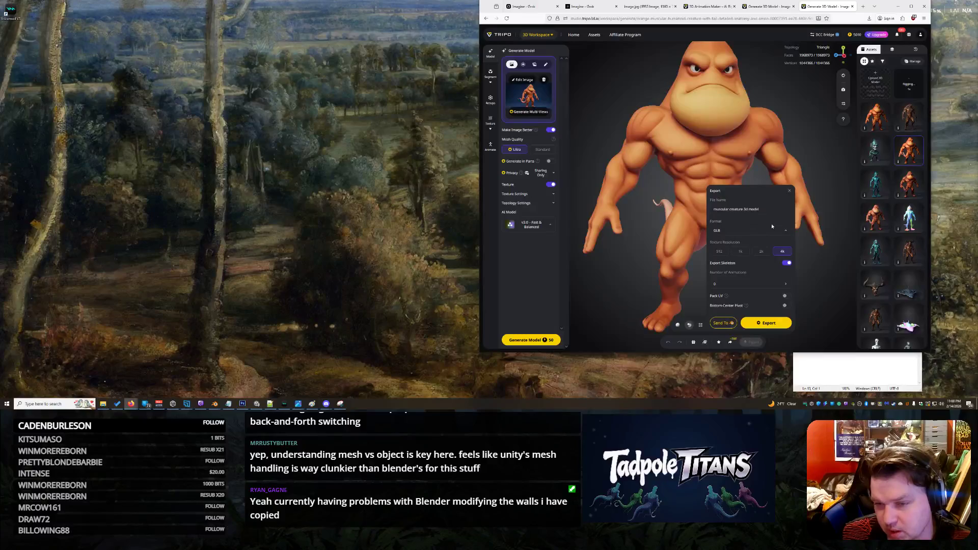
{"action": "left_click", "coordinate": [771, 227]}
{"action": "left_click", "coordinate": [753, 183]}
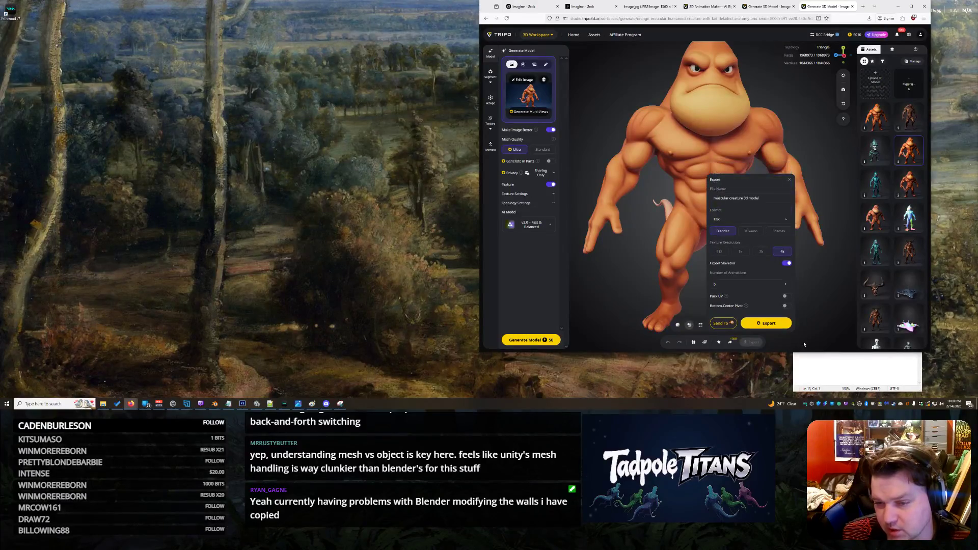
{"action": "left_click", "coordinate": [785, 286]}
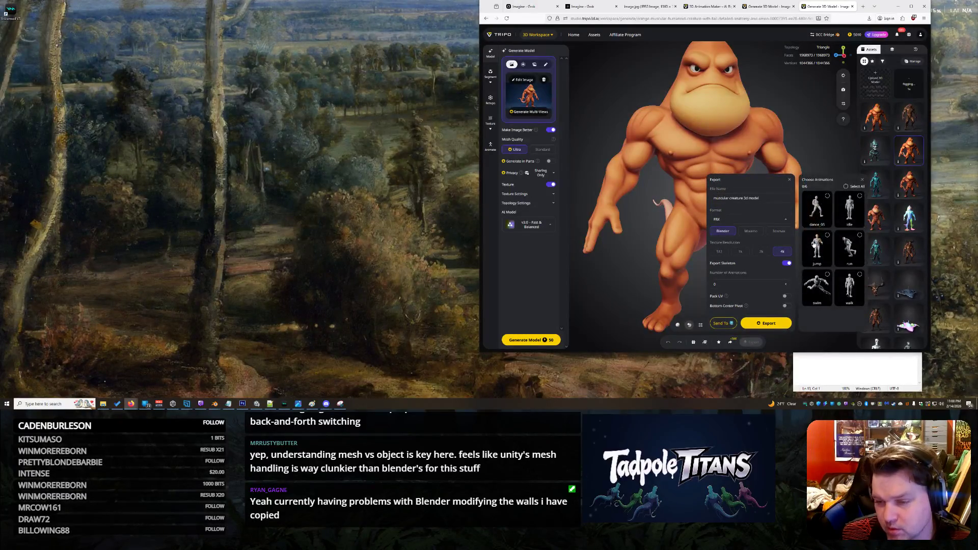
{"action": "left_click", "coordinate": [770, 330]}
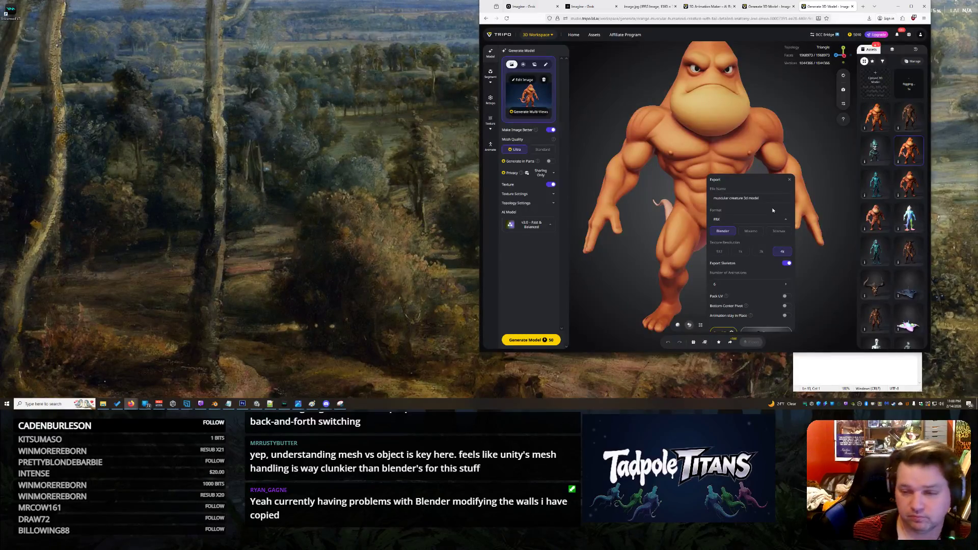
- Glance at the other generated creature's tab, then return to the teal creature image in Grok Imagine
{"action": "left_click", "coordinate": [760, 7]}
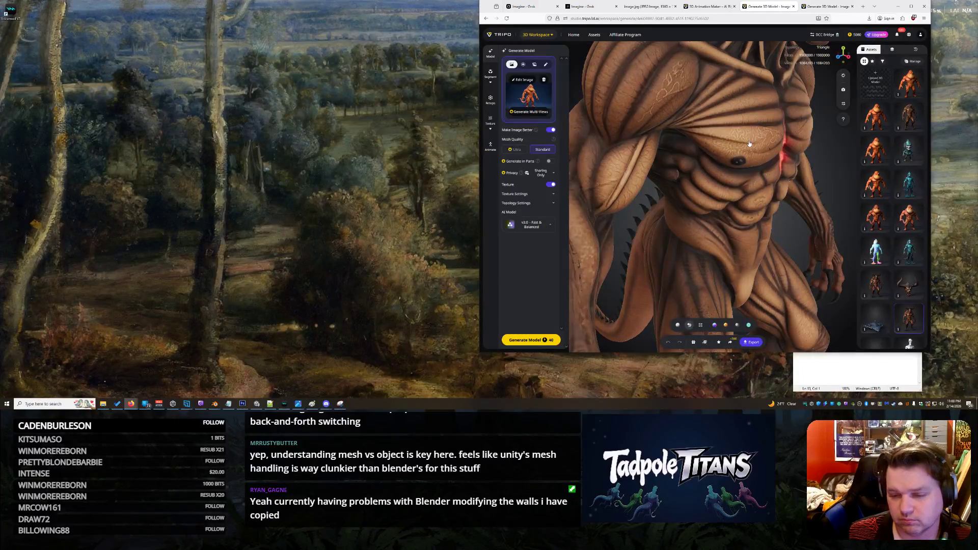
{"action": "scroll", "coordinate": [728, 204], "scroll_direction": "down", "scroll_amount": 3}
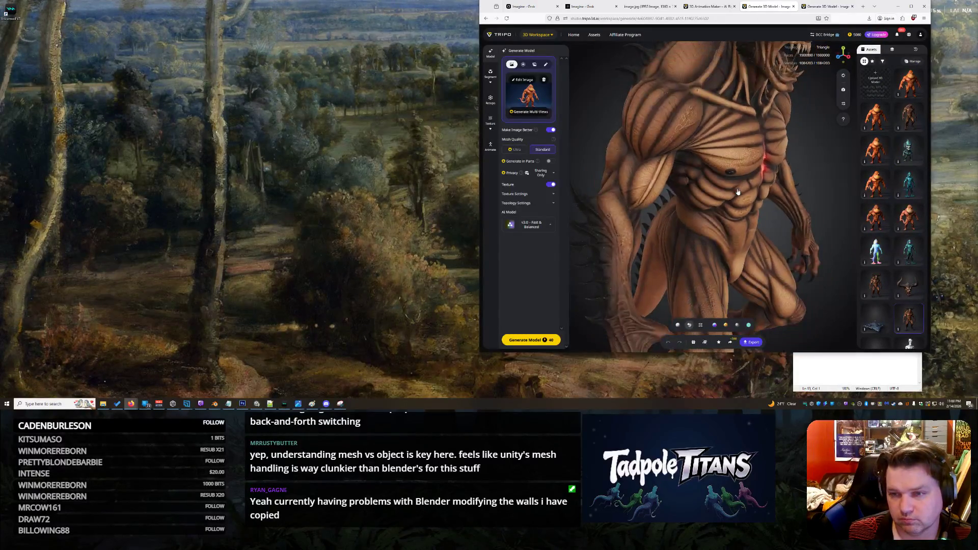
{"action": "scroll", "coordinate": [738, 192], "scroll_direction": "up", "scroll_amount": 5}
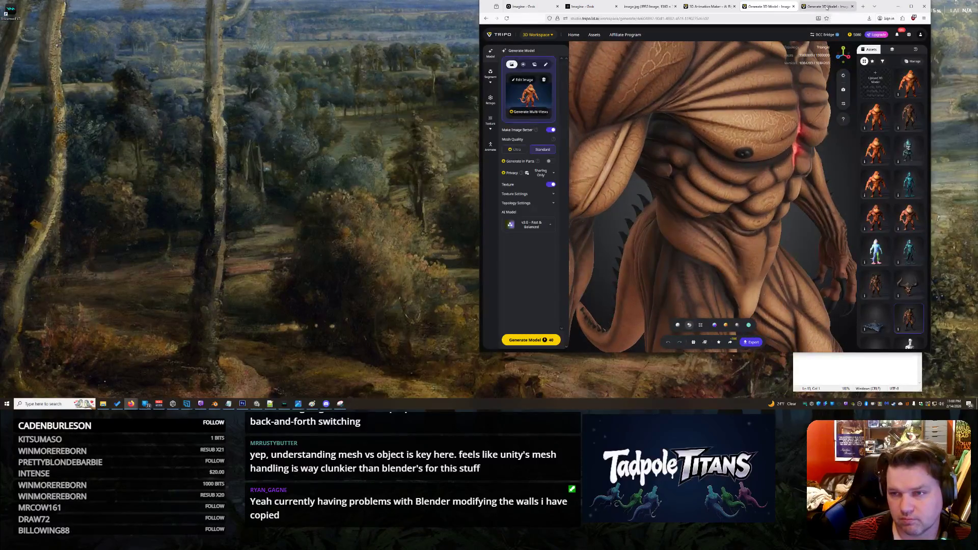
{"action": "left_click", "coordinate": [817, 6]}
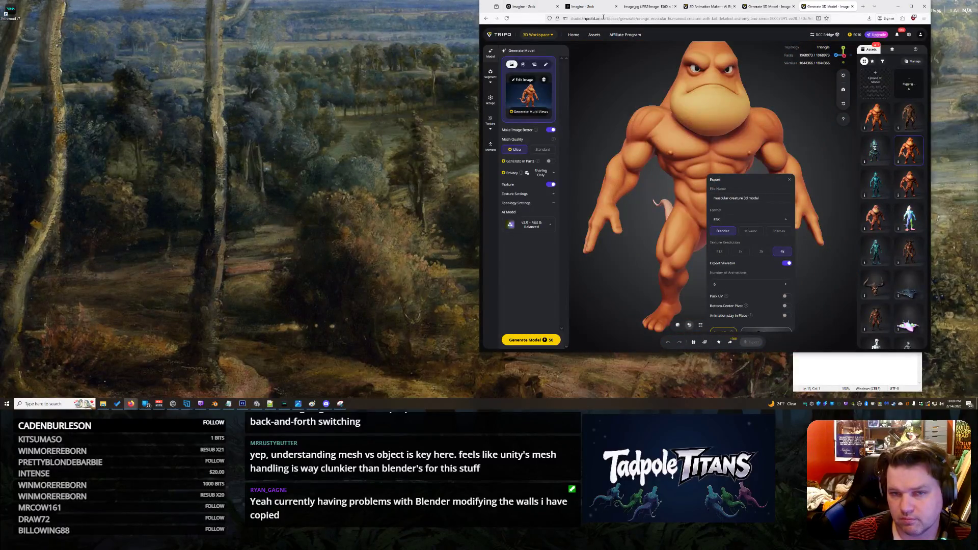
{"action": "left_click", "coordinate": [530, 6]}
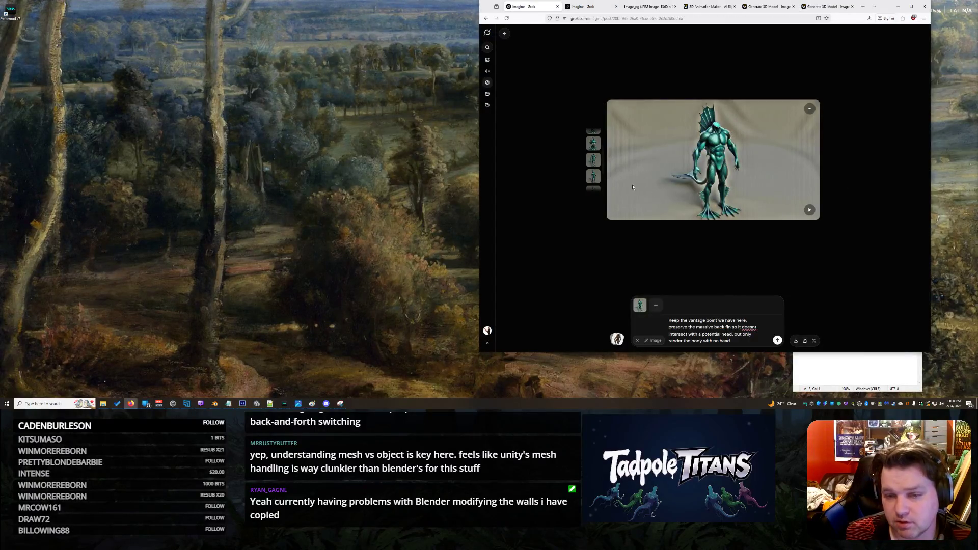
- Compare the second, third and fourth generated variants, settling on the fourth
{"action": "scroll", "coordinate": [603, 178], "scroll_direction": "up", "scroll_amount": 1}
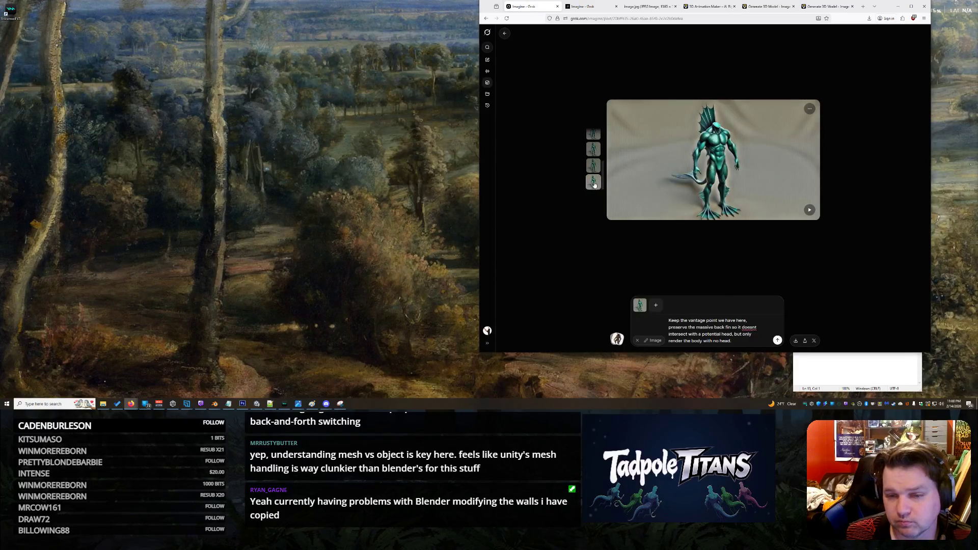
{"action": "left_click", "coordinate": [593, 167]}
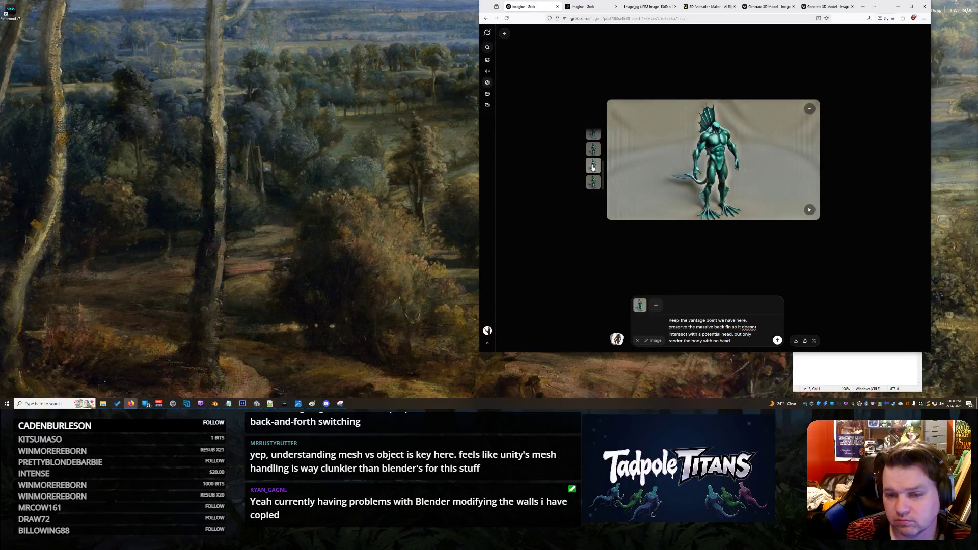
{"action": "left_click", "coordinate": [592, 183]}
{"action": "left_click", "coordinate": [593, 166]}
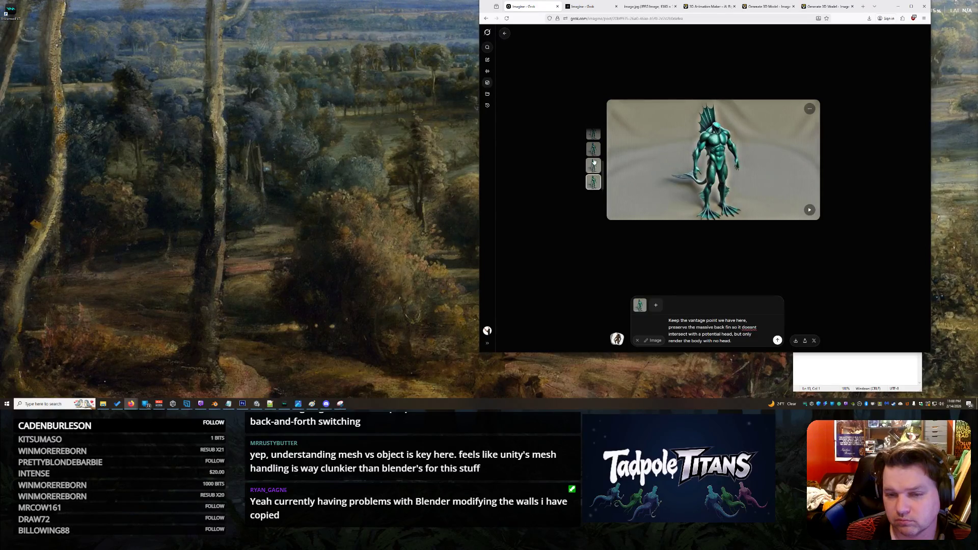
{"action": "left_click", "coordinate": [593, 182]}
{"action": "left_click", "coordinate": [593, 149]}
{"action": "left_click", "coordinate": [593, 182]}
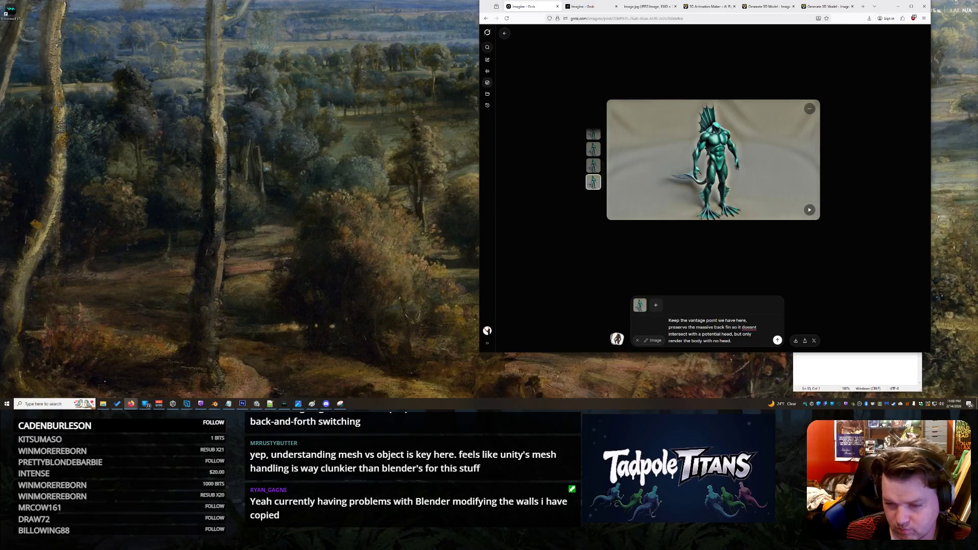
- Replace 'so it doesnt intersect with a potential head' with 'goes about 3 quarters of the way up the bac' and regenerate
{"action": "mouse_move", "coordinate": [732, 328]}
{"action": "left_mouse_down"}
{"action": "mouse_move", "coordinate": [753, 328]}
{"action": "mouse_move", "coordinate": [745, 328]}
{"action": "left_mouse_up"}
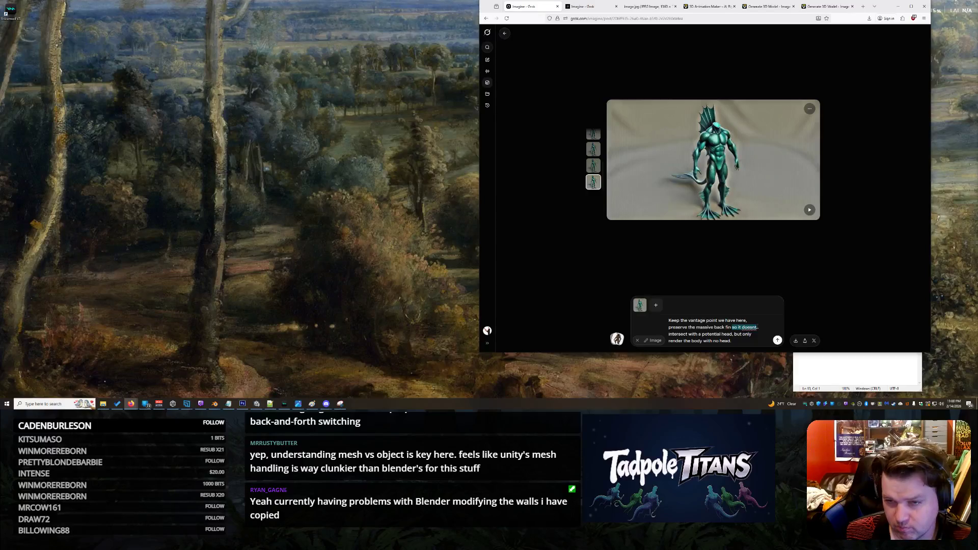
{"action": "key", "text": "Right"}
{"action": "left_click_drag", "start_coordinate": [744, 327], "coordinate": [732, 334]}
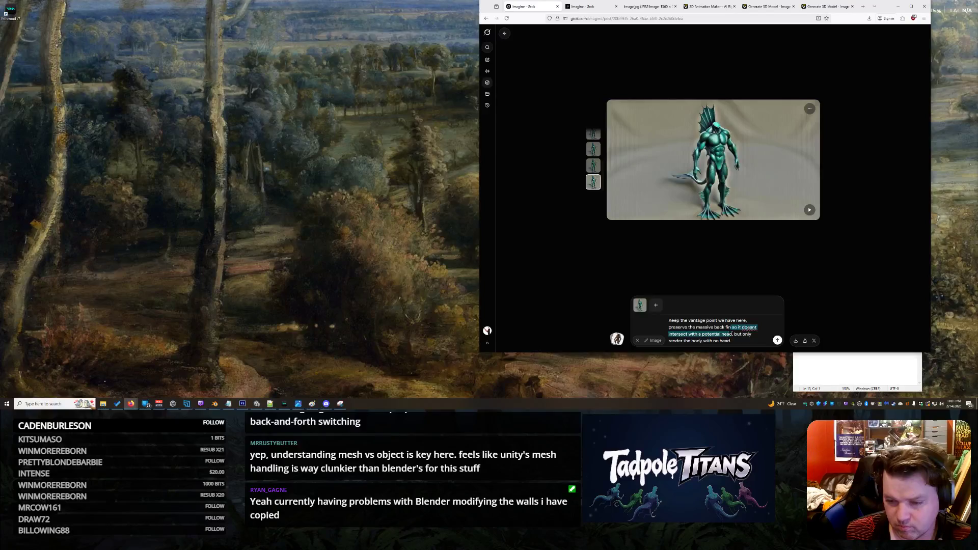
{"action": "key", "text": "BackSpace"}
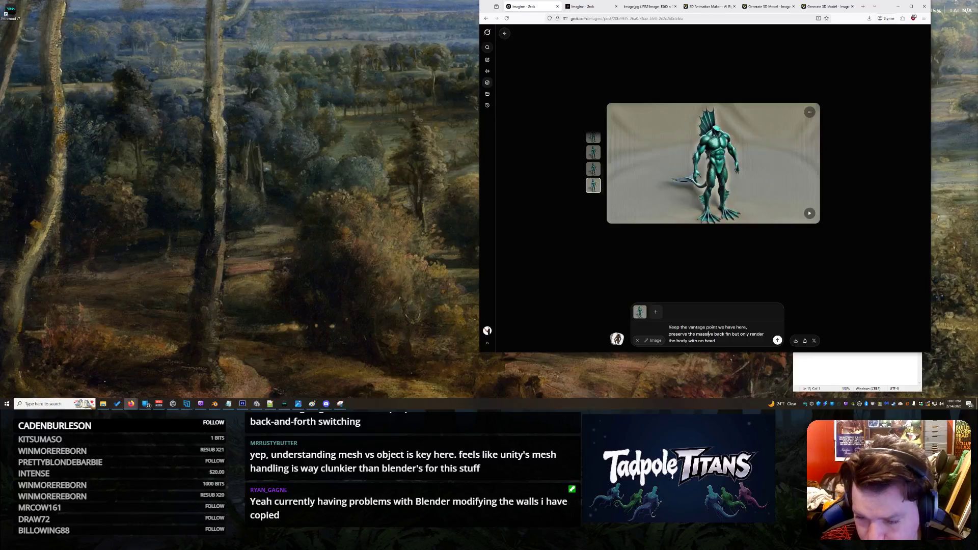
{"action": "type", "text": "g"}
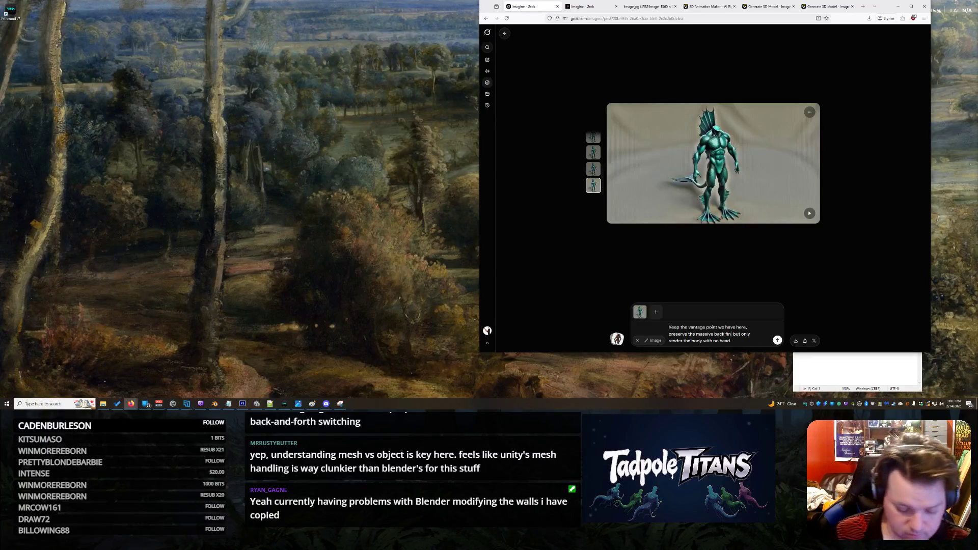
{"action": "type", "text": "oes about"}
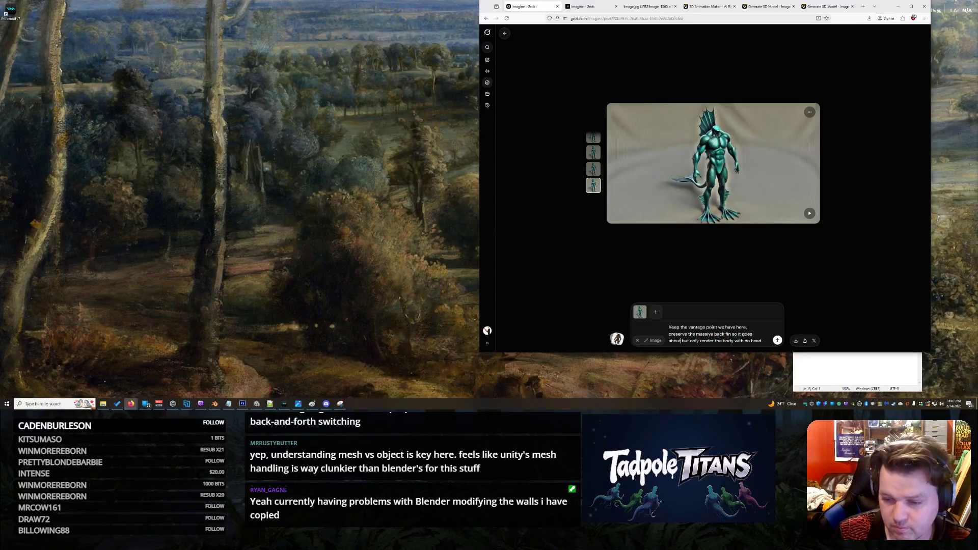
{"action": "type", "text": " 3 q"}
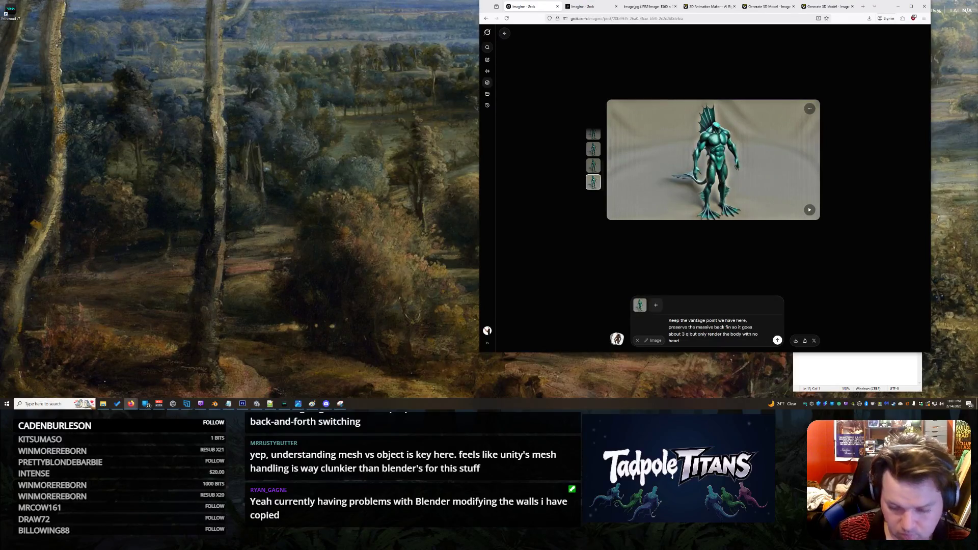
{"action": "type", "text": "uarters of the way up th"}
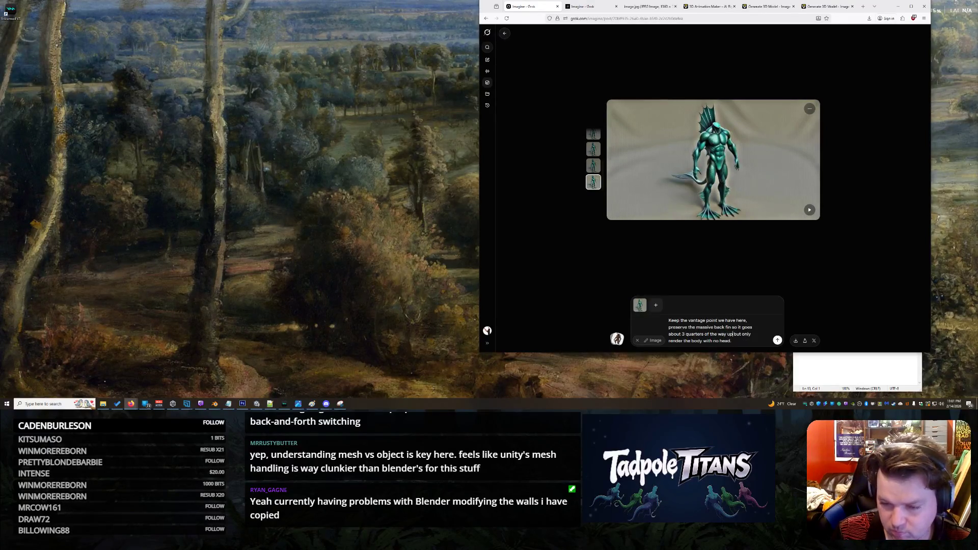
{"action": "type", "text": "e back,"}
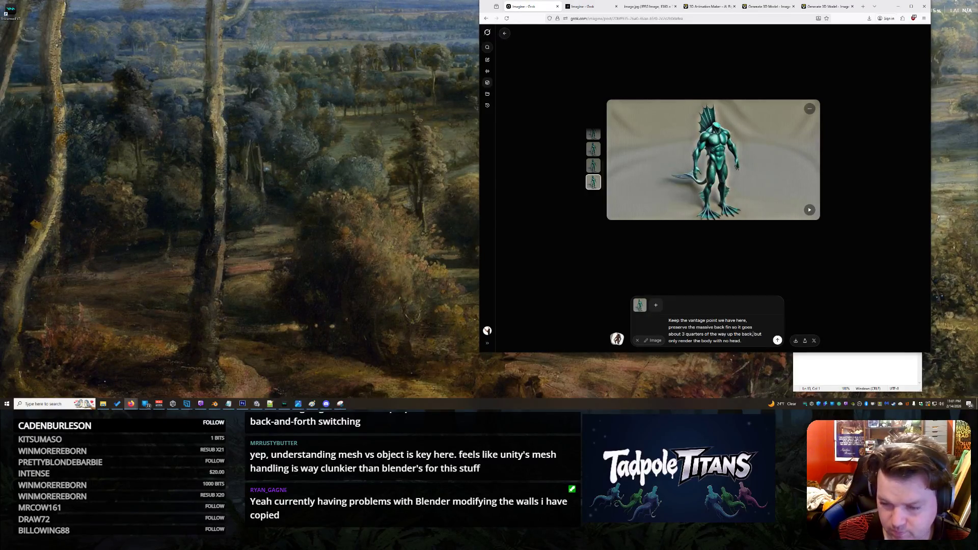
{"action": "key", "text": "Return"}
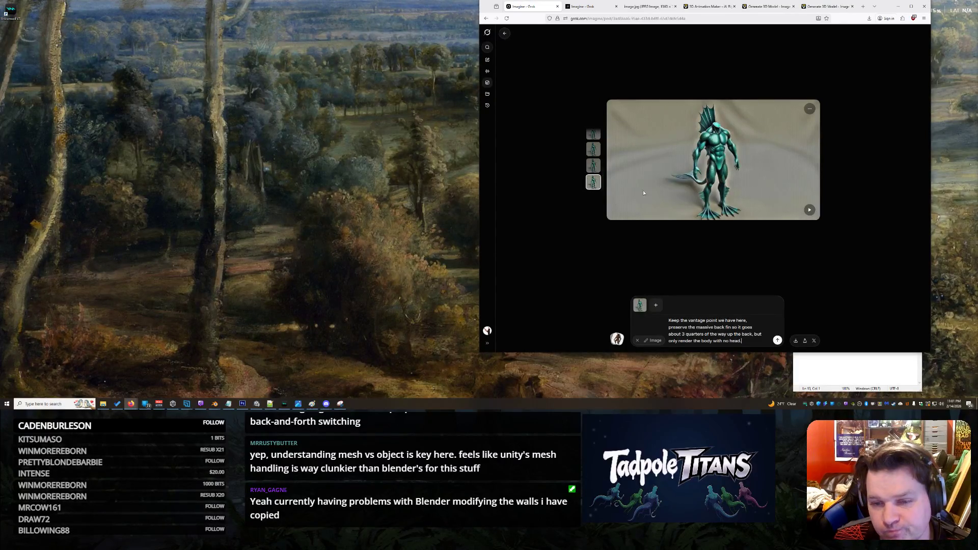
- View the third variant, open the downloaded muscular creature 3d model.zip, then switch to Unity
{"action": "left_click", "coordinate": [596, 169]}
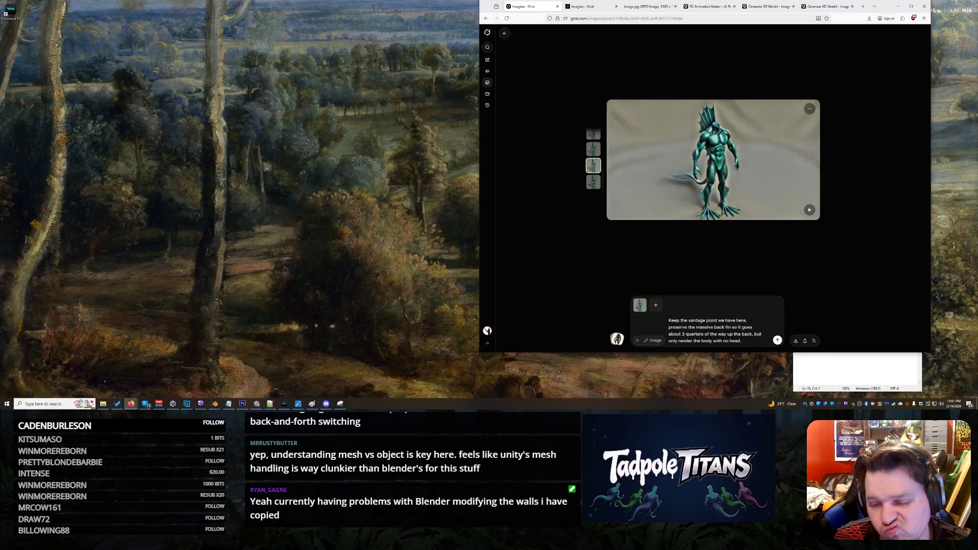
{"action": "left_click", "coordinate": [869, 18]}
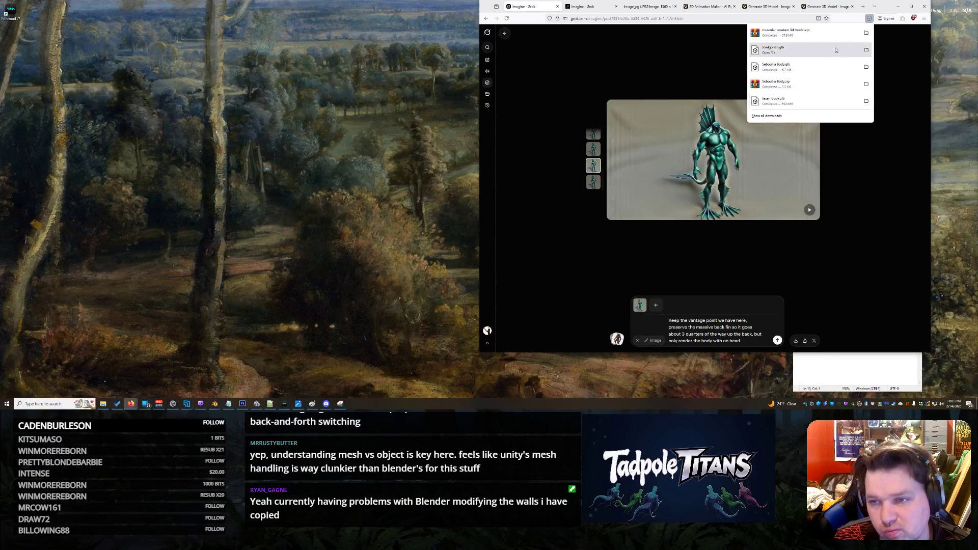
{"action": "left_click", "coordinate": [824, 34]}
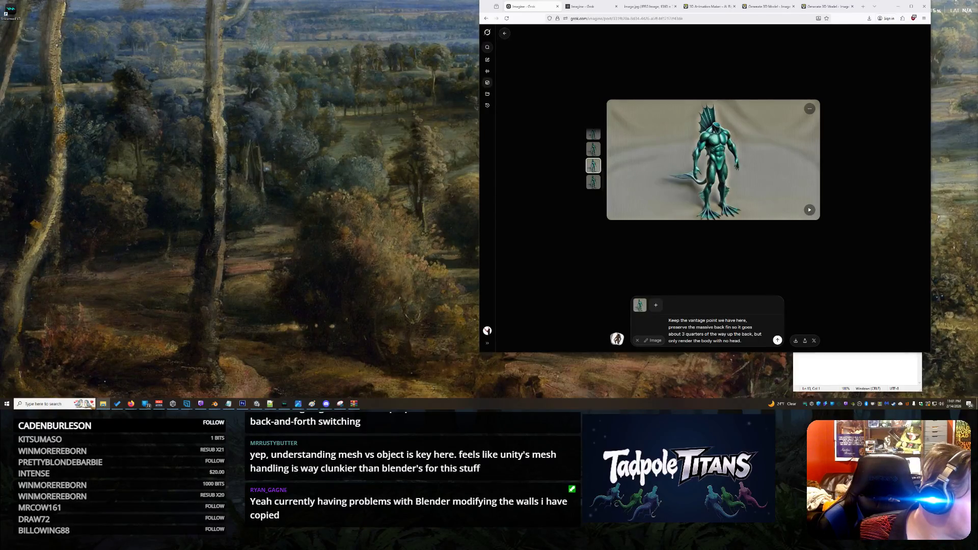
{"action": "left_click", "coordinate": [257, 404]}
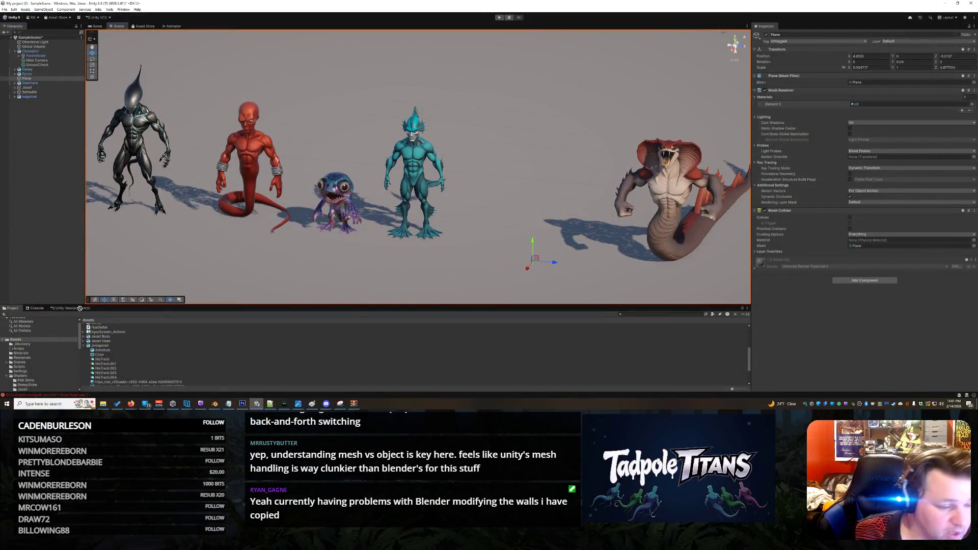
- Rename the tripo_convert asset to Jowigorian and drag it into the lineup beside the cobra
{"action": "scroll", "coordinate": [101, 351], "scroll_direction": "up", "scroll_amount": 3}
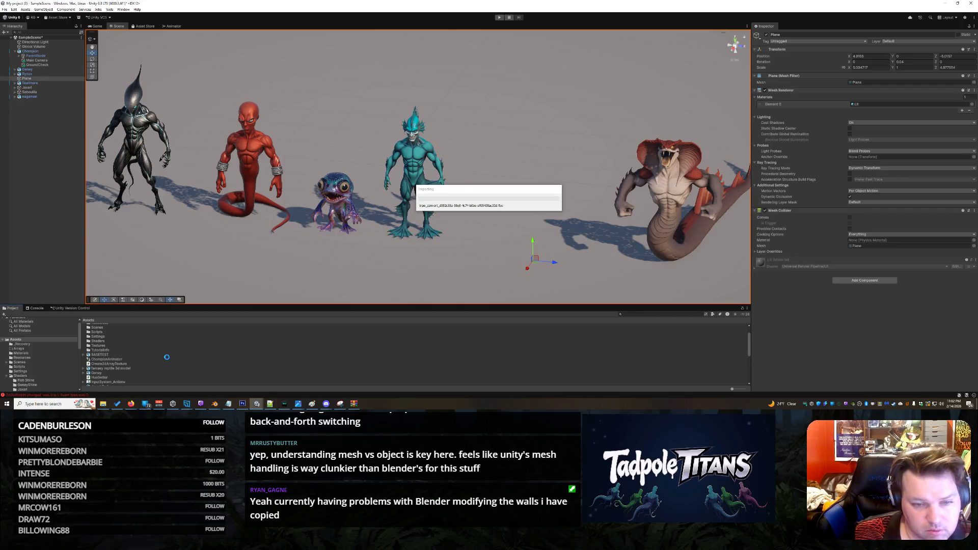
{"action": "left_click", "coordinate": [113, 384]}
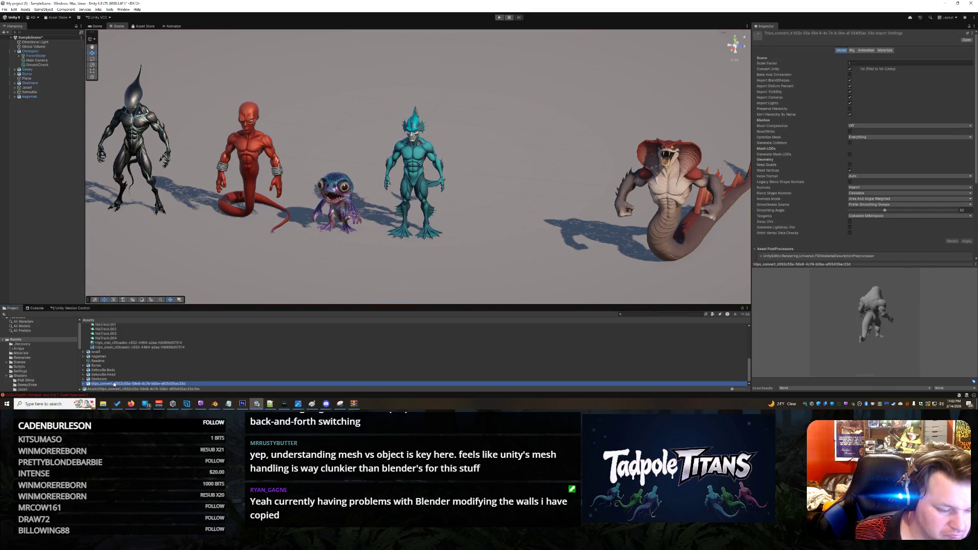
{"action": "left_click", "coordinate": [114, 384]}
{"action": "type", "text": "Jilgor"}
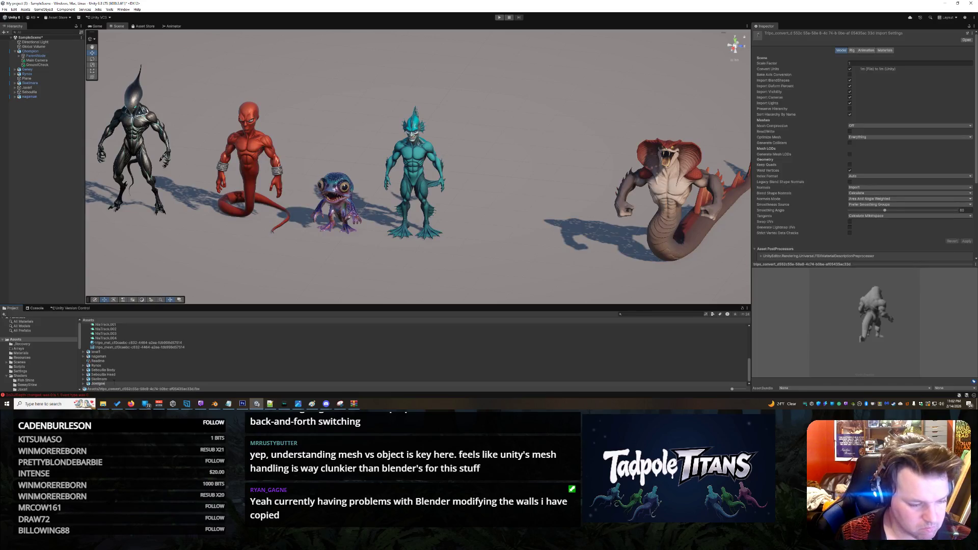
{"action": "type", "text": "n"}
{"action": "key", "text": "Return"}
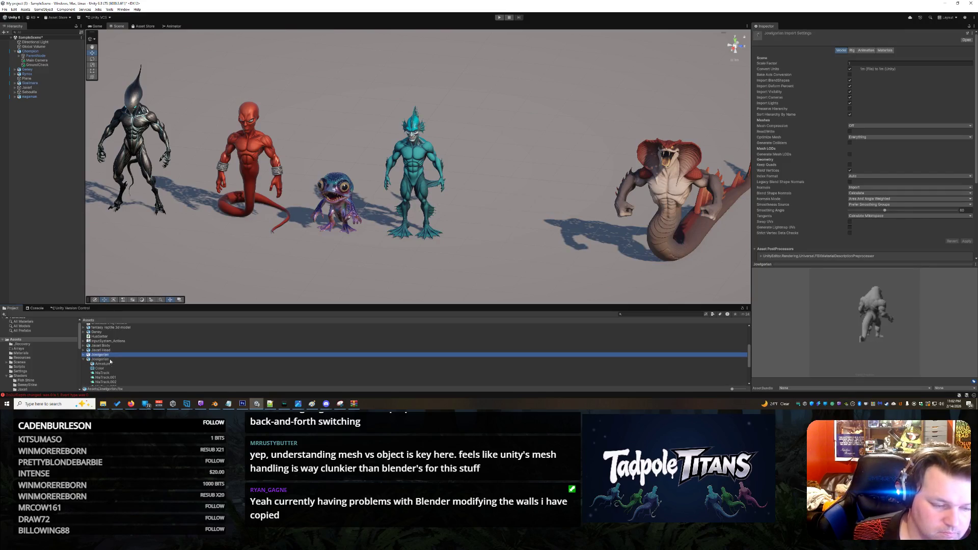
{"action": "mouse_move", "coordinate": [108, 357]}
{"action": "left_mouse_down"}
{"action": "mouse_move", "coordinate": [448, 214]}
{"action": "mouse_move", "coordinate": [525, 225]}
{"action": "mouse_move", "coordinate": [513, 245]}
{"action": "mouse_move", "coordinate": [527, 242]}
{"action": "left_mouse_up"}
{"action": "left_click", "coordinate": [528, 241]}
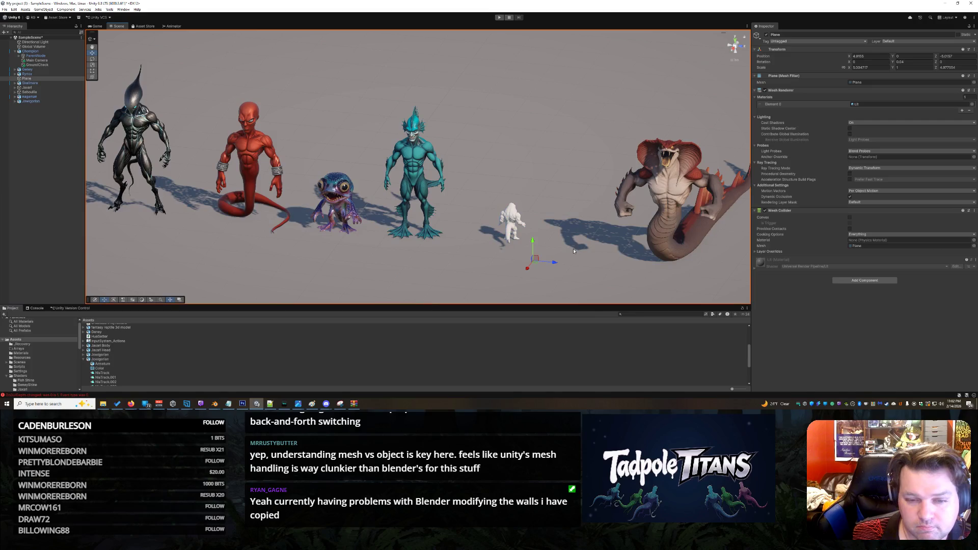
{"action": "left_click", "coordinate": [523, 226]}
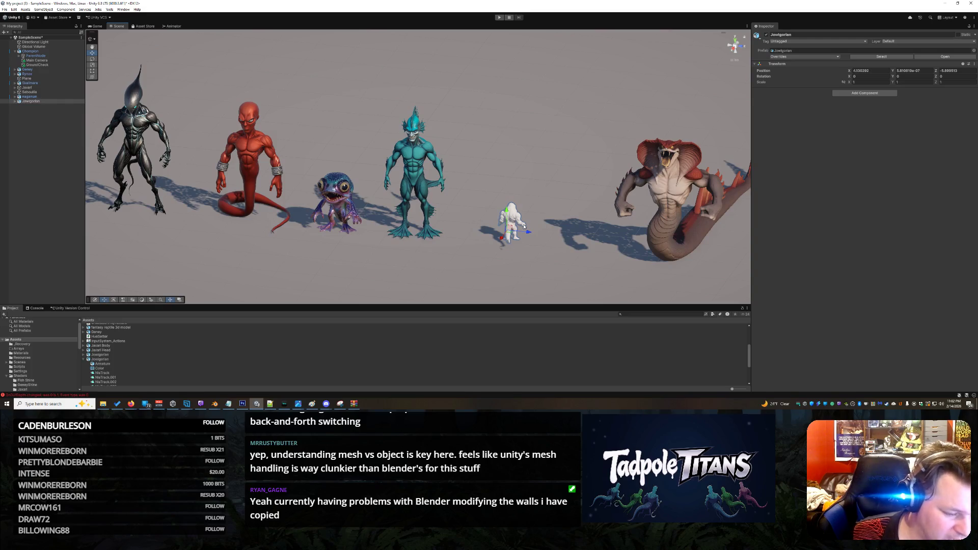
{"action": "left_click", "coordinate": [522, 230]}
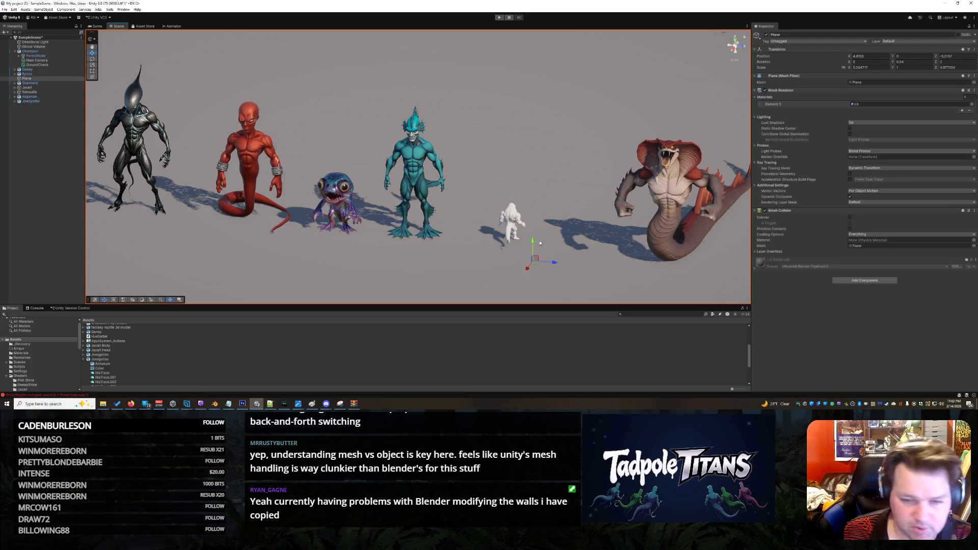
{"action": "key", "text": "ctrl+z"}
{"action": "key", "text": "ctrl+z"}
{"action": "key", "text": "ctrl+z"}
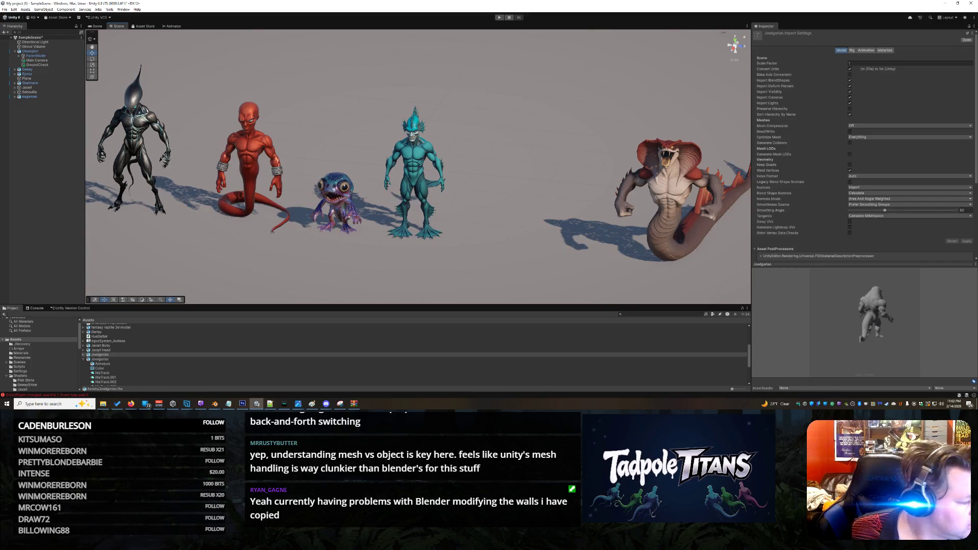
{"action": "key", "text": "alt+Tab"}
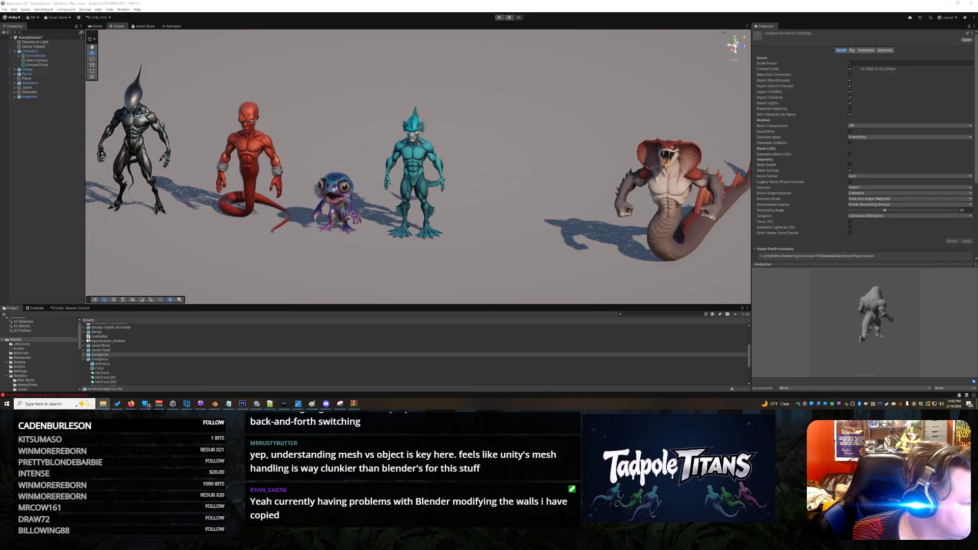
{"action": "key", "text": "alt+Tab"}
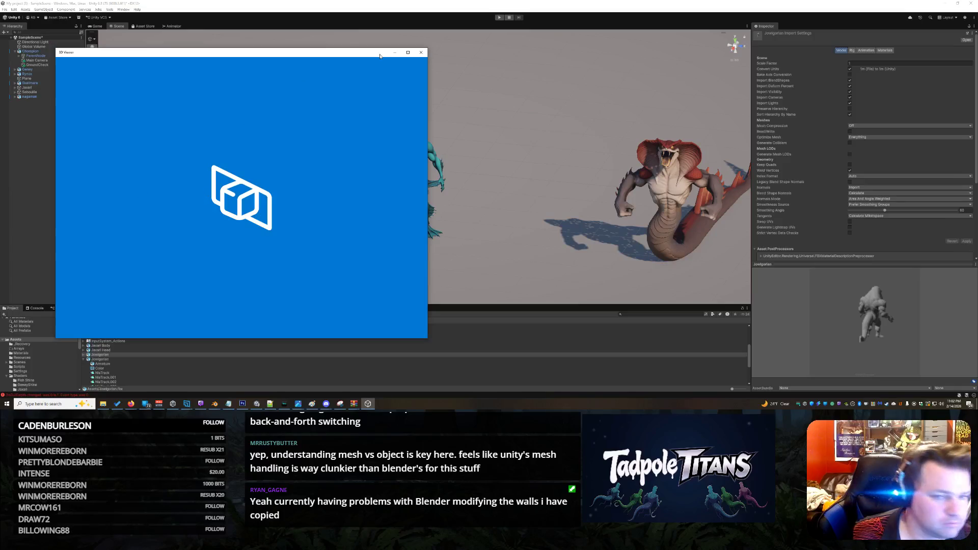
- Close 3D Viewer and confirm WinRAR's extraction dialog for the creature archive
{"action": "left_click", "coordinate": [421, 52]}
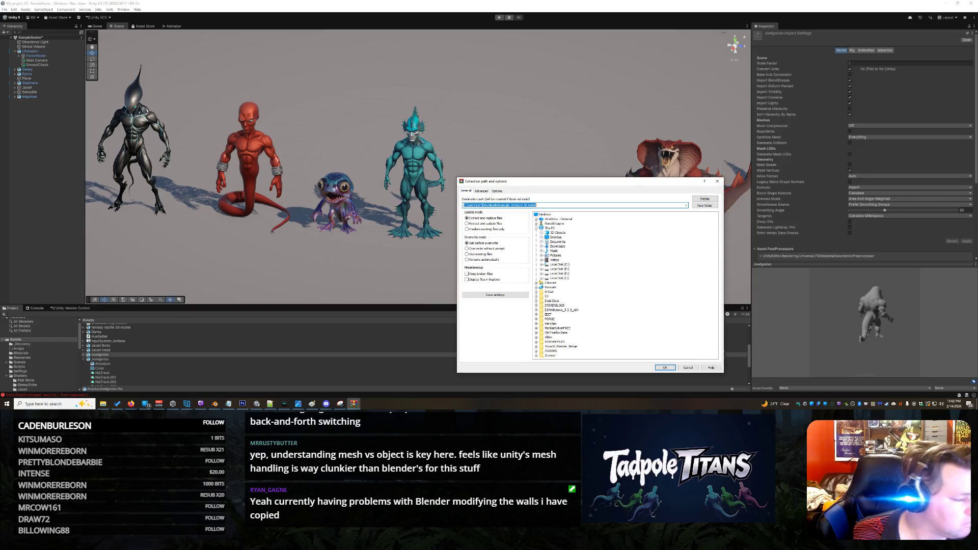
{"action": "key", "text": "Escape"}
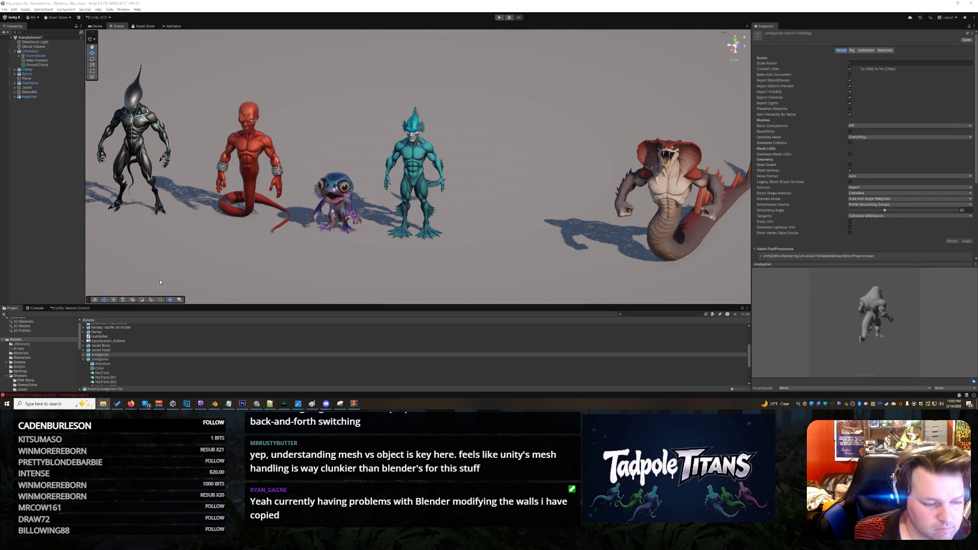
- Compare the Jowlgorian glb and fbx imports, delete Jowlgorian.glb, and drag the model into the lineup
{"action": "left_click", "coordinate": [100, 360]}
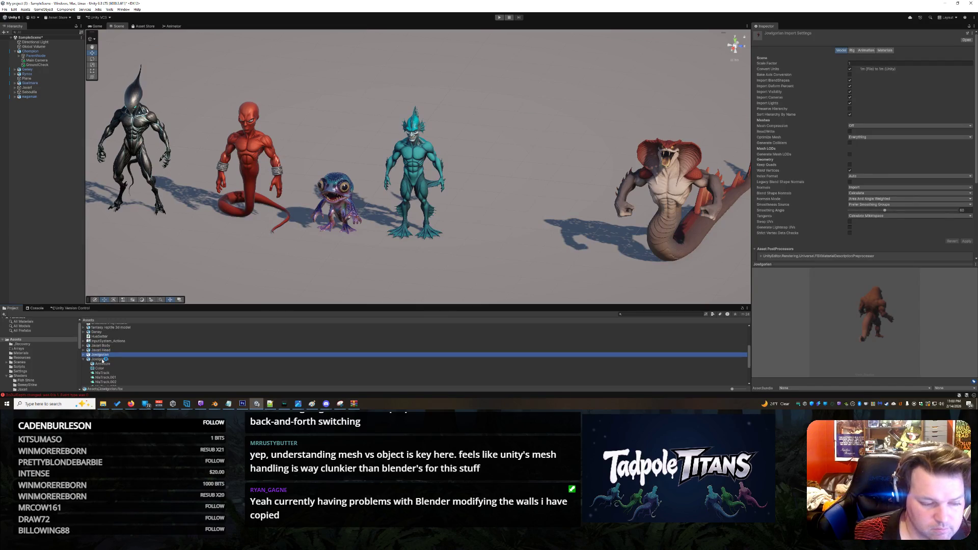
{"action": "left_click", "coordinate": [102, 360]}
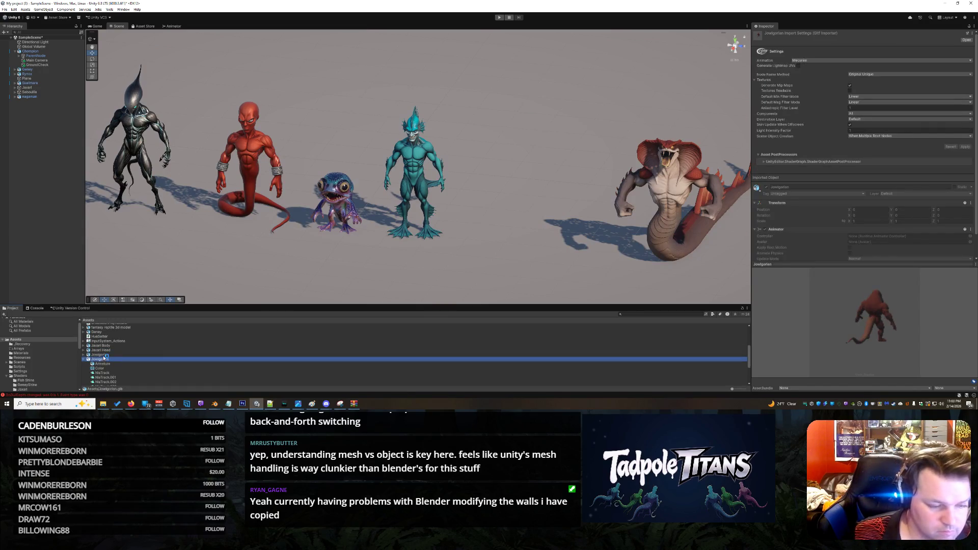
{"action": "left_click", "coordinate": [104, 355]}
{"action": "left_click", "coordinate": [104, 359]}
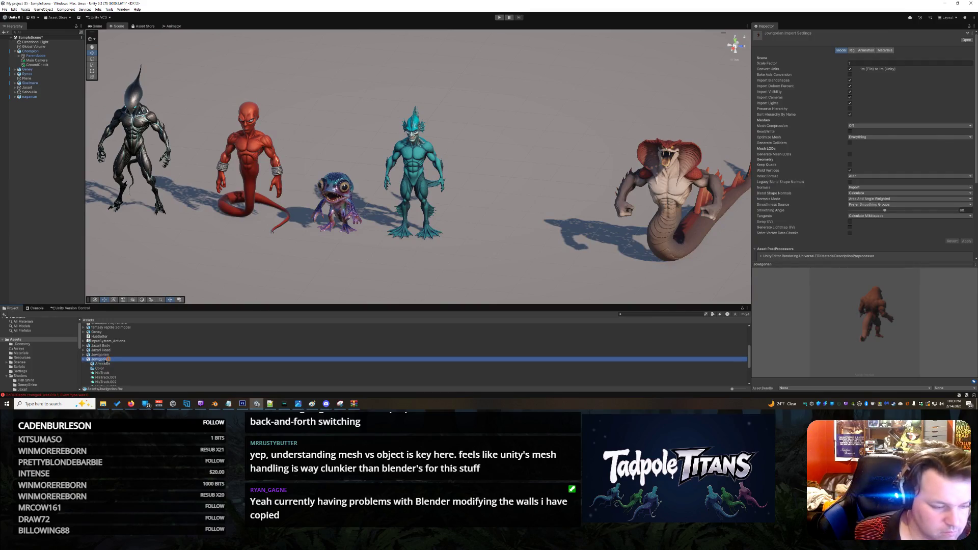
{"action": "key", "text": "Up"}
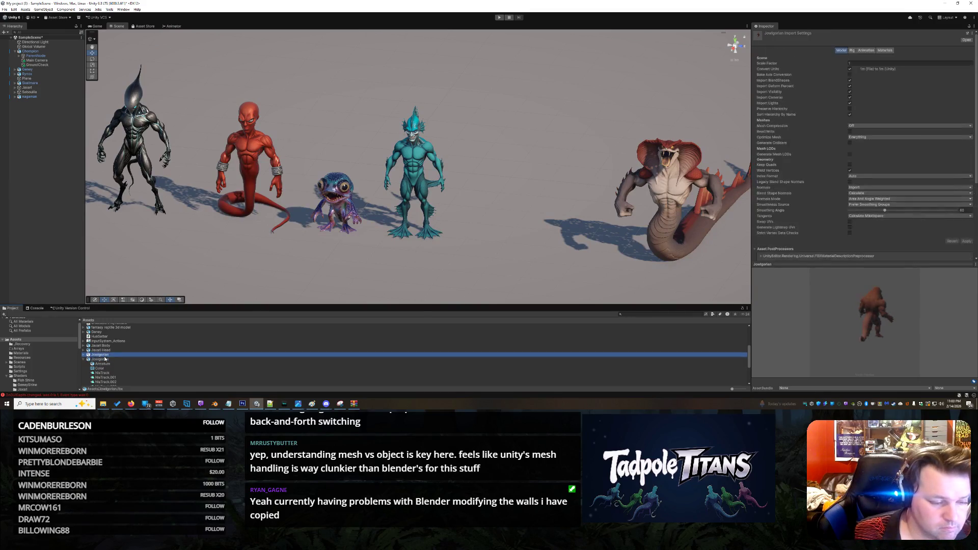
{"action": "right_click", "coordinate": [105, 359]}
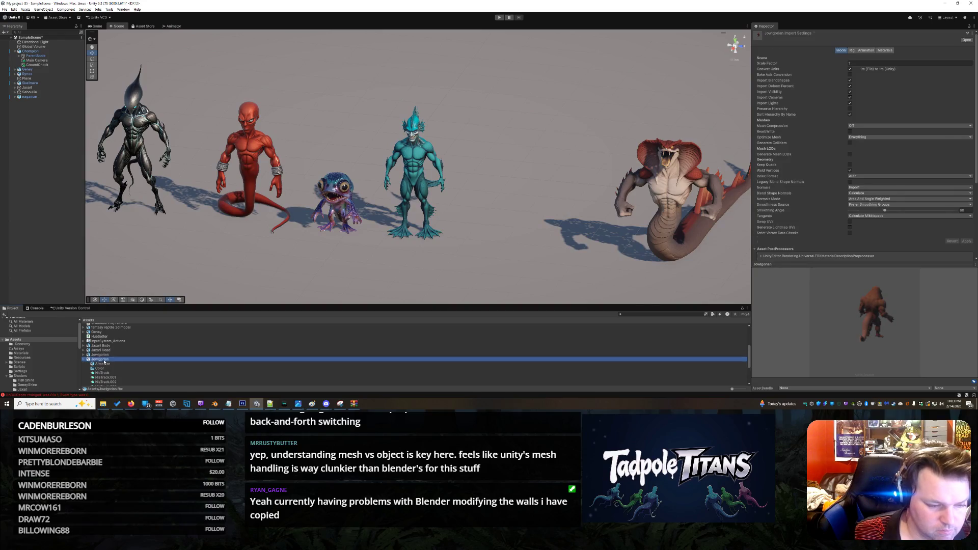
{"action": "left_click", "coordinate": [140, 220]}
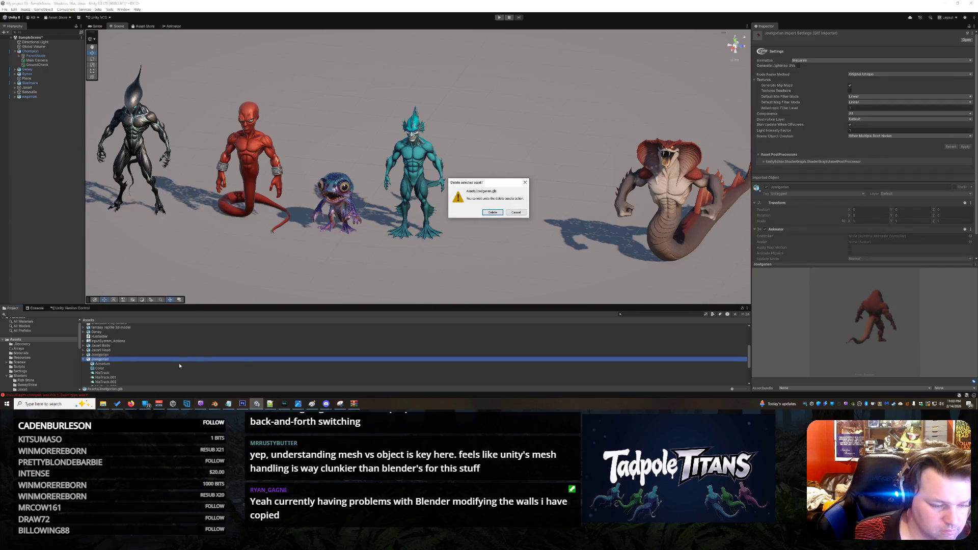
{"action": "left_click", "coordinate": [494, 213]}
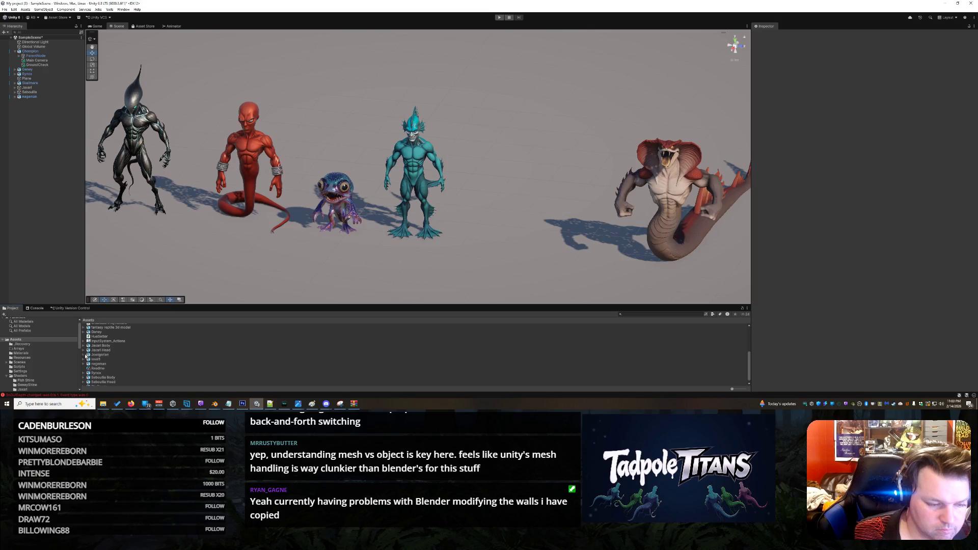
{"action": "left_click_drag", "start_coordinate": [105, 356], "coordinate": [513, 239]}
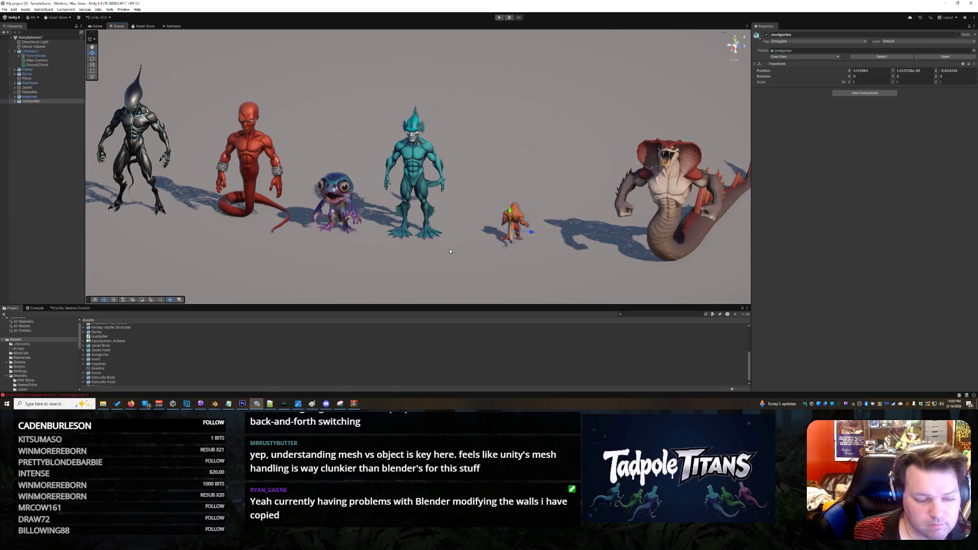
- Turn Jowlgorian around about 187°, scale it to roughly 2.65, and raise it onto the ground
{"action": "left_click", "coordinate": [39, 393]}
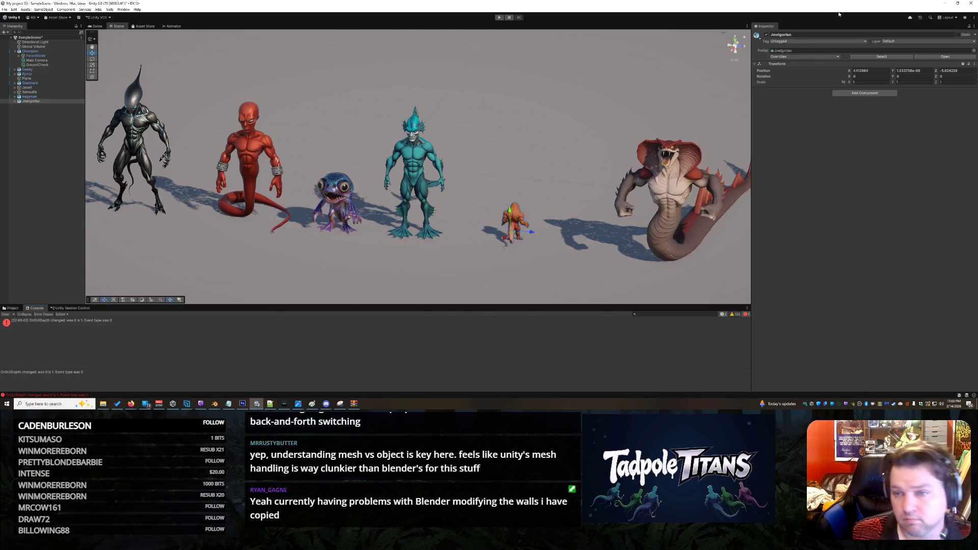
{"action": "left_click", "coordinate": [514, 220]}
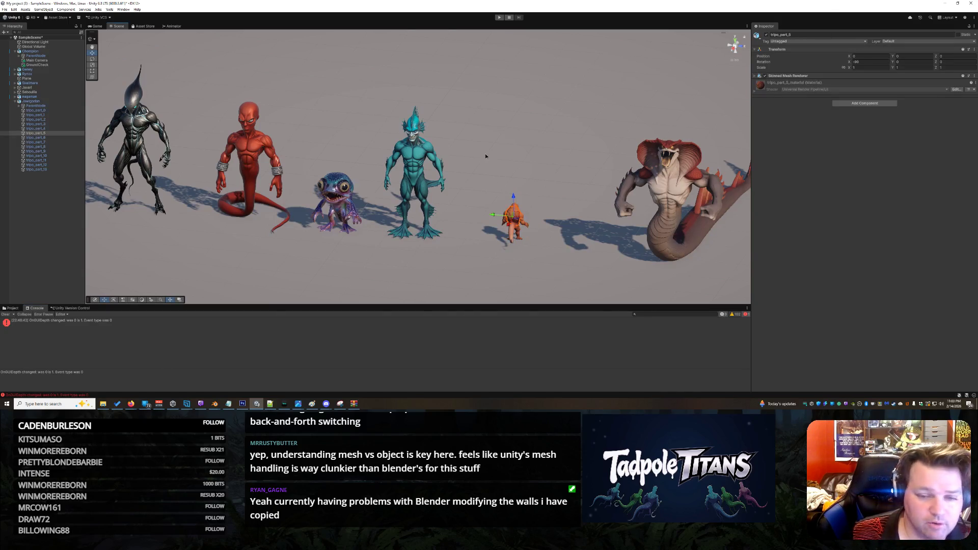
{"action": "left_click", "coordinate": [42, 101]}
{"action": "key", "text": "e"}
{"action": "left_click_drag", "start_coordinate": [527, 235], "coordinate": [463, 237]}
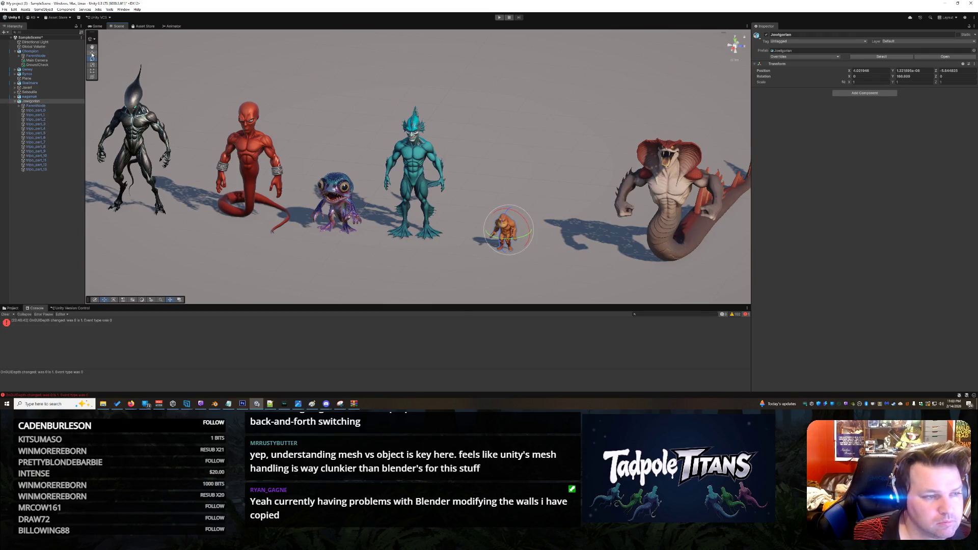
{"action": "left_click", "coordinate": [93, 64]}
{"action": "mouse_move", "coordinate": [508, 232]}
{"action": "left_mouse_down"}
{"action": "mouse_move", "coordinate": [515, 203]}
{"action": "mouse_move", "coordinate": [509, 209]}
{"action": "left_mouse_up"}
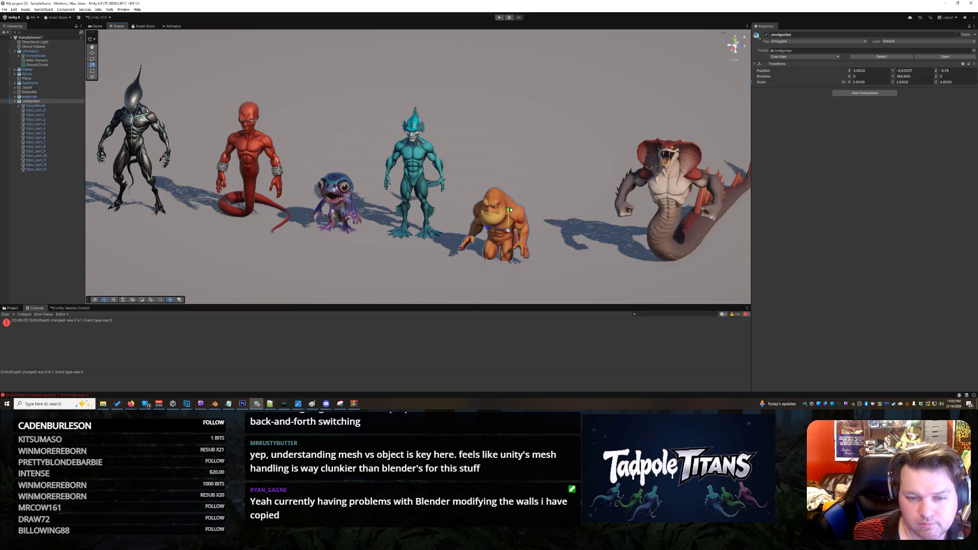
{"action": "key", "text": "w"}
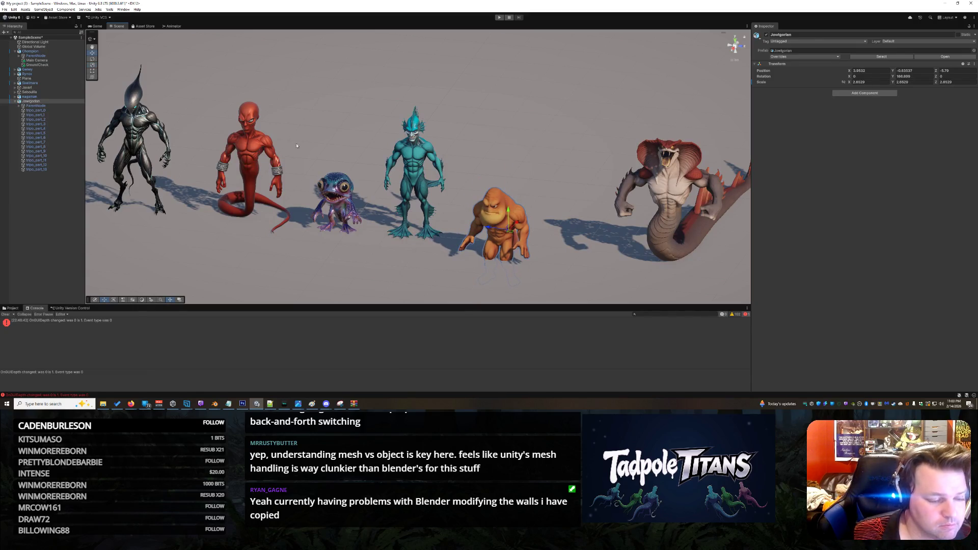
{"action": "mouse_move", "coordinate": [508, 218]}
{"action": "left_mouse_down"}
{"action": "mouse_move", "coordinate": [509, 194]}
{"action": "mouse_move", "coordinate": [544, 197]}
{"action": "mouse_move", "coordinate": [509, 206]}
{"action": "mouse_move", "coordinate": [529, 204]}
{"action": "left_mouse_up"}
- Enlarge Jowlgorian further to about 3.84 scale and nudge it right and toward the camera
{"action": "left_click", "coordinate": [93, 59]}
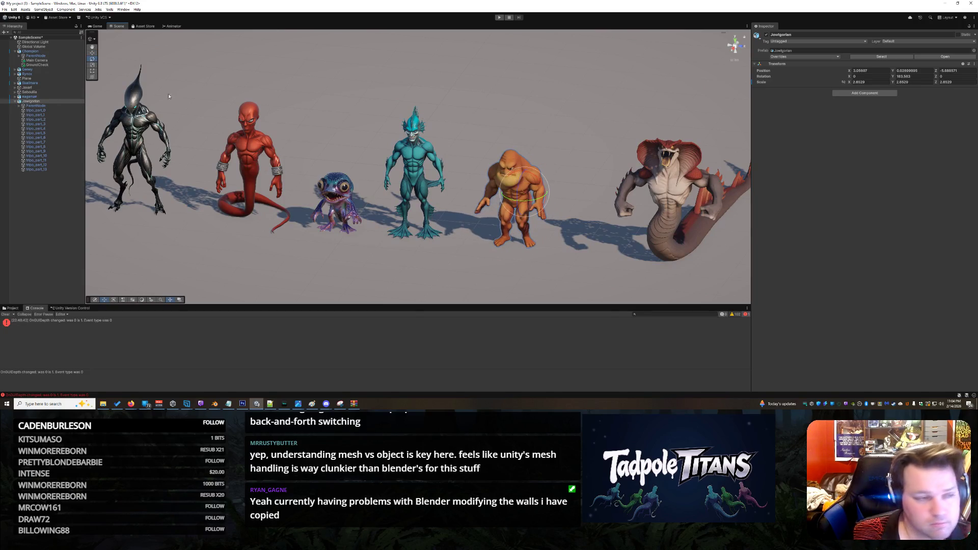
{"action": "left_click", "coordinate": [93, 64]}
{"action": "mouse_move", "coordinate": [528, 193]}
{"action": "left_mouse_down"}
{"action": "mouse_move", "coordinate": [546, 162]}
{"action": "mouse_move", "coordinate": [530, 183]}
{"action": "left_mouse_up"}
{"action": "key", "text": "w"}
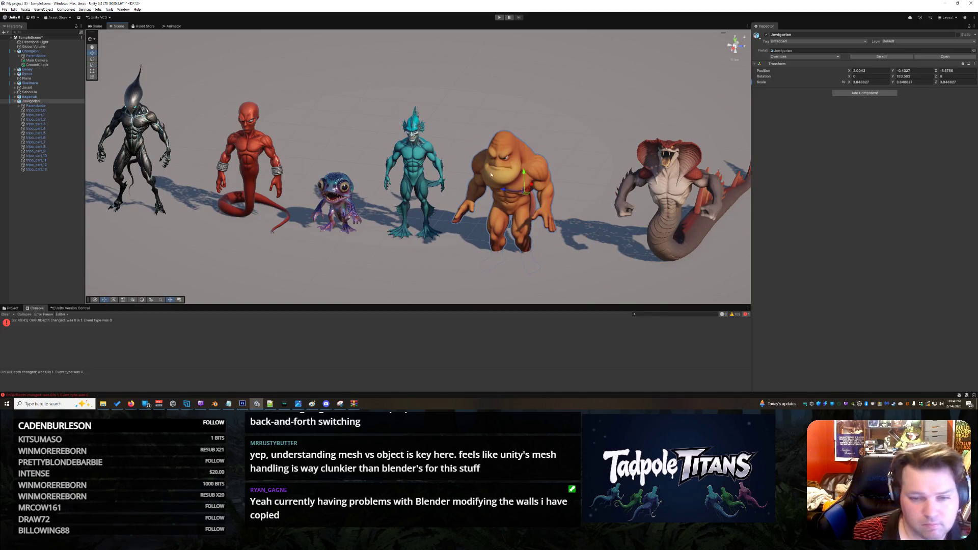
{"action": "left_click", "coordinate": [534, 159]}
{"action": "left_click", "coordinate": [524, 175]}
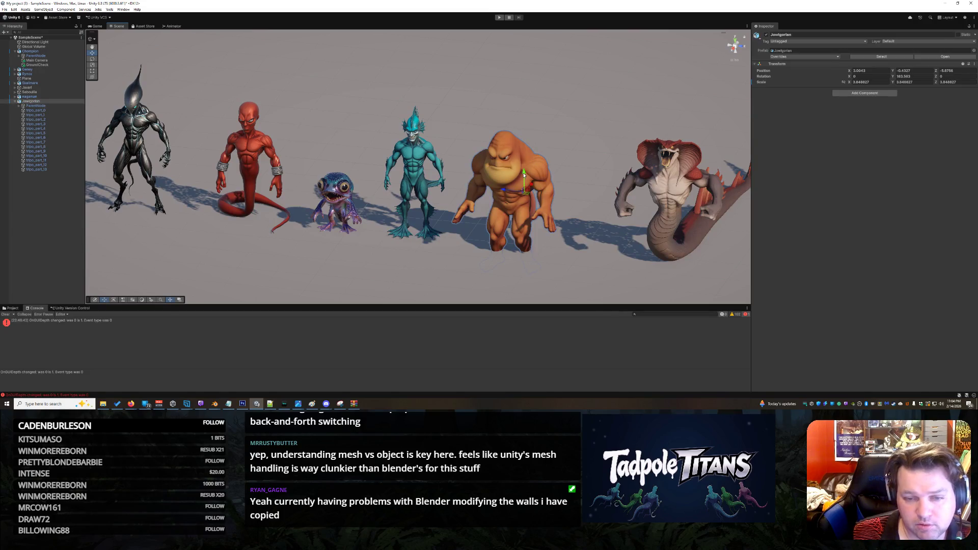
{"action": "left_click_drag", "start_coordinate": [523, 174], "coordinate": [552, 158]}
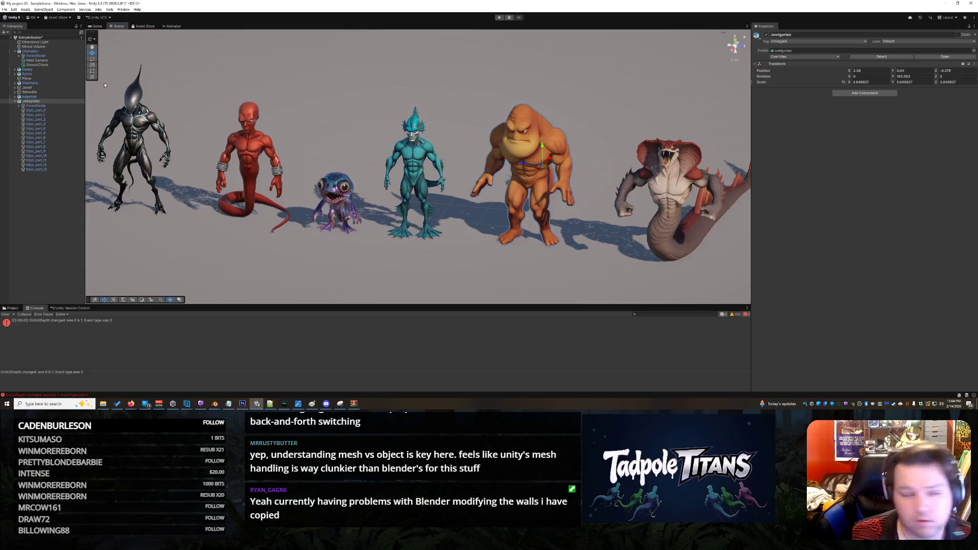
{"action": "left_click", "coordinate": [34, 101]}
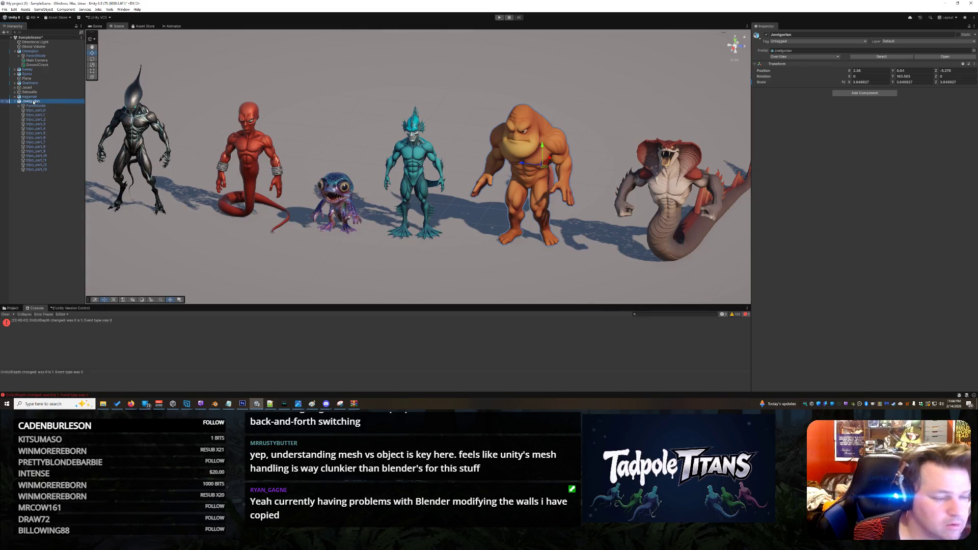
- Browse Jowlgorian's hierarchy through ParentNode, Armature and Root, then frame the object in view
{"action": "left_click", "coordinate": [43, 111]}
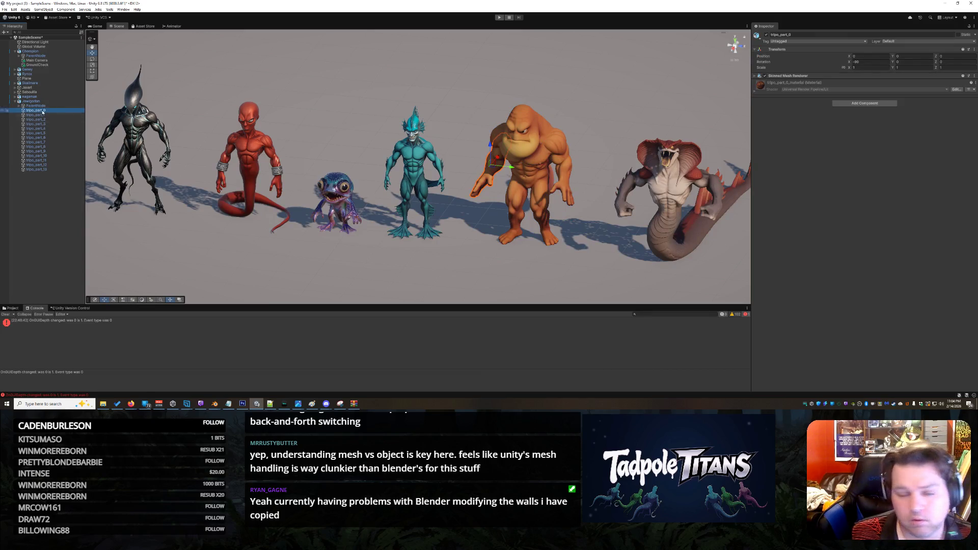
{"action": "left_click", "coordinate": [35, 101]}
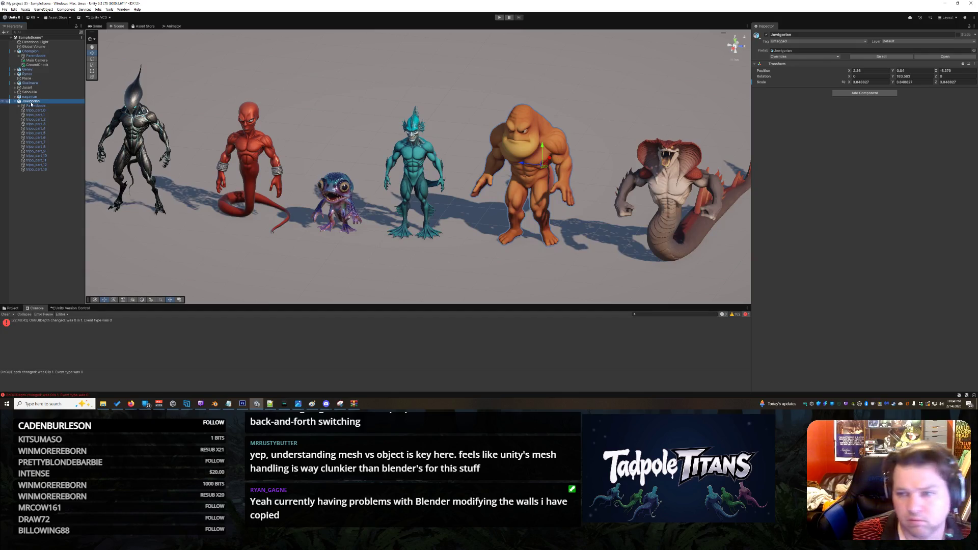
{"action": "left_click", "coordinate": [783, 53]}
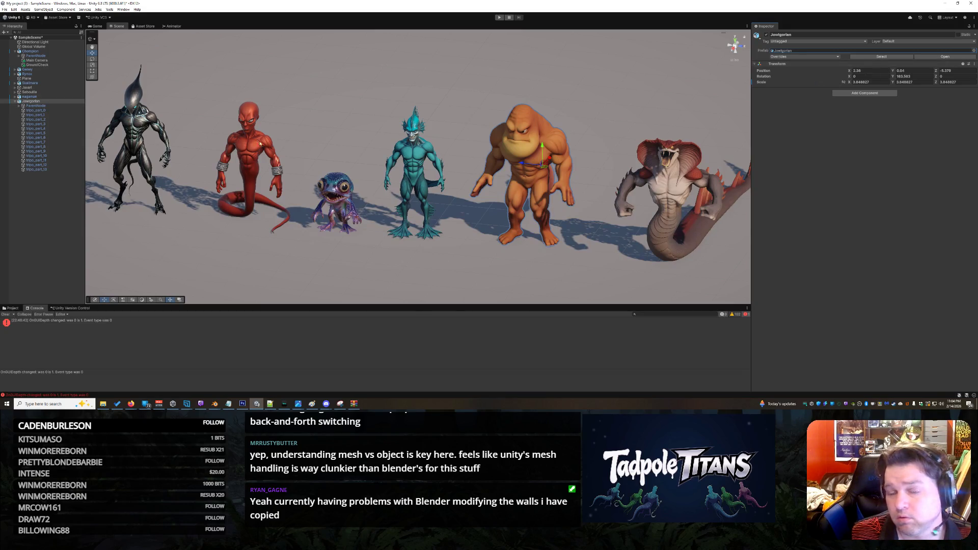
{"action": "left_click", "coordinate": [44, 106]}
{"action": "left_click", "coordinate": [21, 107]}
{"action": "left_click", "coordinate": [41, 111]}
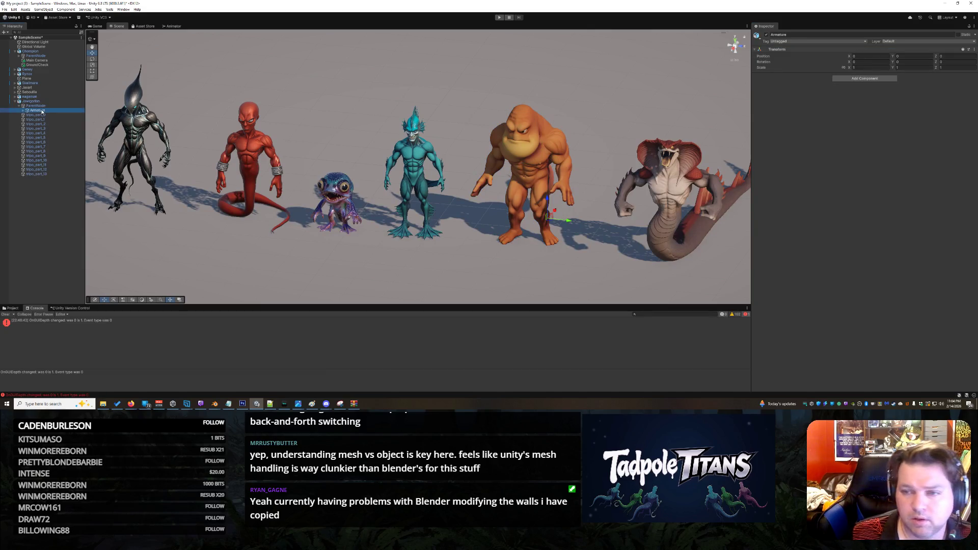
{"action": "left_click", "coordinate": [23, 110]}
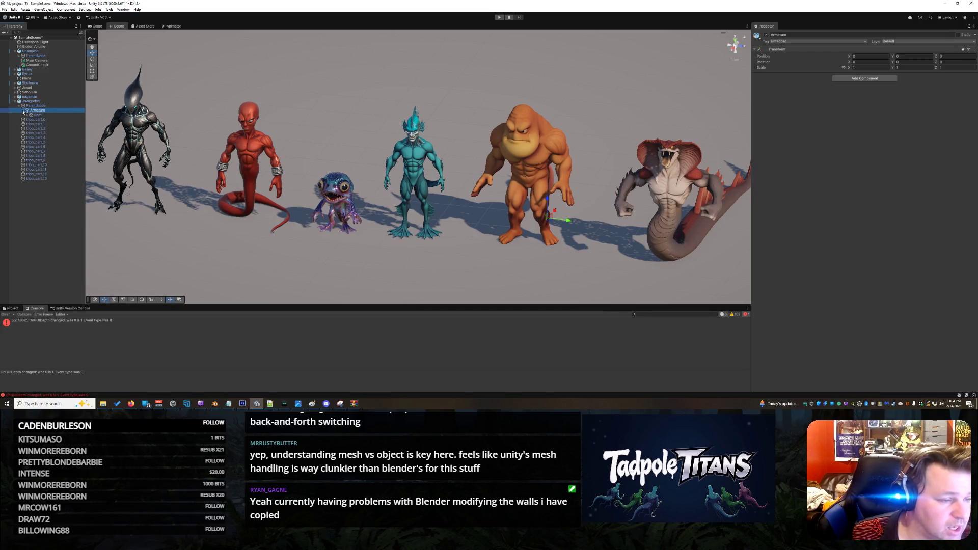
{"action": "left_click", "coordinate": [27, 115]}
{"action": "left_click", "coordinate": [28, 115]}
{"action": "left_click", "coordinate": [19, 106]}
{"action": "left_click", "coordinate": [30, 101]}
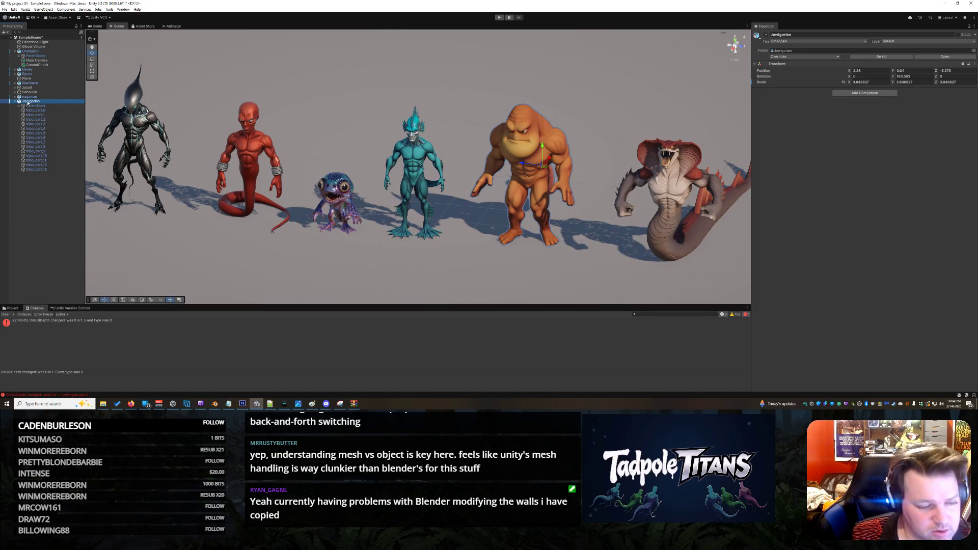
{"action": "double_click", "coordinate": [27, 102]}
{"action": "right_click", "coordinate": [28, 102]}
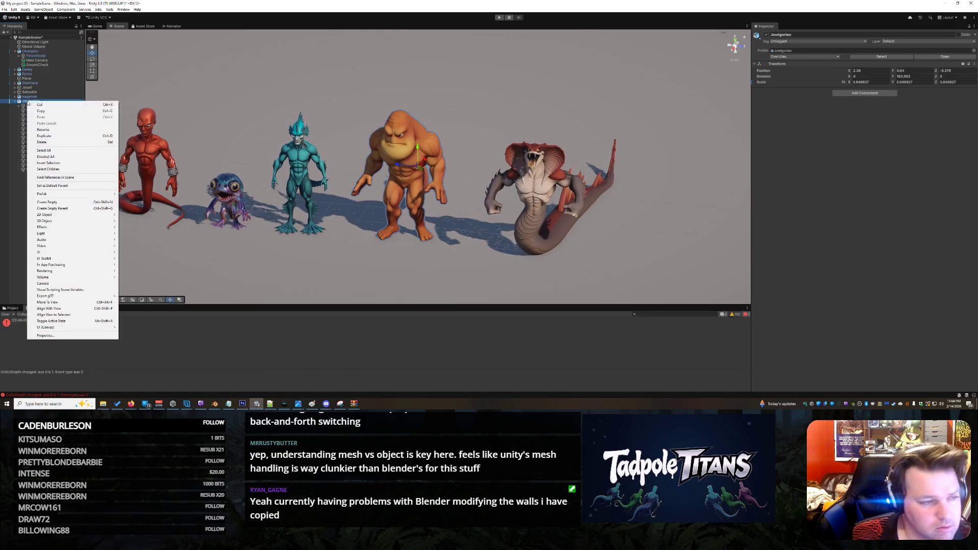
{"action": "left_click", "coordinate": [186, 334]}
- Try opening the Jowlgorian asset in 3D Viewer, dismiss the load error, and close the viewer
{"action": "left_click", "coordinate": [12, 308]}
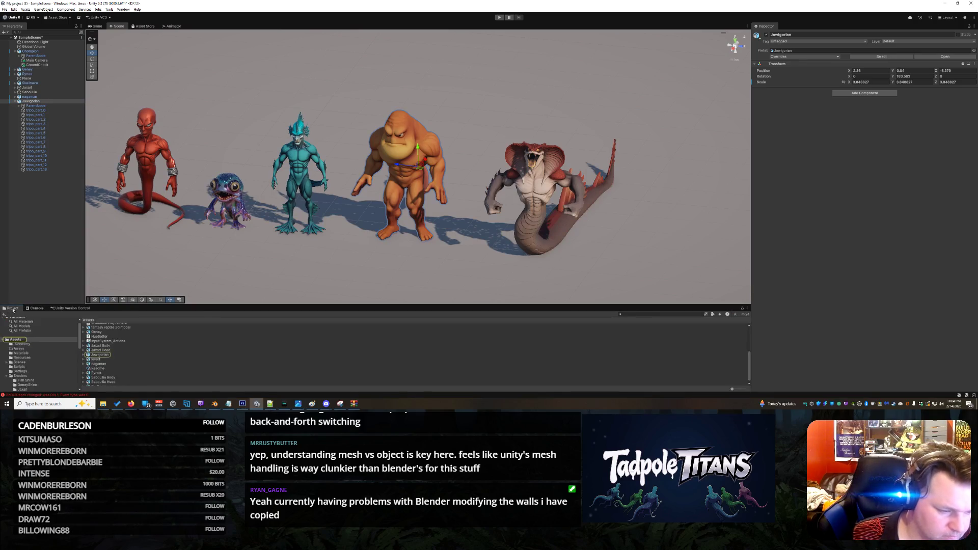
{"action": "left_click", "coordinate": [99, 364]}
{"action": "left_click", "coordinate": [102, 355]}
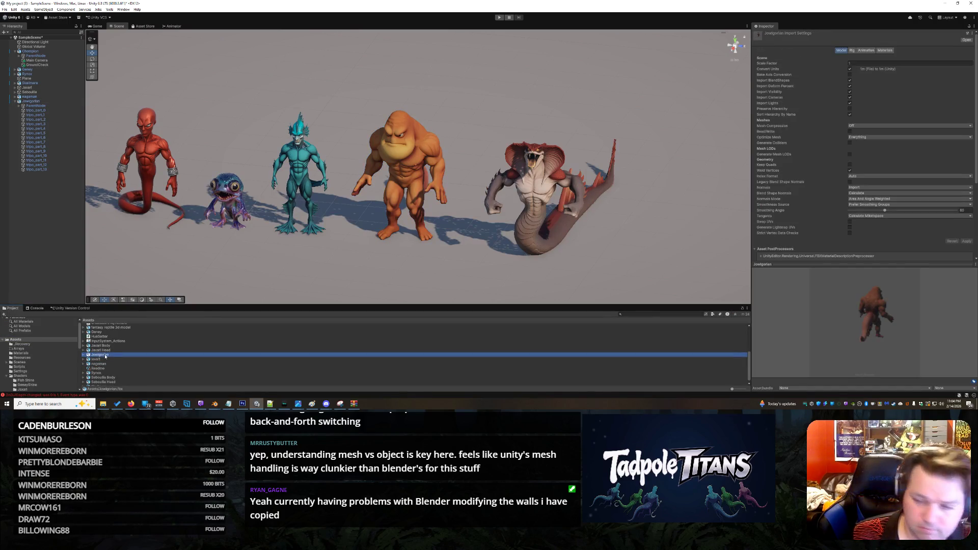
{"action": "double_click", "coordinate": [106, 357]}
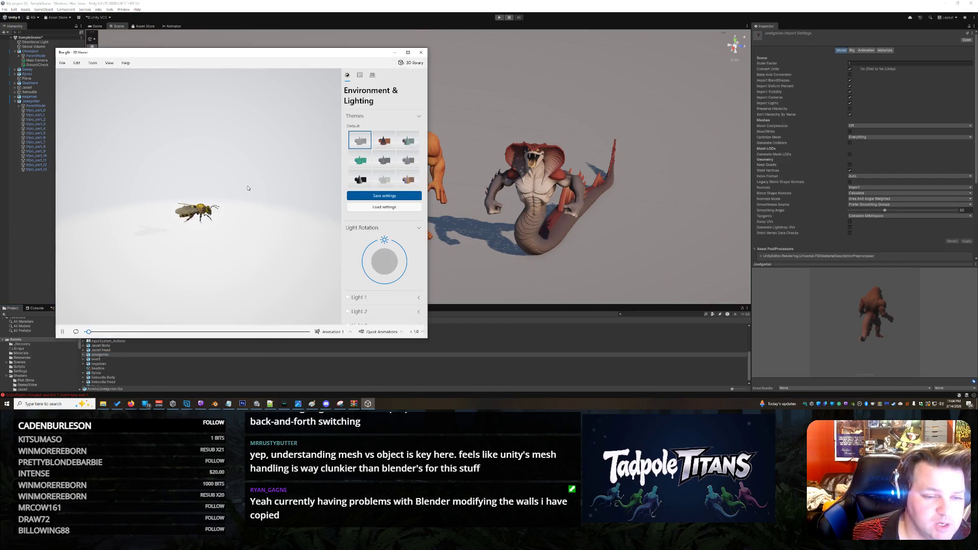
{"action": "left_click", "coordinate": [268, 217]}
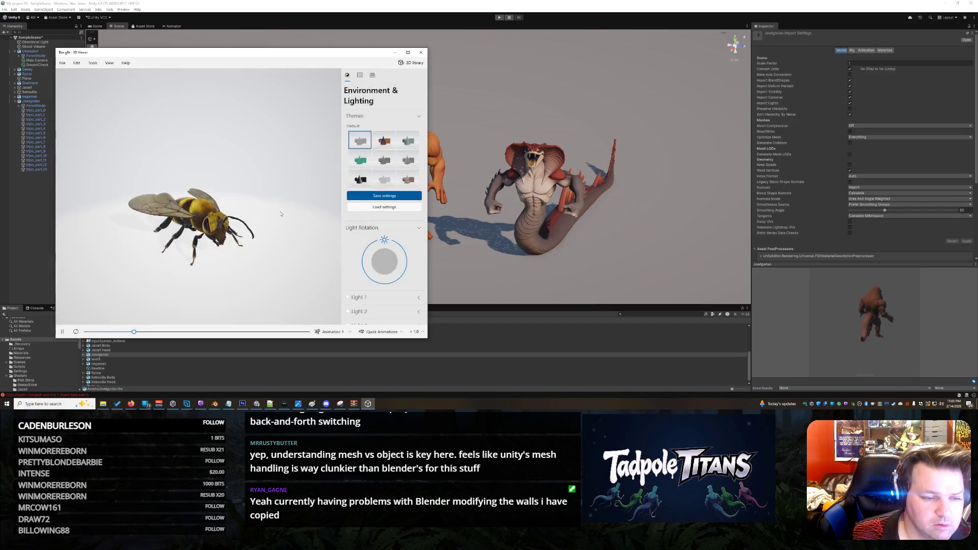
{"action": "left_click", "coordinate": [421, 51]}
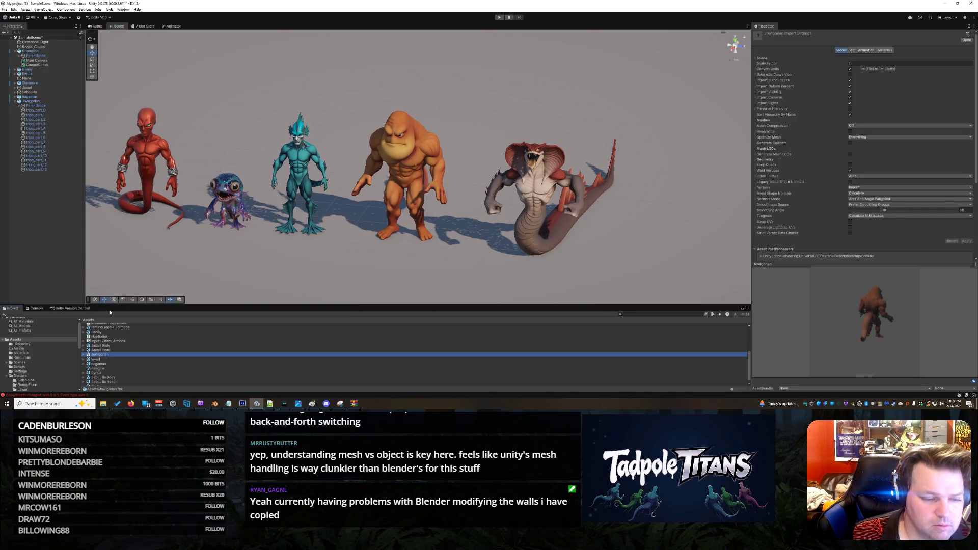
- Expand the Jowlgorian asset in Project and inspect one of its NlaTrack animation clips
{"action": "left_click", "coordinate": [85, 355]}
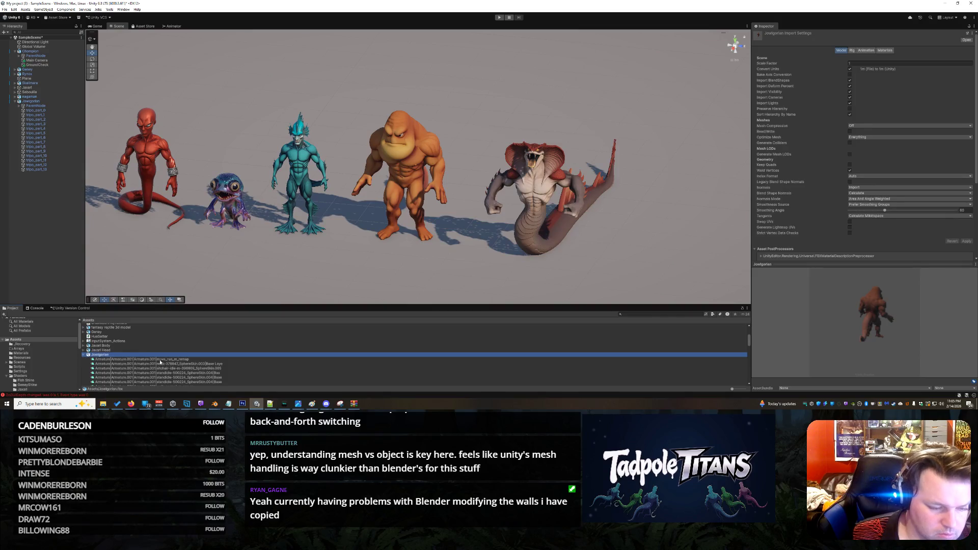
{"action": "scroll", "coordinate": [160, 362], "scroll_direction": "down", "scroll_amount": 2}
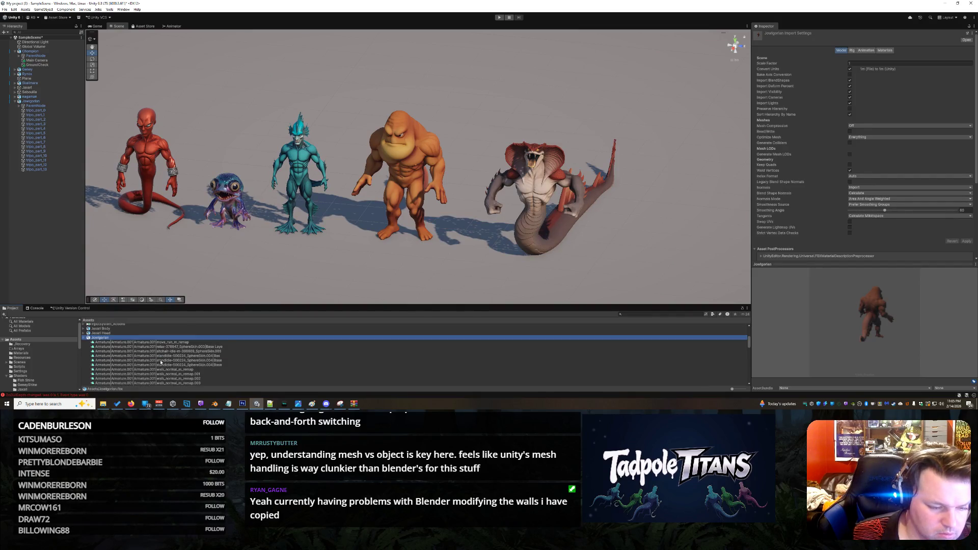
{"action": "scroll", "coordinate": [161, 362], "scroll_direction": "down", "scroll_amount": 3}
{"action": "scroll", "coordinate": [168, 352], "scroll_direction": "down", "scroll_amount": 2}
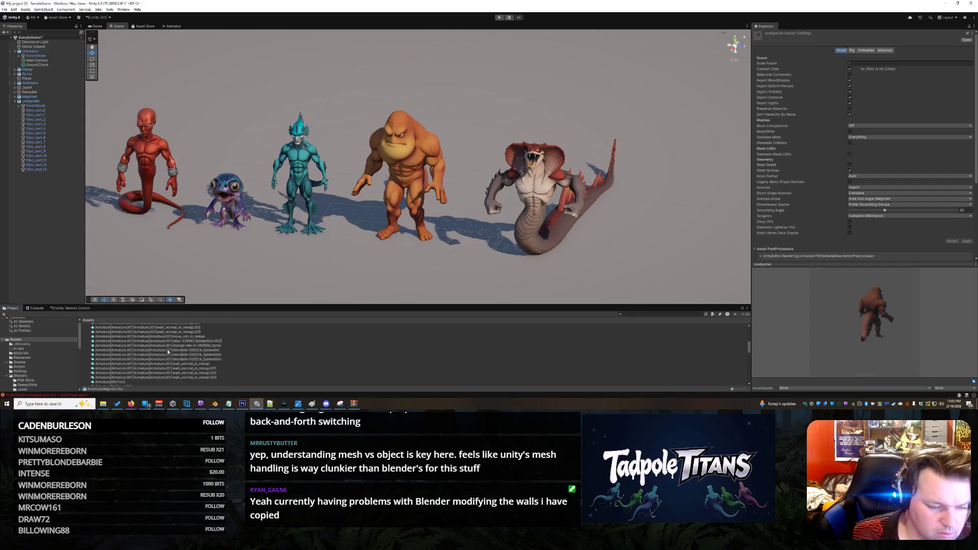
{"action": "scroll", "coordinate": [168, 351], "scroll_direction": "down", "scroll_amount": 3}
{"action": "left_click", "coordinate": [129, 371]}
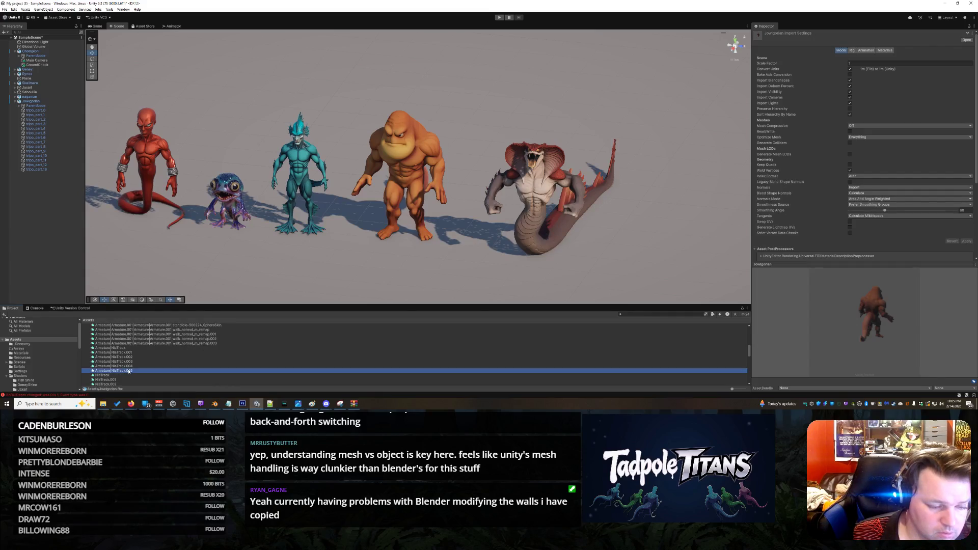
- Unfold the Armature bones in the Hierarchy through Hip, Pelvis, Waist and Spine01
{"action": "left_click", "coordinate": [19, 105]}
{"action": "left_click", "coordinate": [26, 111]}
{"action": "left_click", "coordinate": [27, 111]}
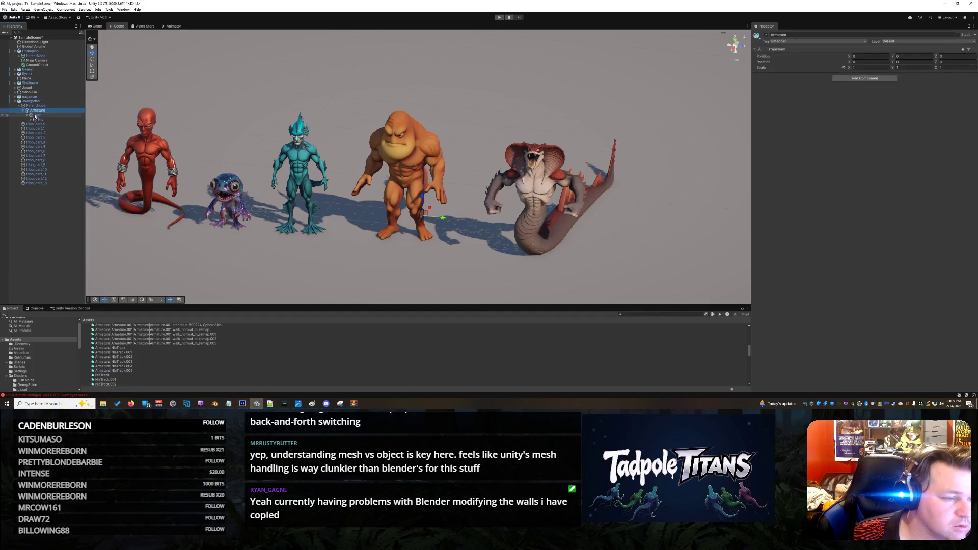
{"action": "left_click", "coordinate": [31, 120]}
{"action": "left_click", "coordinate": [36, 123]}
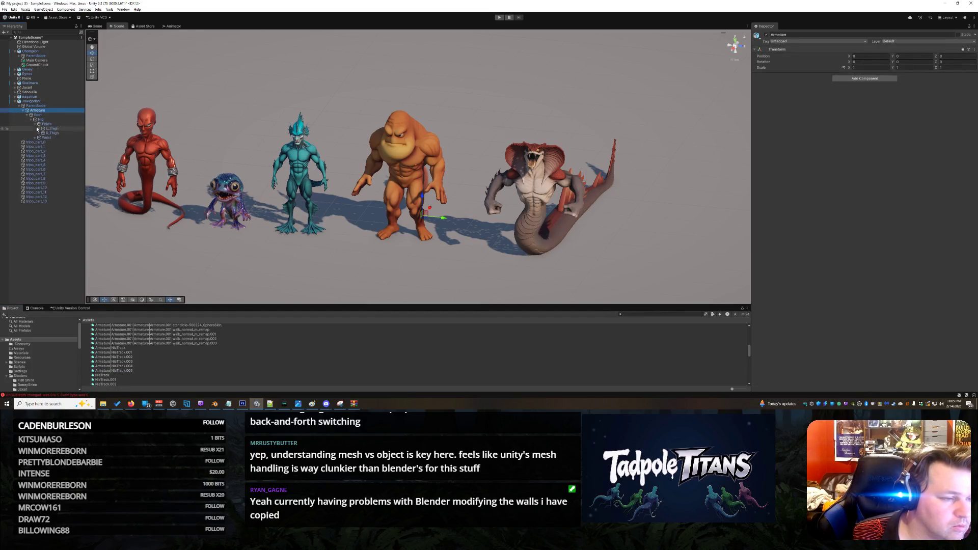
{"action": "left_click", "coordinate": [35, 137]}
{"action": "left_click", "coordinate": [42, 142]}
{"action": "left_click", "coordinate": [39, 142]}
- Fold the Armature back up, then inspect tripo_part_10 and the Armature|NlaTrack clip
{"action": "left_click", "coordinate": [37, 111]}
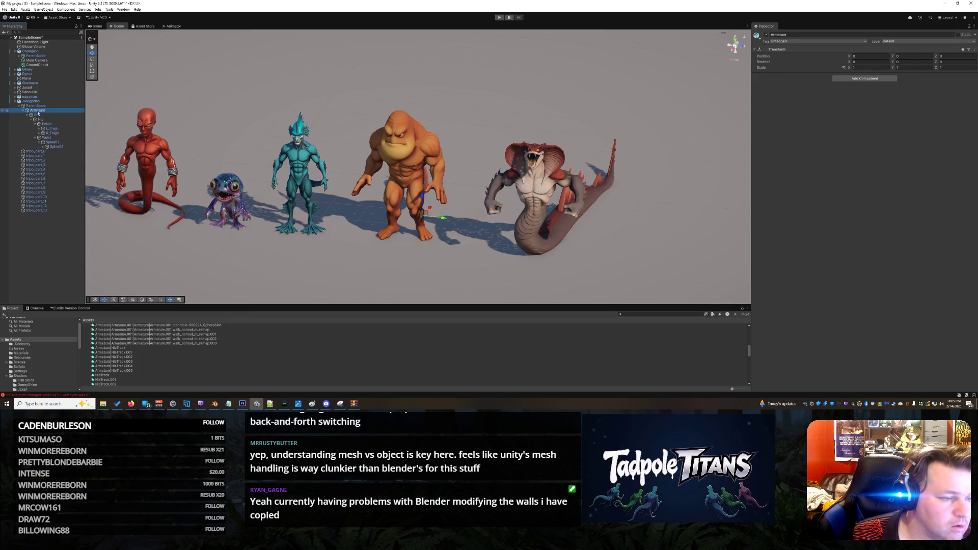
{"action": "right_click", "coordinate": [38, 111]}
{"action": "key", "text": "Escape"}
{"action": "left_click", "coordinate": [23, 111]}
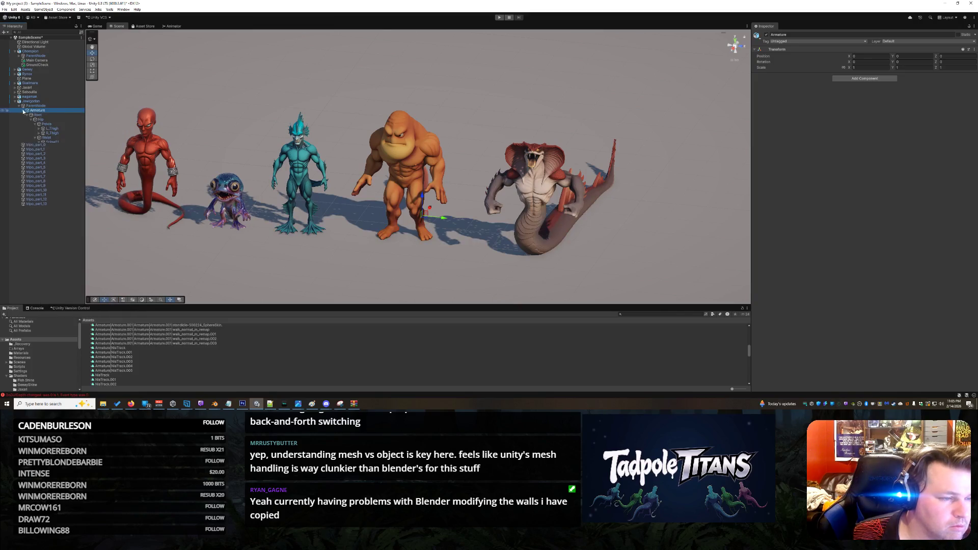
{"action": "key", "text": "Left"}
{"action": "key", "text": "Left"}
{"action": "key", "text": "Left"}
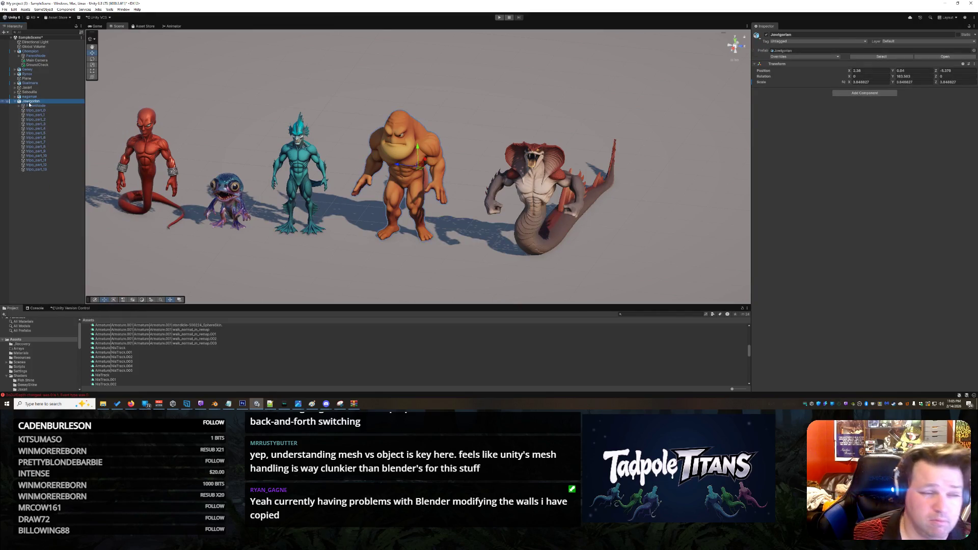
{"action": "left_click", "coordinate": [43, 156]}
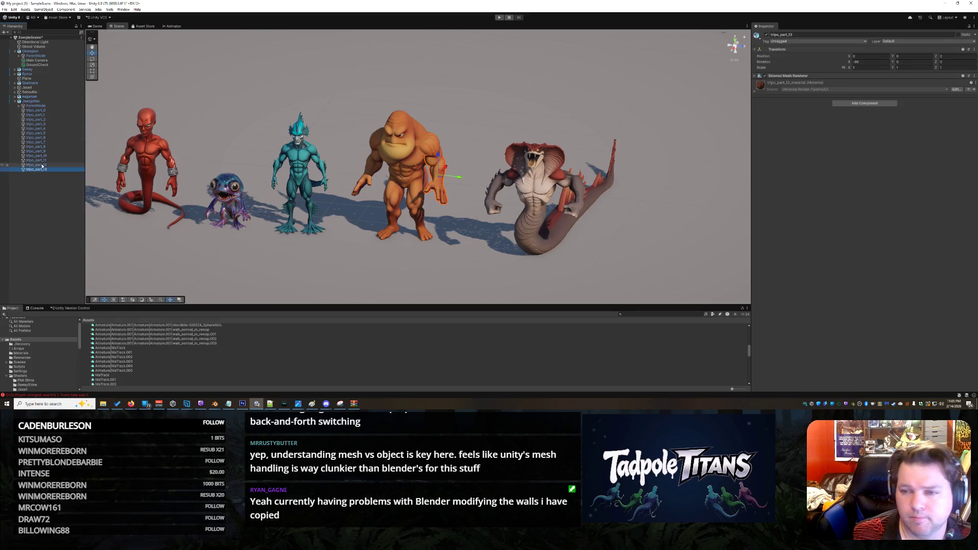
{"action": "left_click", "coordinate": [111, 347]}
- Orbit and zoom the Scene view in on the creature lineup, selecting the ground Plane
{"action": "mouse_move", "coordinate": [421, 270]}
{"action": "left_mouse_down"}
{"action": "mouse_move", "coordinate": [433, 256]}
{"action": "mouse_move", "coordinate": [477, 259]}
{"action": "mouse_move", "coordinate": [461, 257]}
{"action": "mouse_move", "coordinate": [461, 220]}
{"action": "mouse_move", "coordinate": [422, 250]}
{"action": "left_mouse_up"}
{"action": "left_click", "coordinate": [433, 258]}
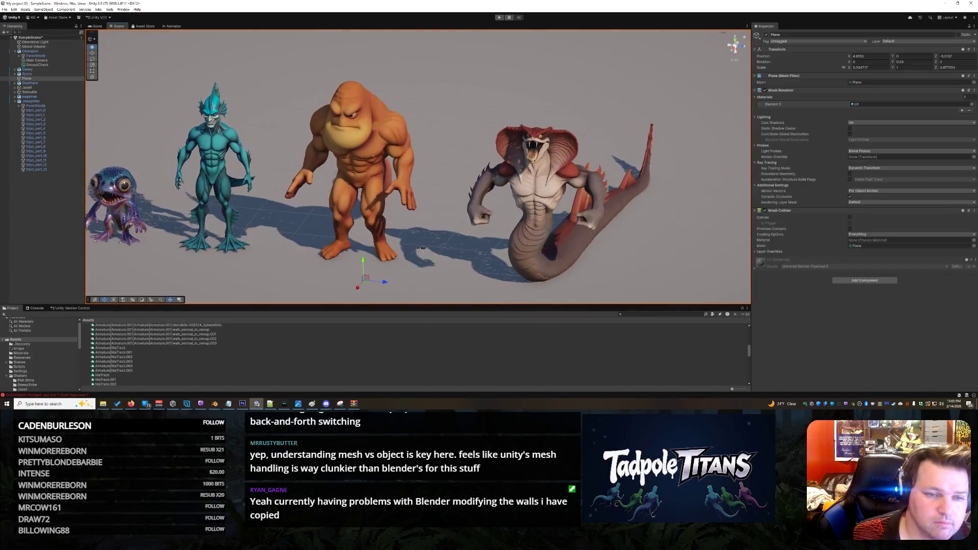
{"action": "scroll", "coordinate": [416, 249], "scroll_direction": "down", "scroll_amount": 1}
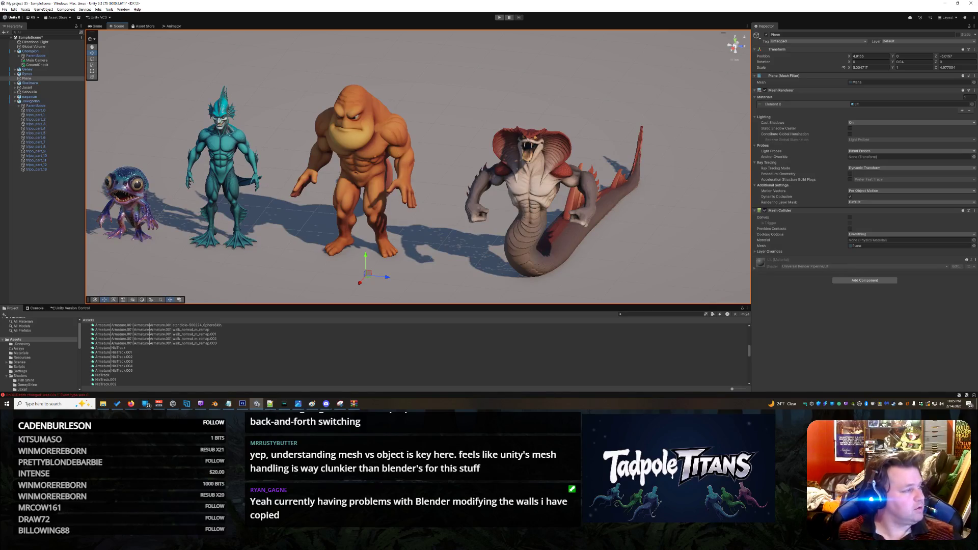
- Select the orange Jowlgorian creature, then bring the Grok Imagine browser window forward
{"action": "key", "text": "alt+Tab"}
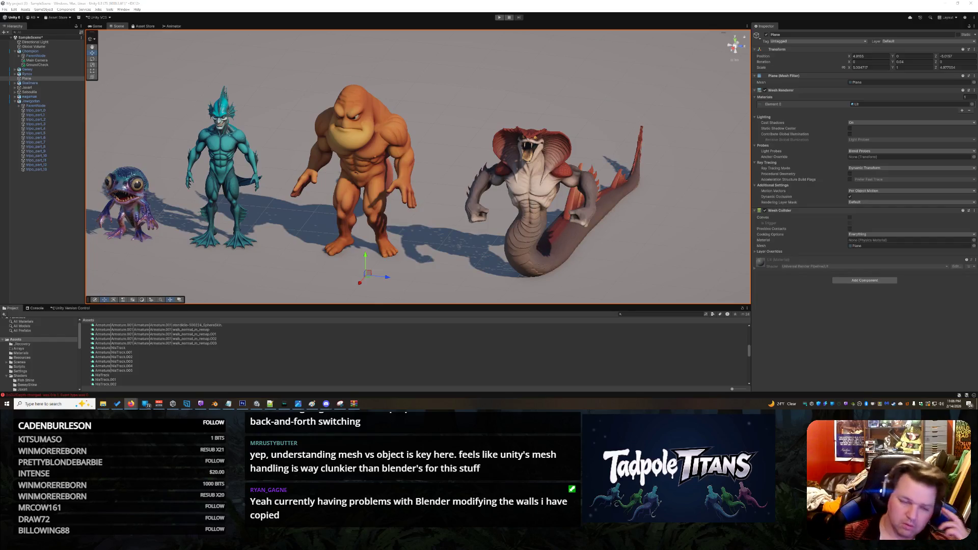
{"action": "left_click", "coordinate": [567, 184]}
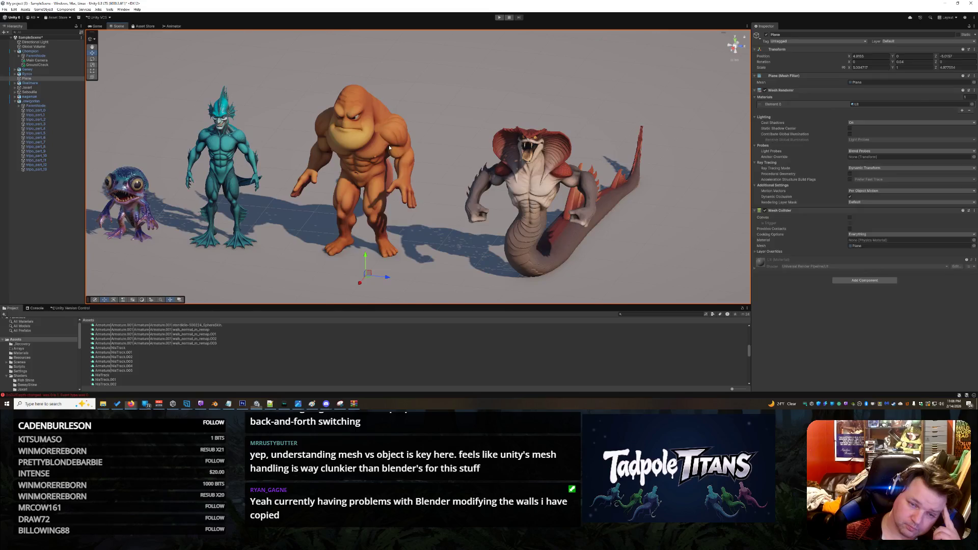
{"action": "mouse_move", "coordinate": [134, 402]}
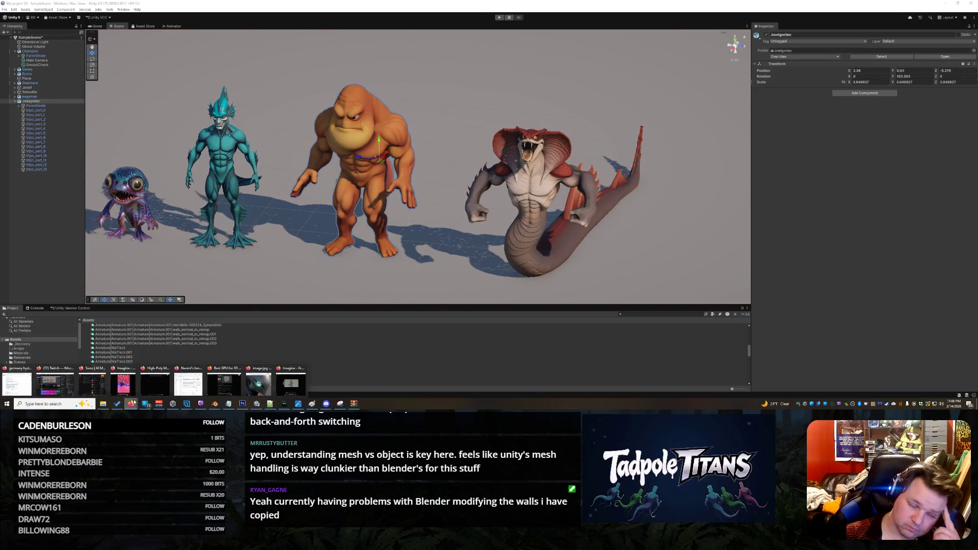
{"action": "left_click", "coordinate": [290, 383]}
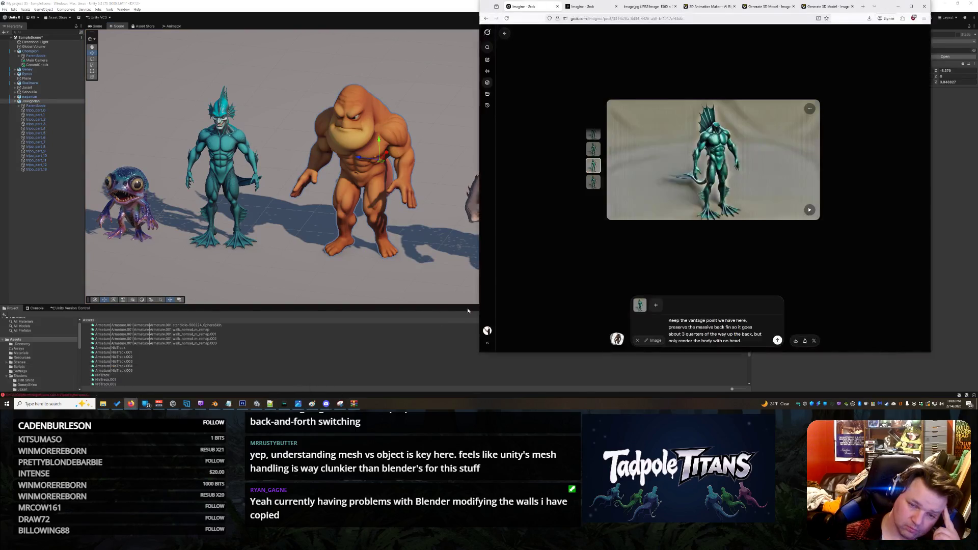
- On the fourth image variant, delete 'about' from the prompt and resubmit it
{"action": "left_click", "coordinate": [592, 185]}
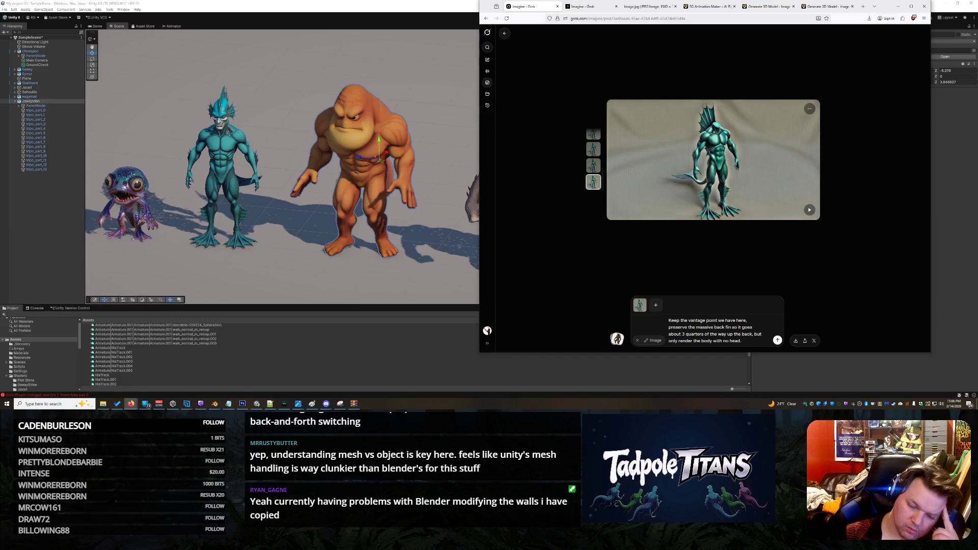
{"action": "key", "text": "BackSpace"}
{"action": "key", "text": "BackSpace"}
{"action": "key", "text": "BackSpace"}
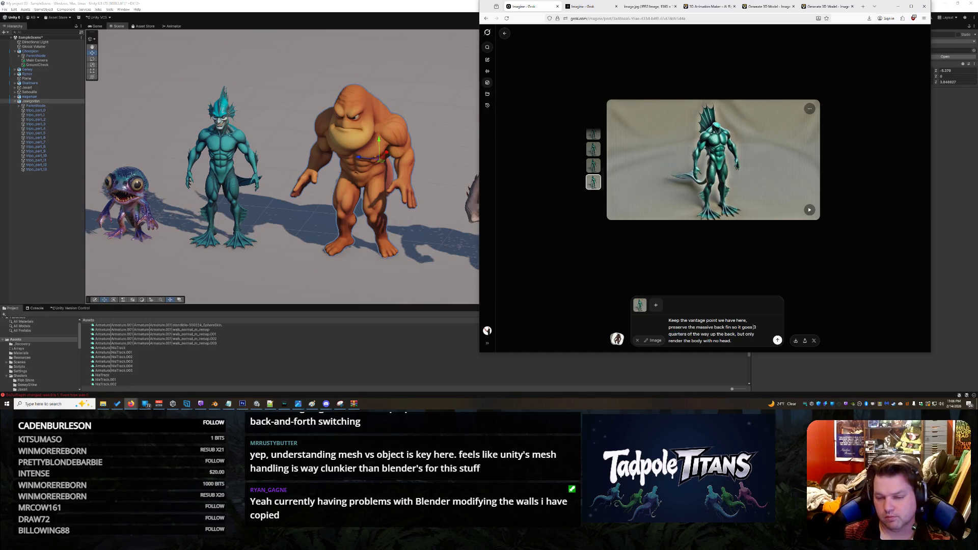
{"action": "key", "text": "Return"}
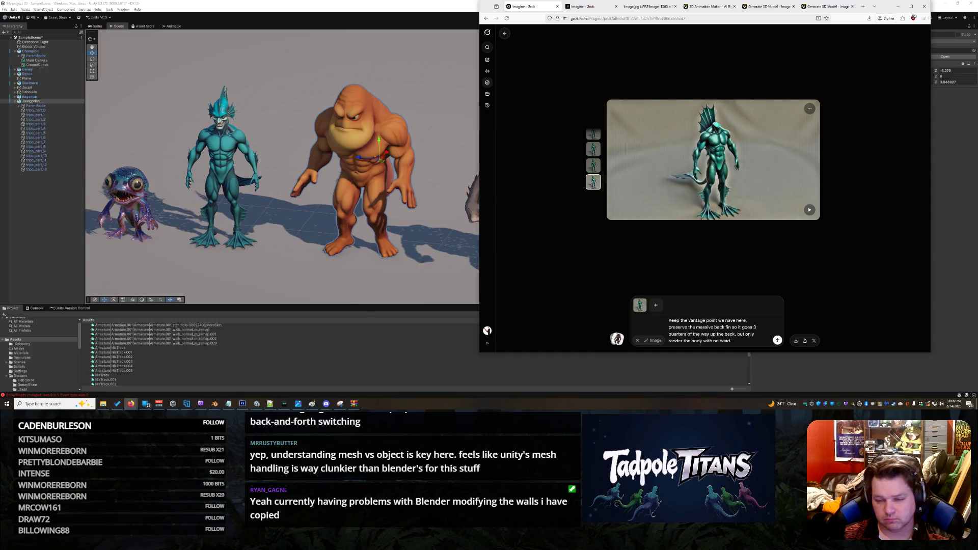
- Replace 'preserve the' with 'have the' in the edit prompt
{"action": "left_click_drag", "start_coordinate": [696, 327], "coordinate": [668, 327]}
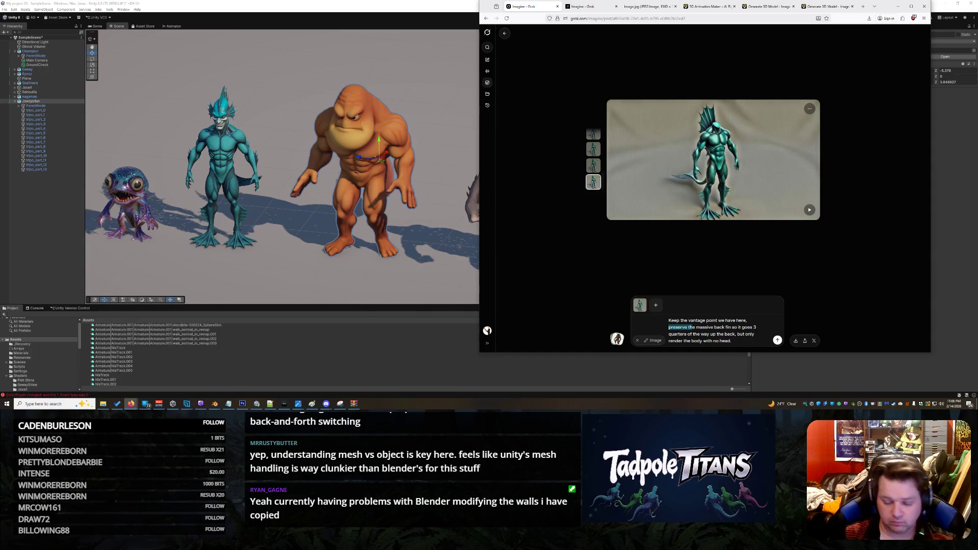
{"action": "key", "text": "BackSpace"}
{"action": "type", "text": "have the"}
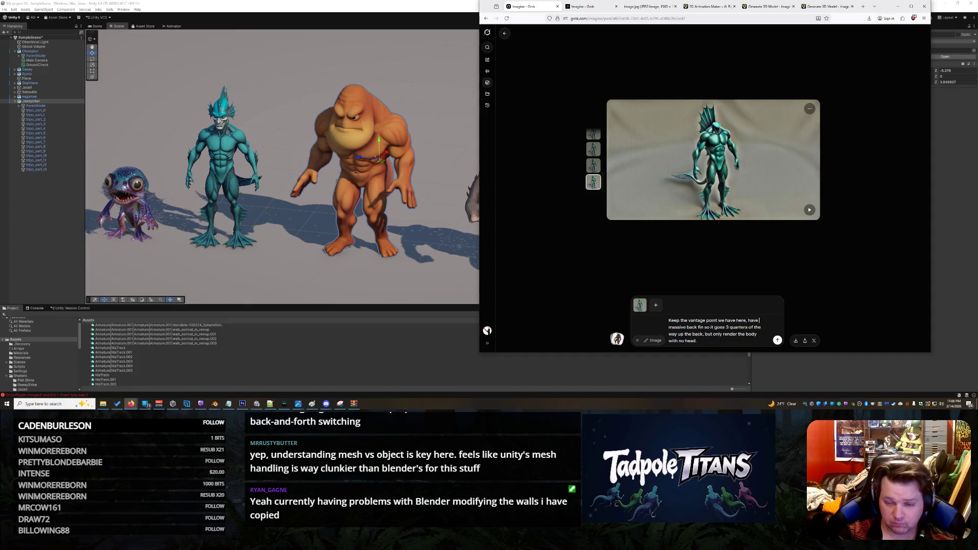